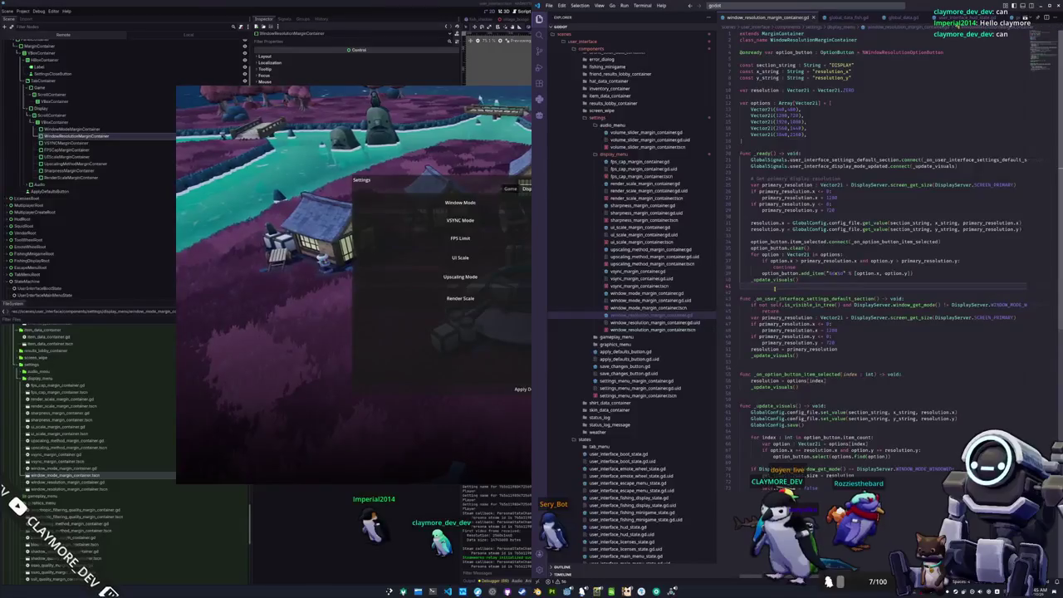
Add an else branch to _update_visuals that sets get_tree().root.size = resolution
left_click(740, 216)
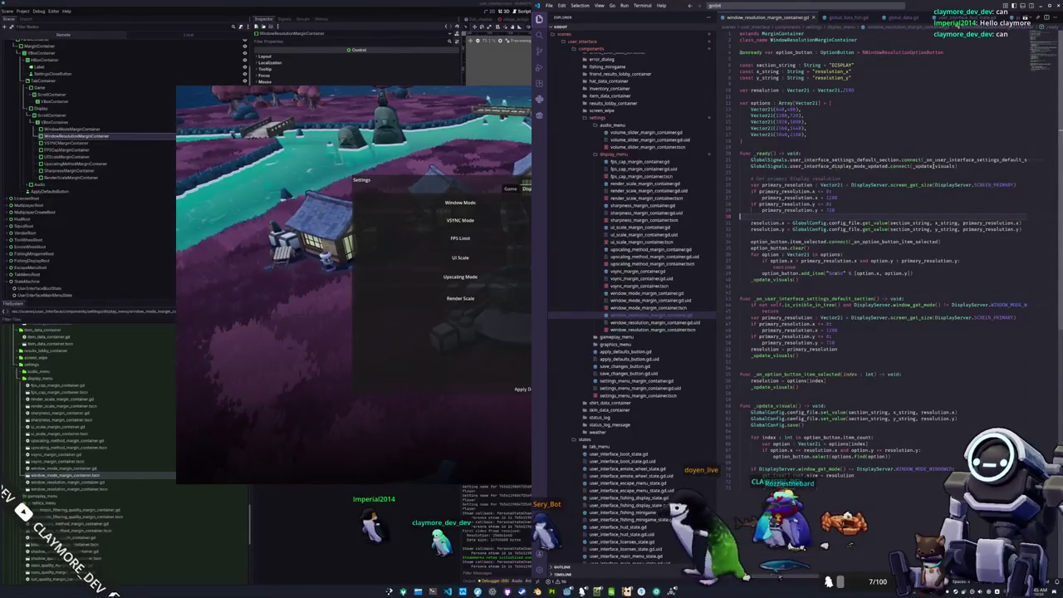
double_click(934, 167)
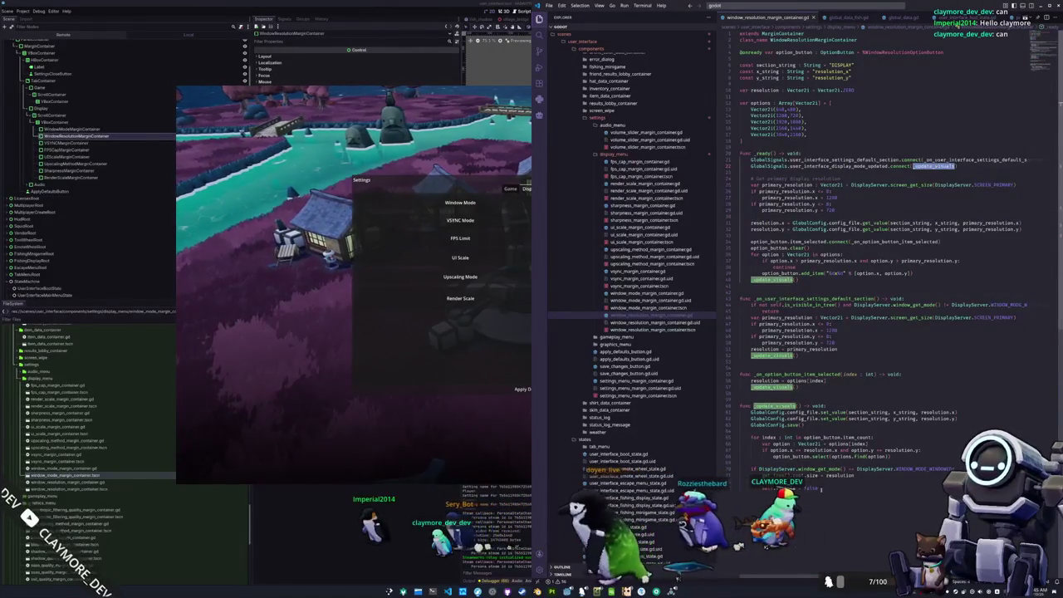
left_click(827, 488)
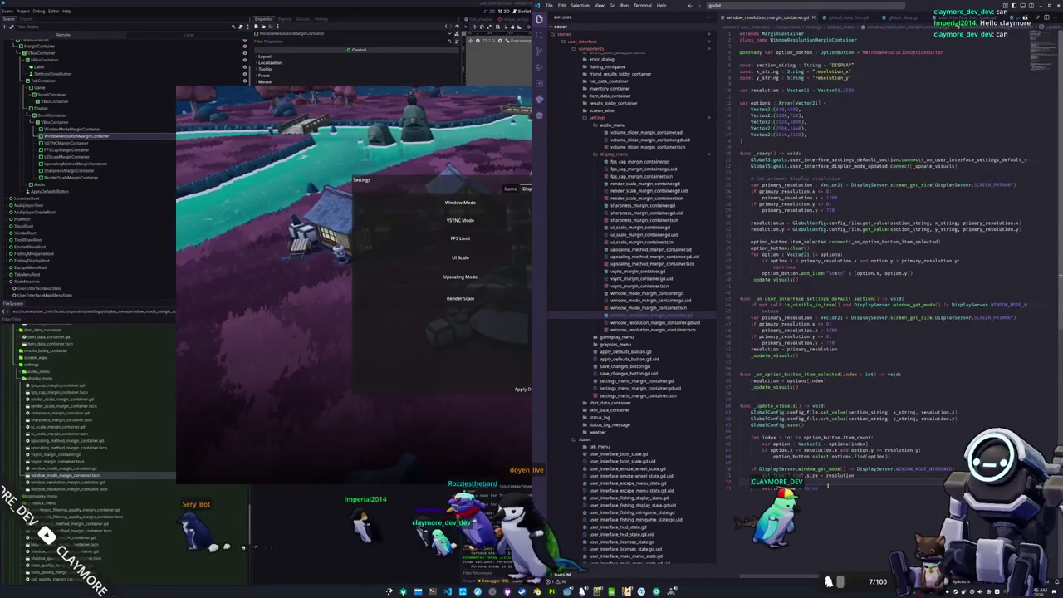
type("else:")
key("Return")
key("BackSpace")
type("get_tree().root.size = resolution")
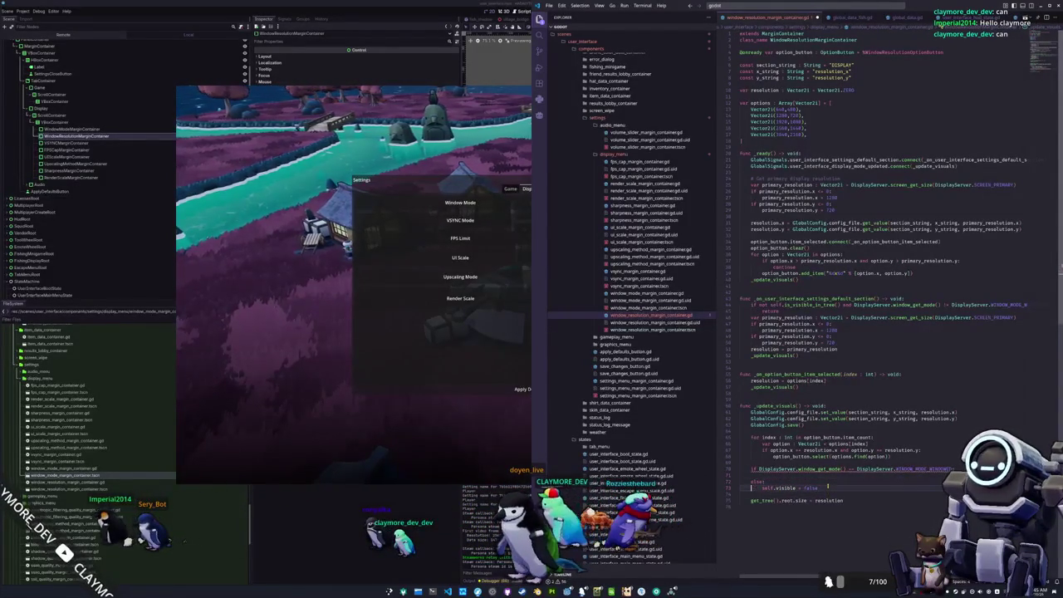
Under the window-mode check, add self.visible = false and return, then go back to the game
key("Up")
key("Up")
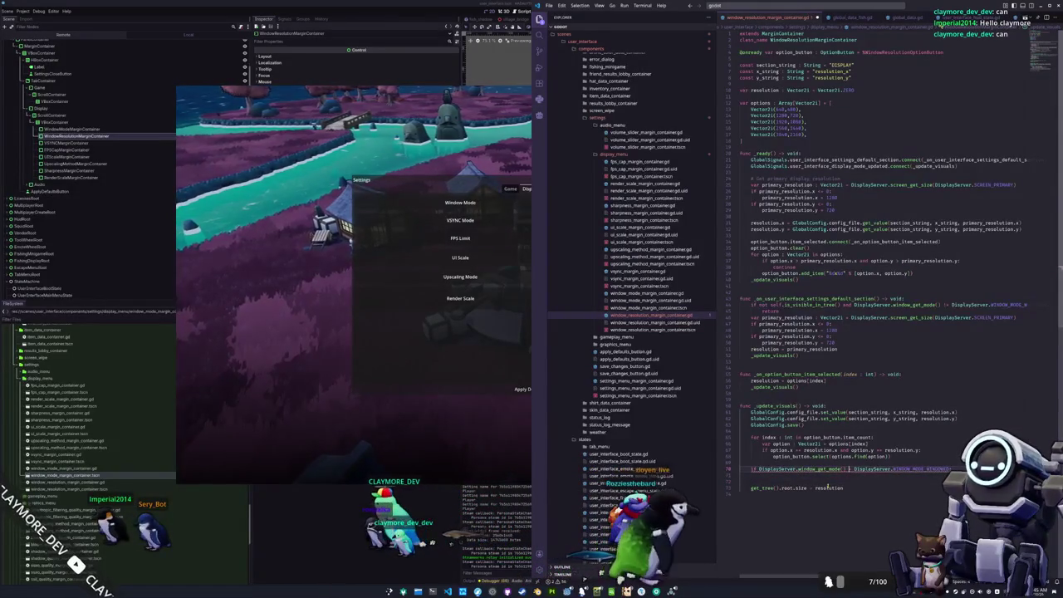
key("Down")
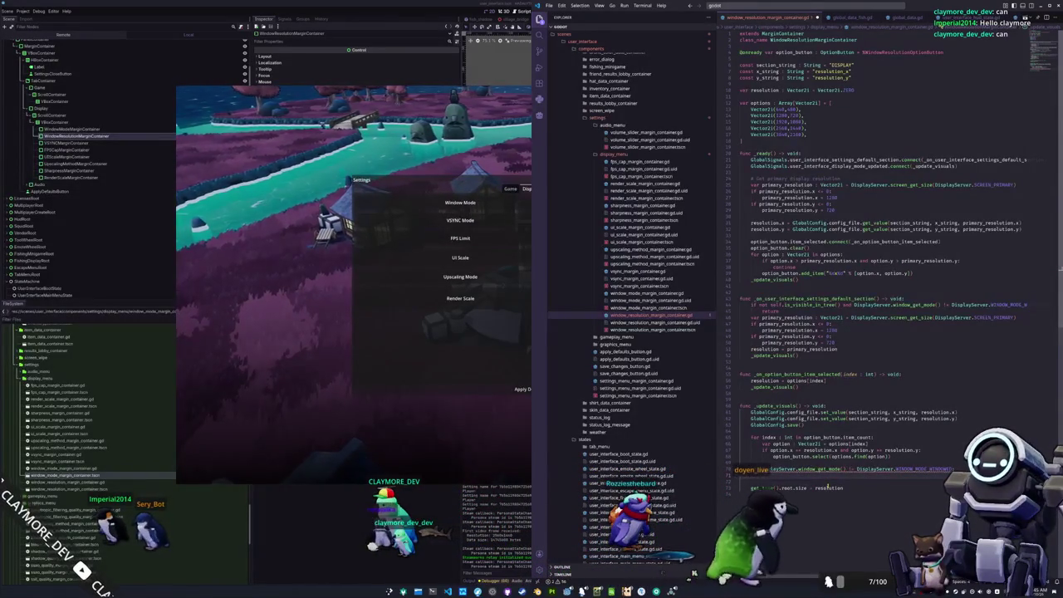
type("self.visible = fals")
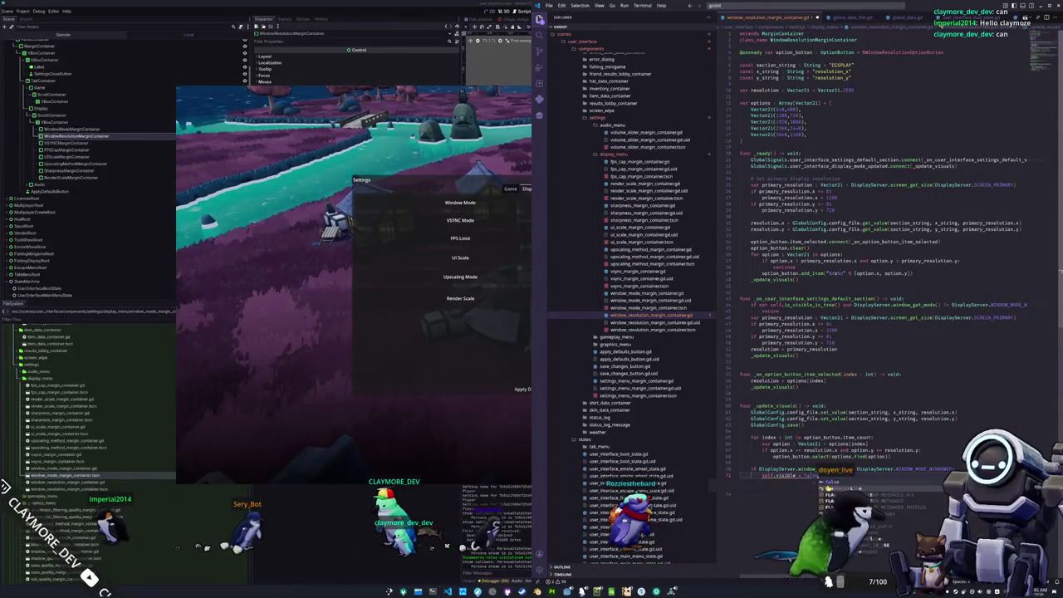
key("Return")
type("return")
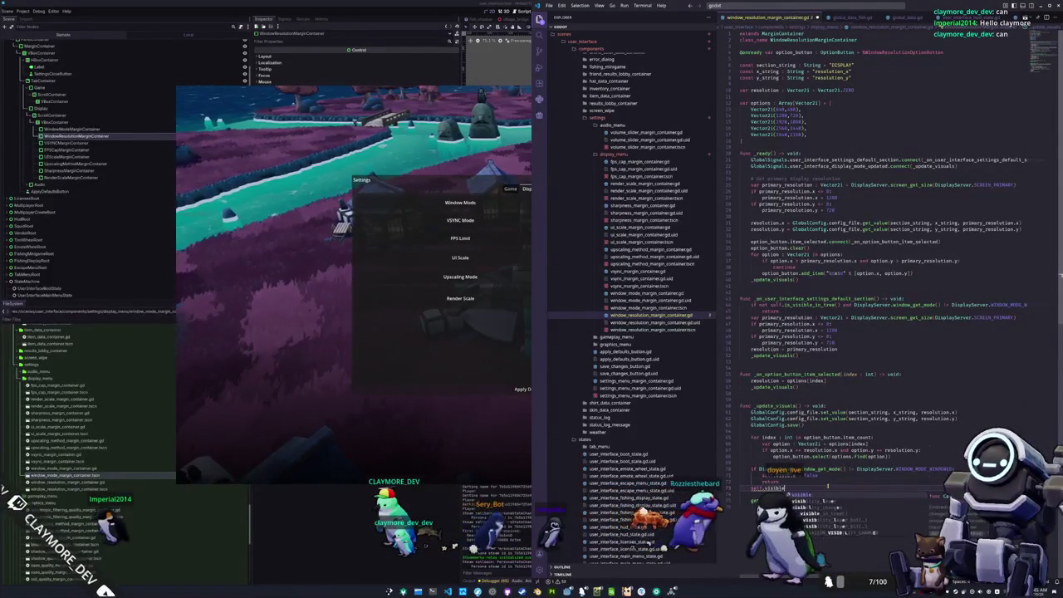
type("rue")
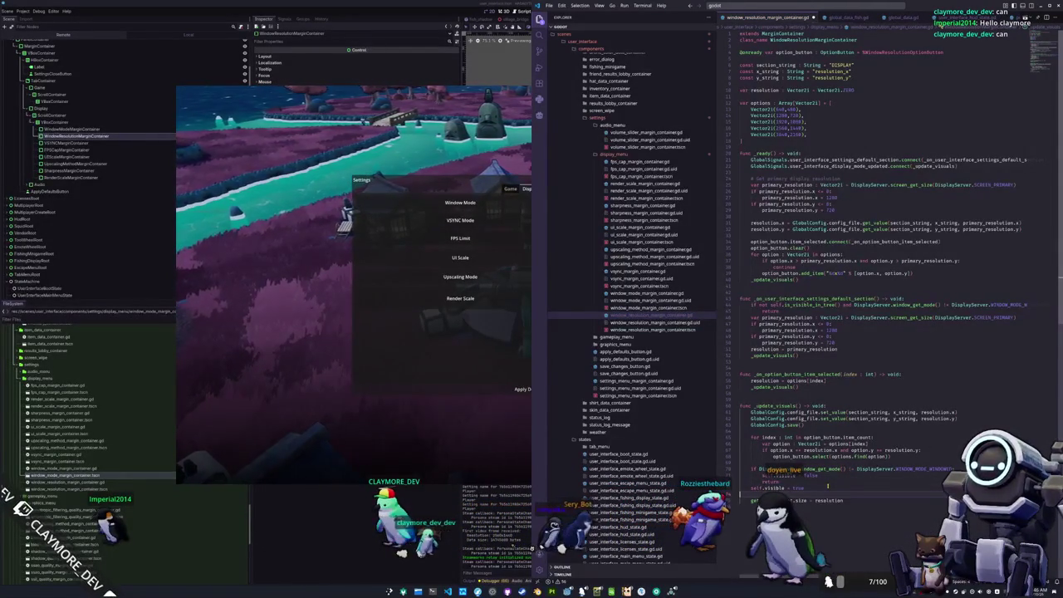
key("alt+Tab")
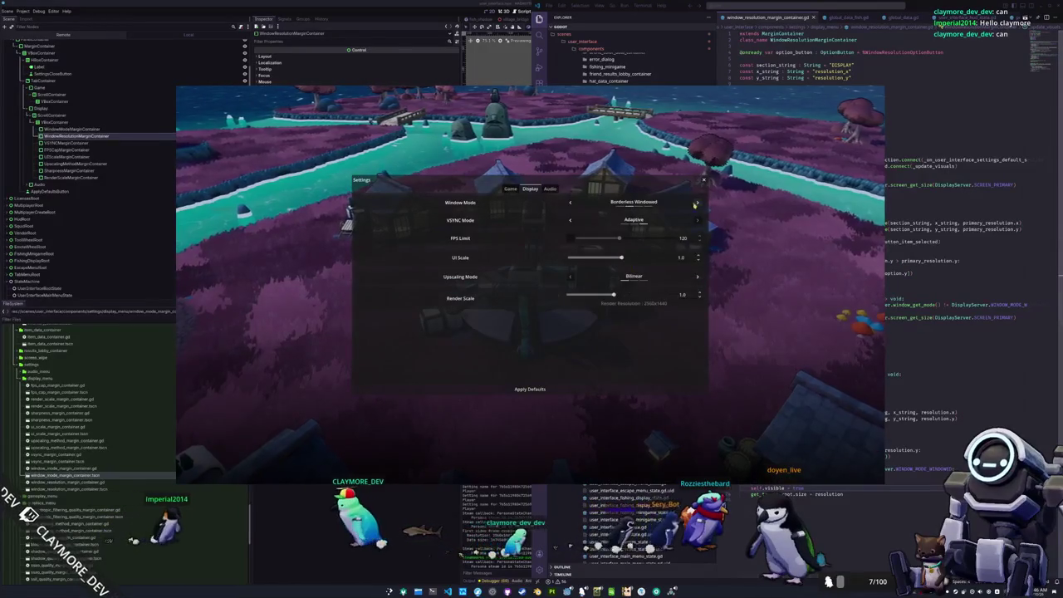
Switch the game to Windowed and try 1920x1080 before returning to 2560x1440
left_click(570, 204)
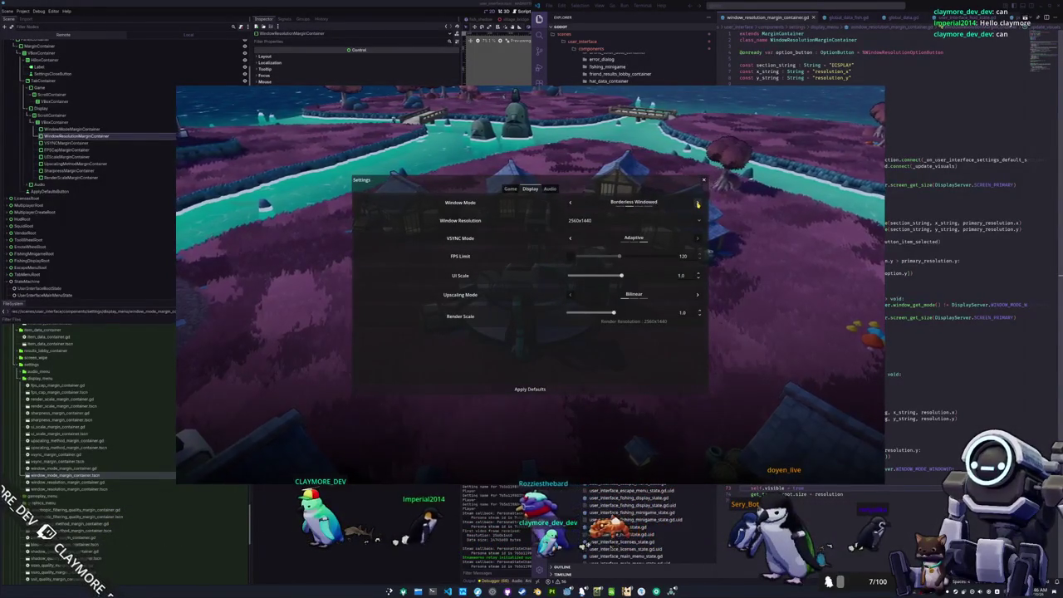
left_click(632, 220)
left_click(614, 240)
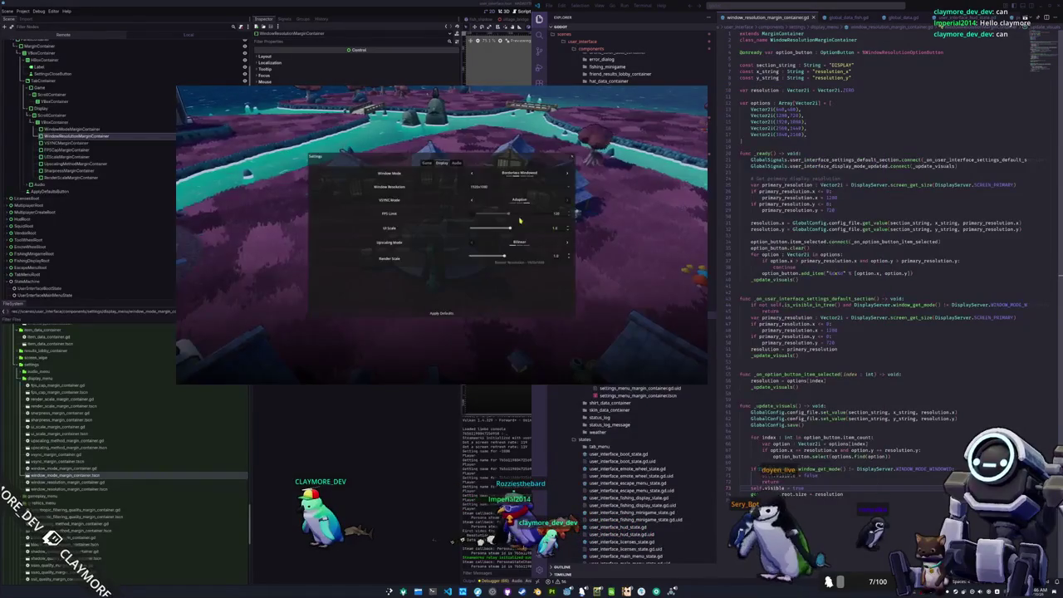
left_click(489, 210)
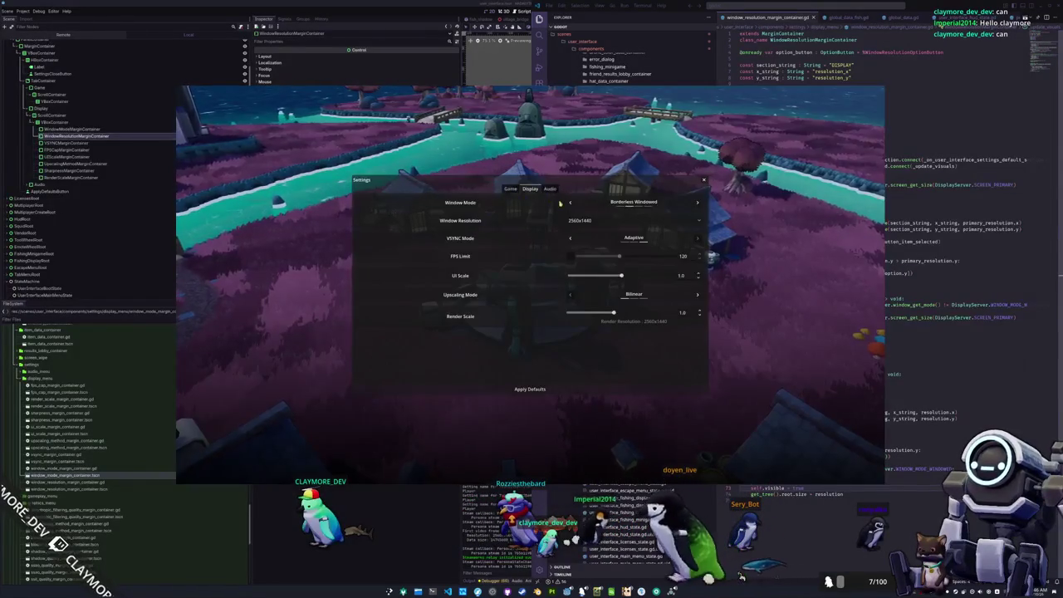
Cycle through Fullscreen and Exclusive Fullscreen, then return to Windowed keeping 2560x1440
left_click(697, 205)
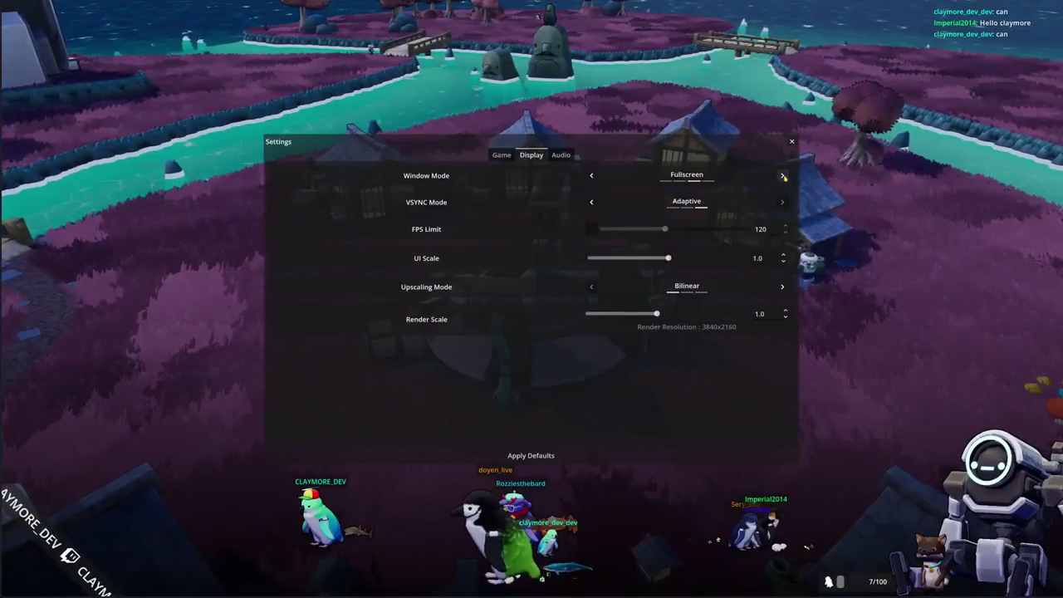
key("Return")
left_click(592, 176)
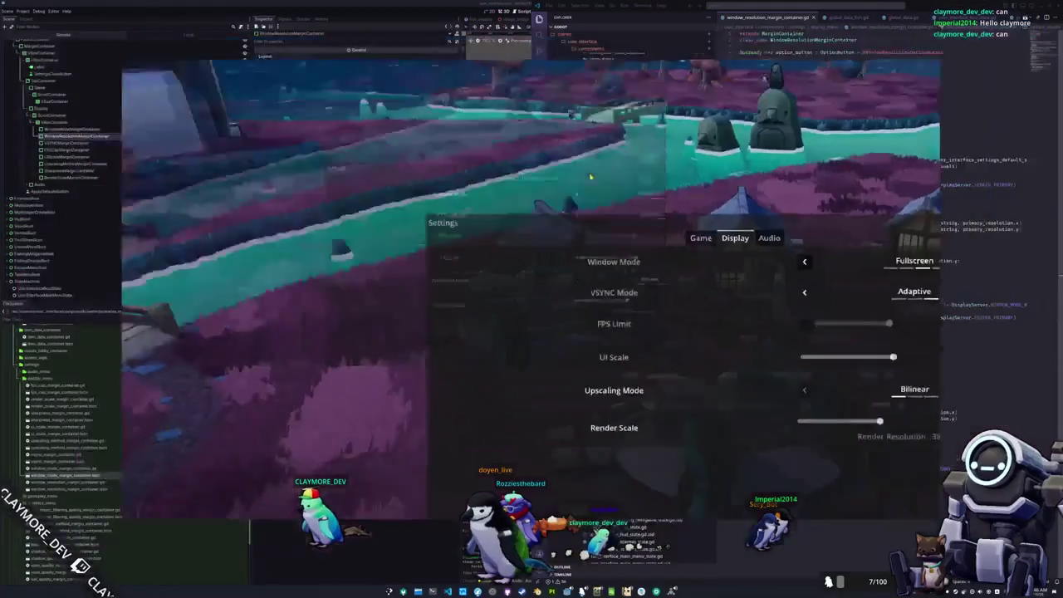
left_click(570, 203)
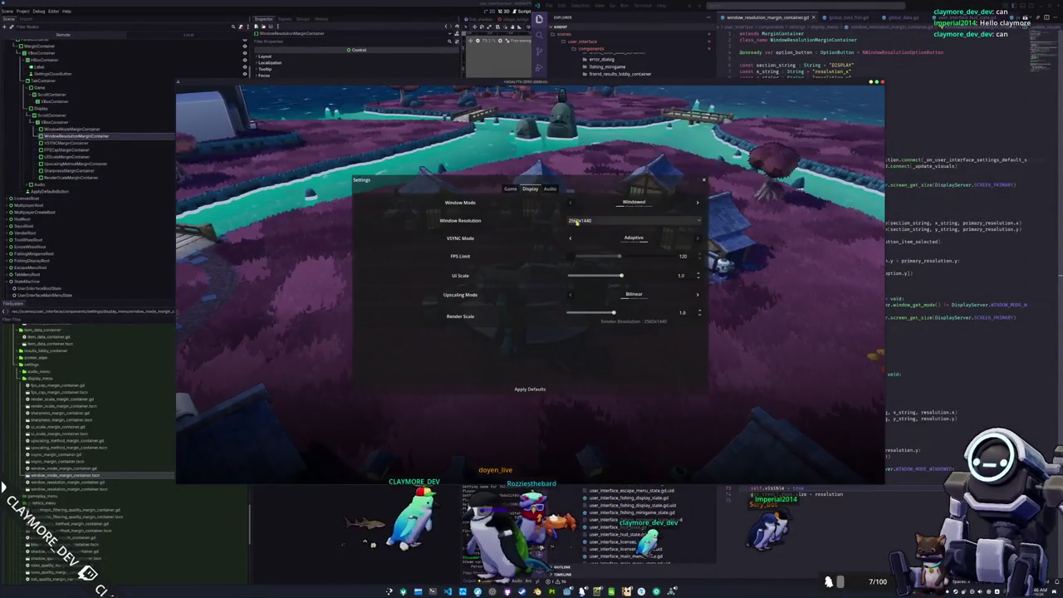
left_click(605, 221)
left_click(605, 221)
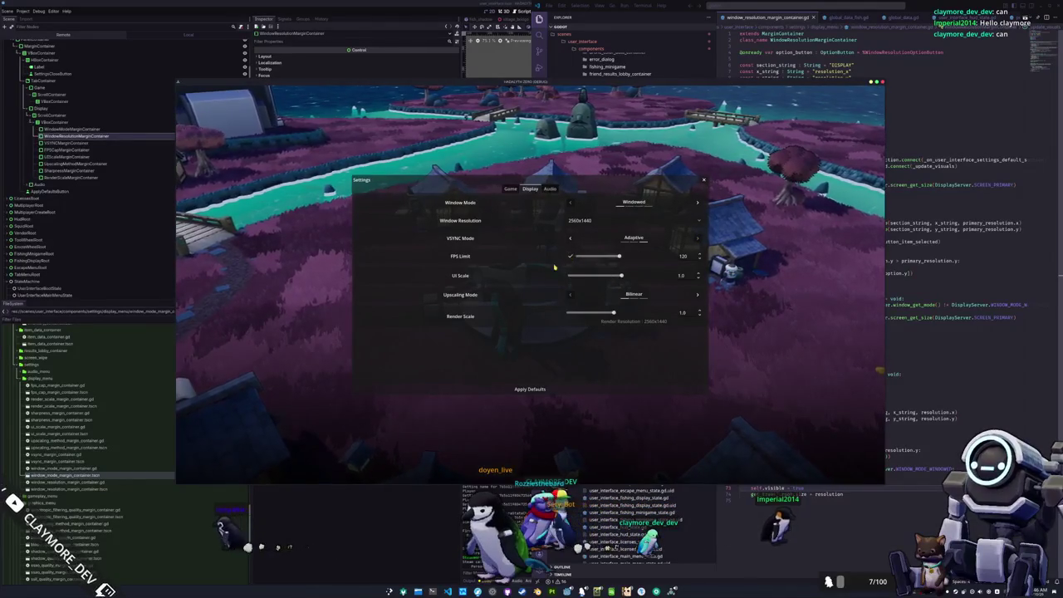
Try Fullscreen and Borderless Windowed, return to Windowed, and nudge the Render Scale slider
left_click(569, 203)
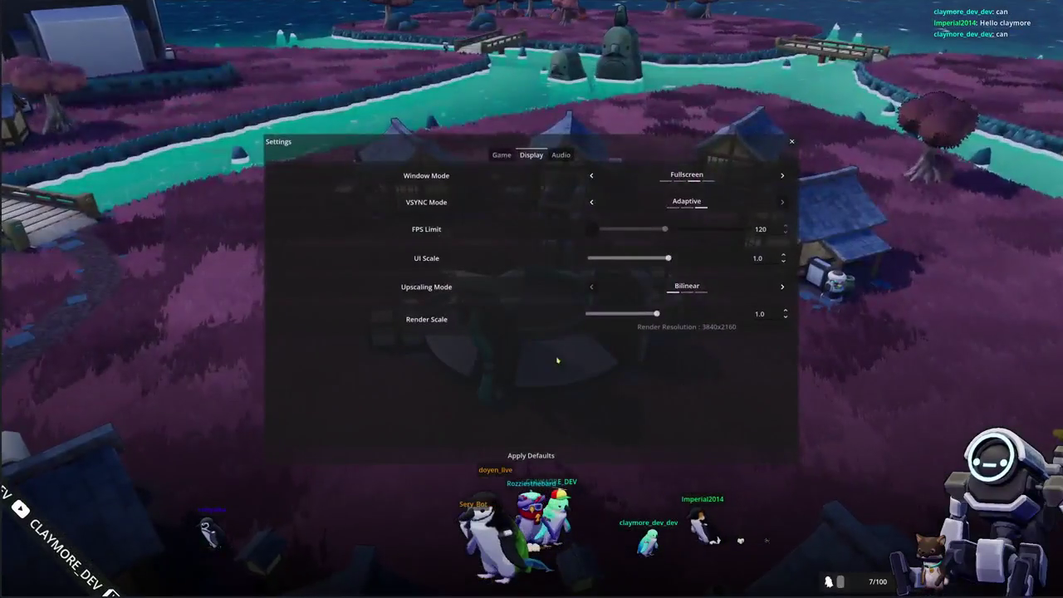
left_click(593, 176)
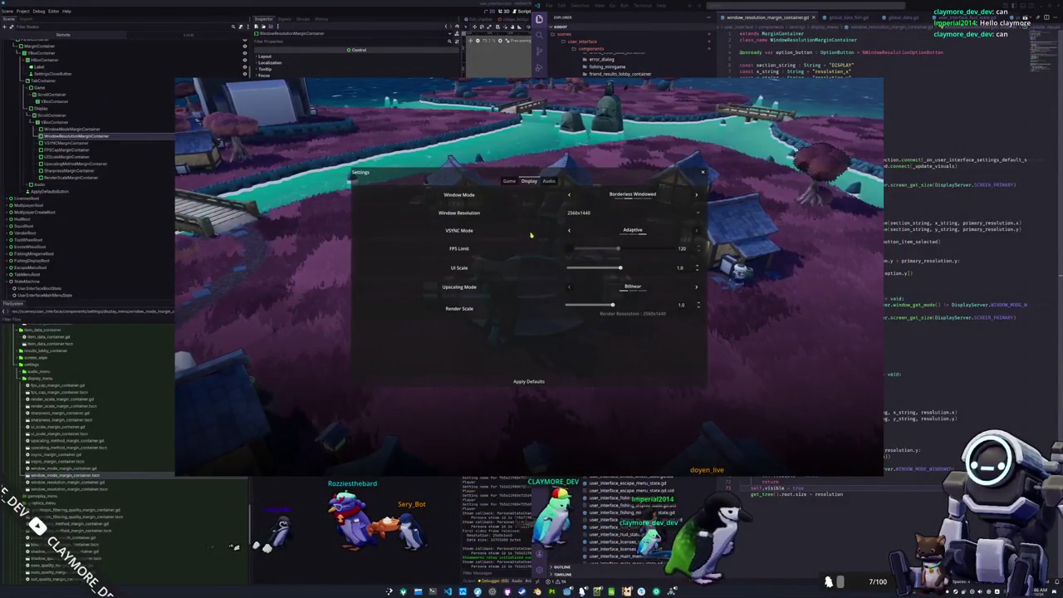
left_click(569, 194)
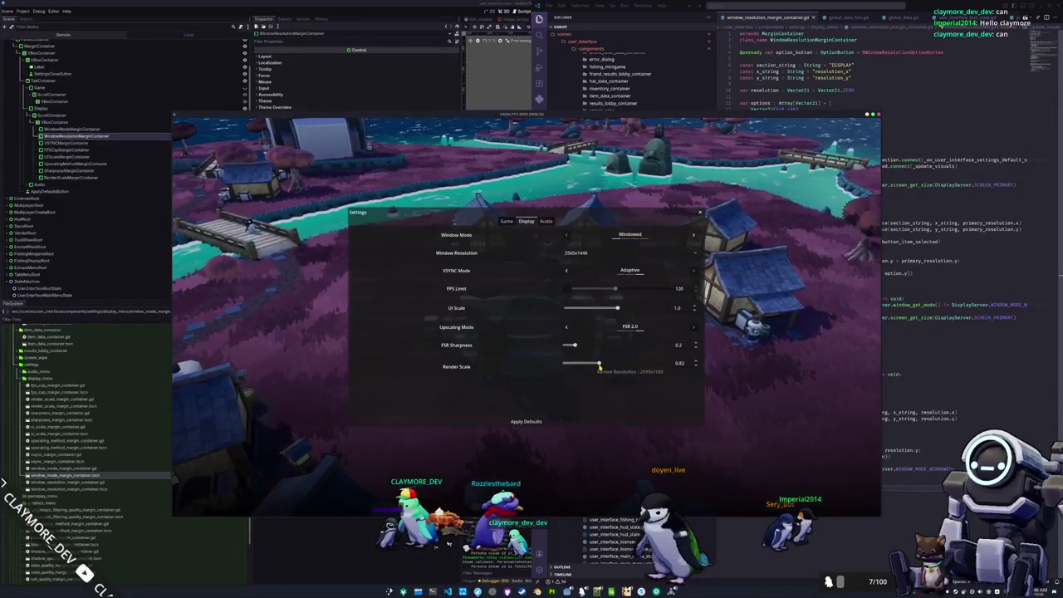
left_click_drag(596, 365, 594, 364)
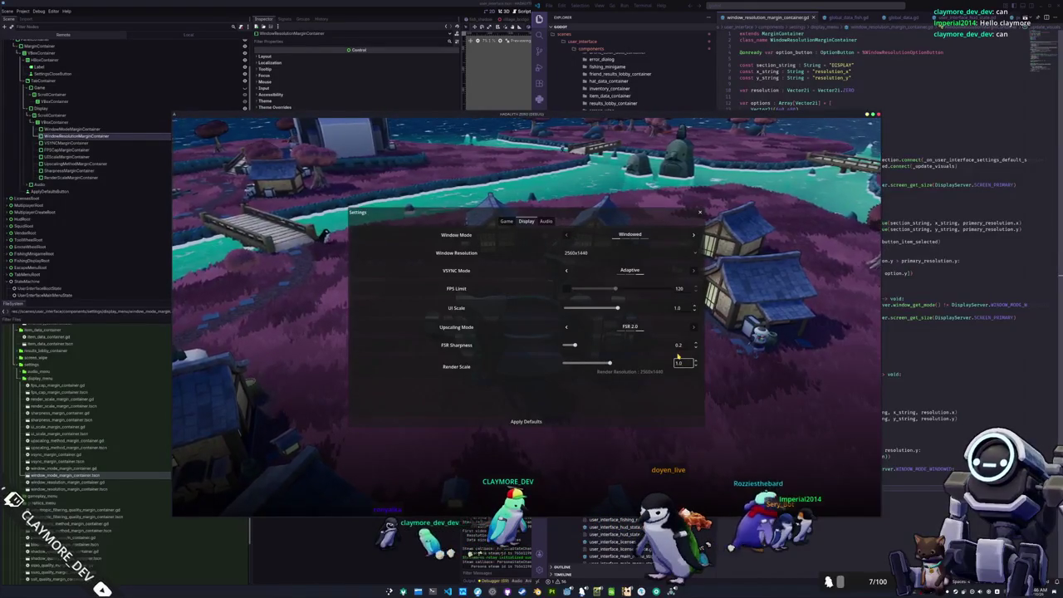
Apply the default settings and flip between the Audio and Display pages
left_click(527, 423)
left_click(546, 221)
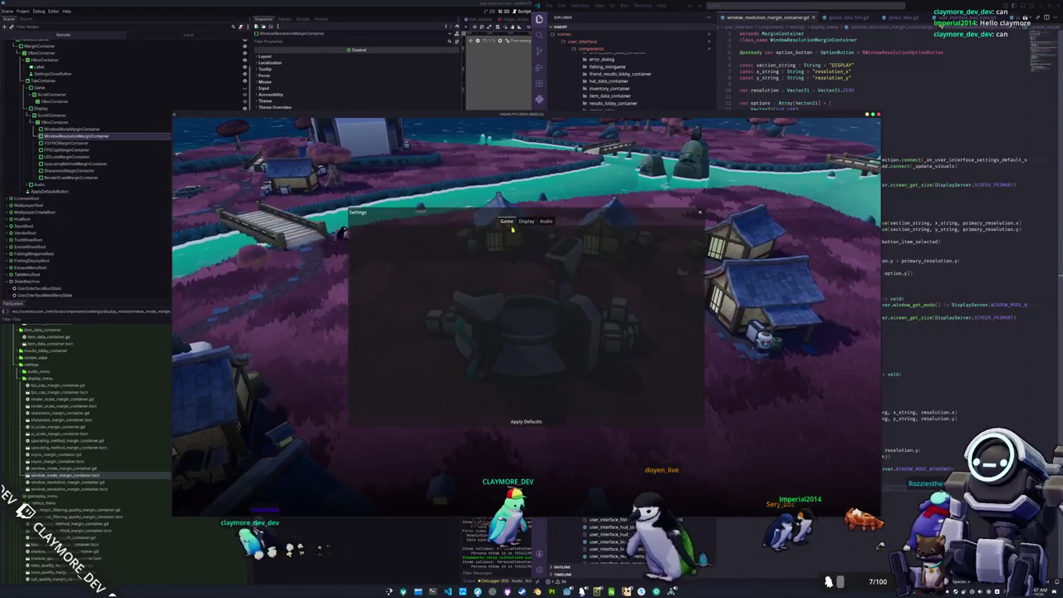
key("super+Up")
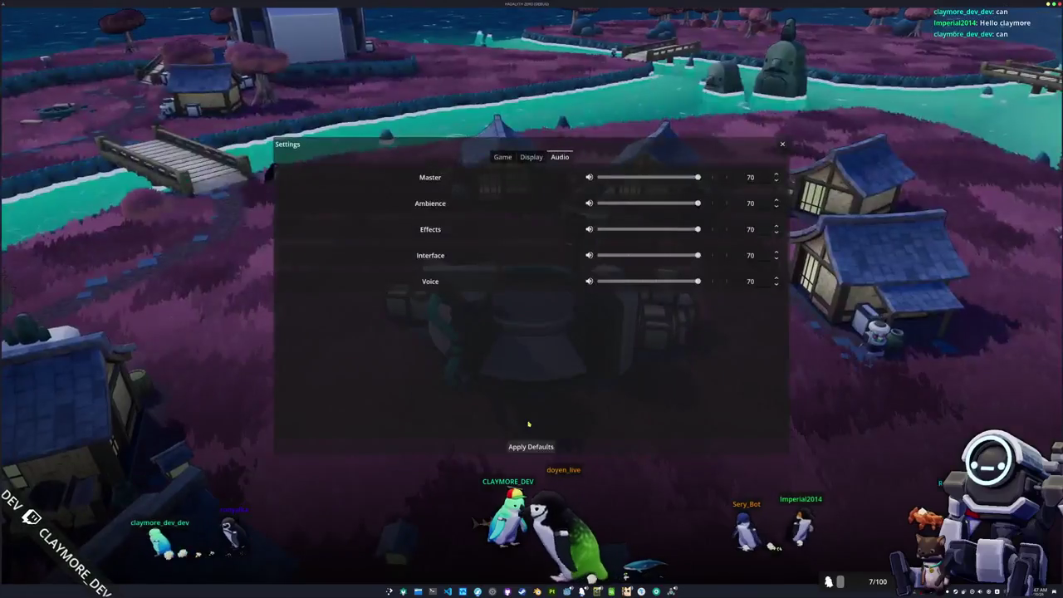
left_click(532, 157)
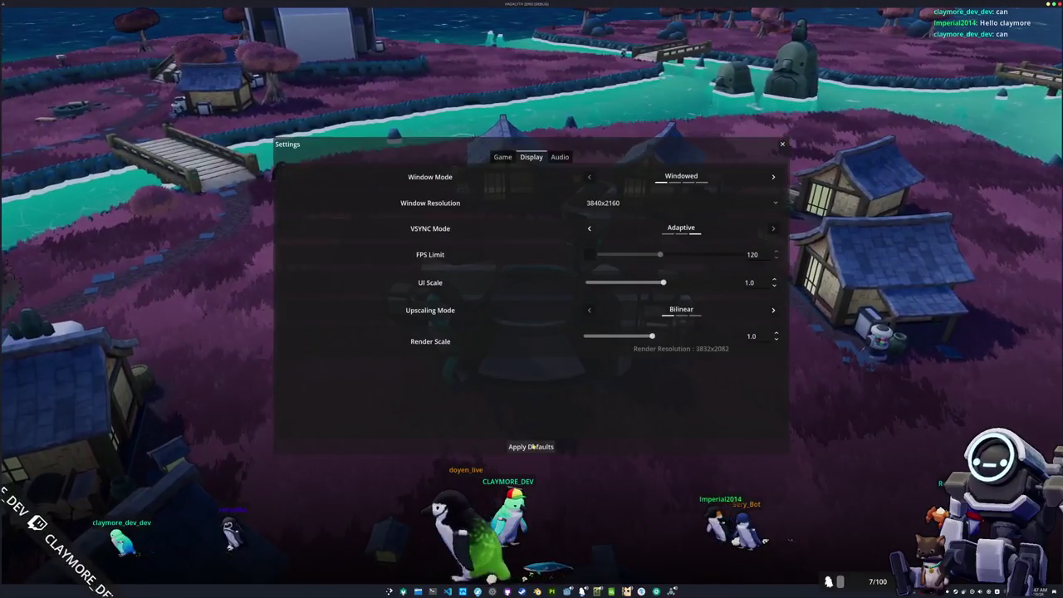
left_click(530, 447)
left_click(559, 156)
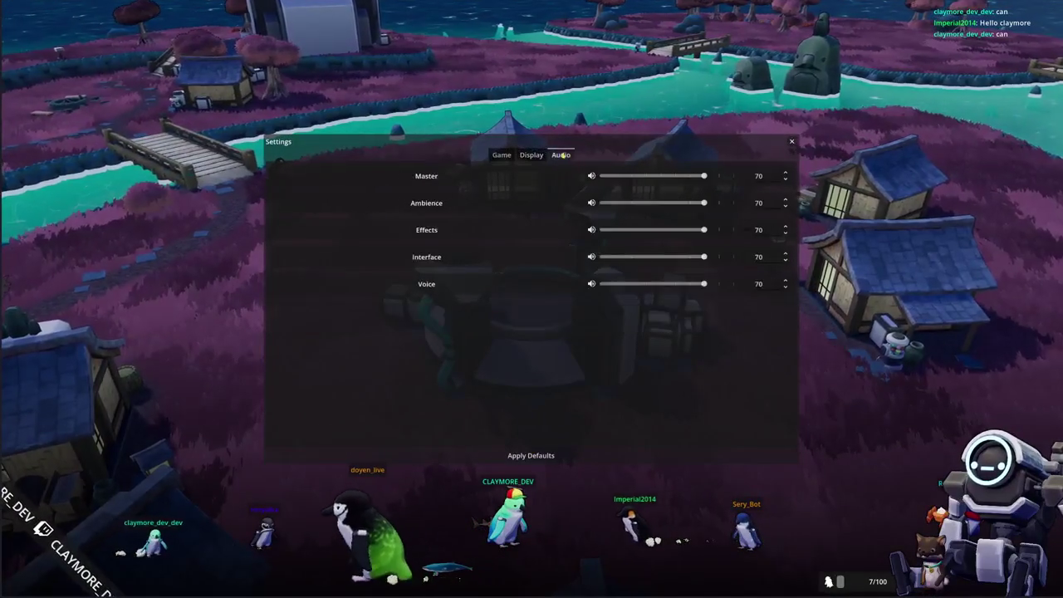
left_click(532, 154)
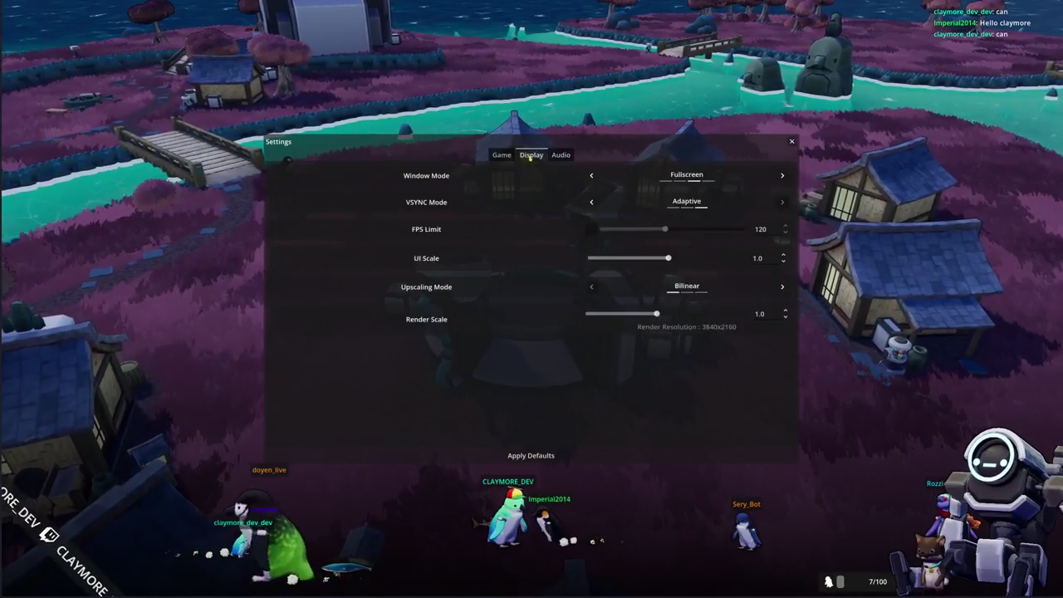
Set Window Mode back to Windowed with a 2560x1440 window resolution
left_click(593, 175)
left_click(591, 176)
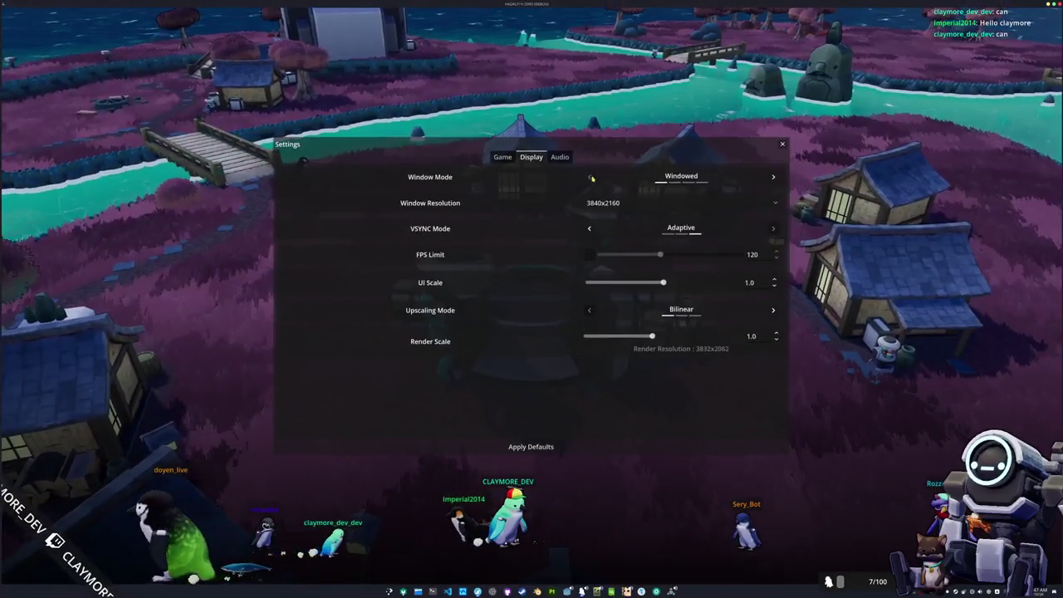
left_click(606, 203)
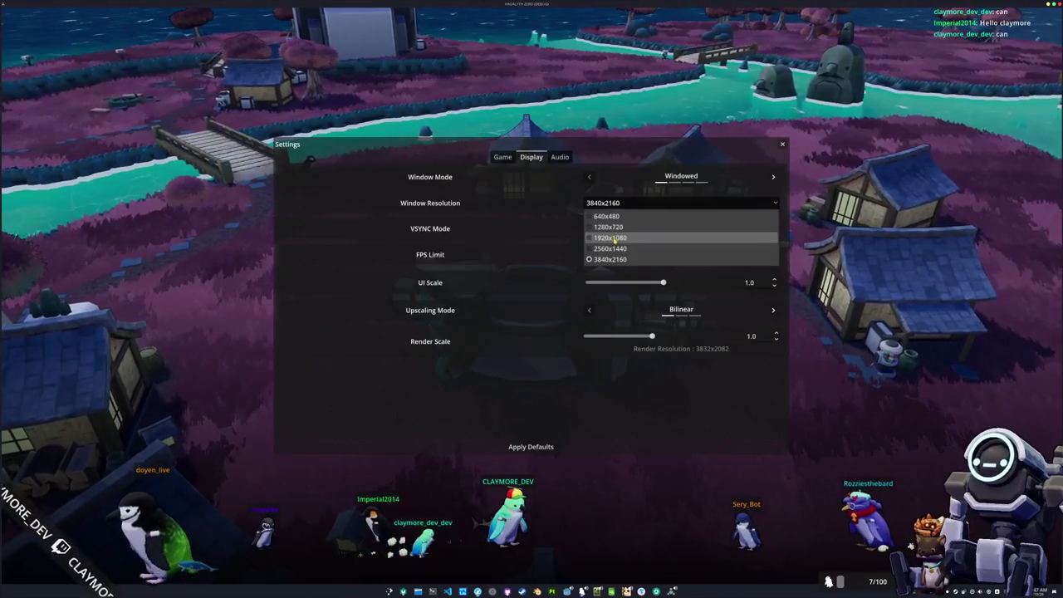
left_click(614, 244)
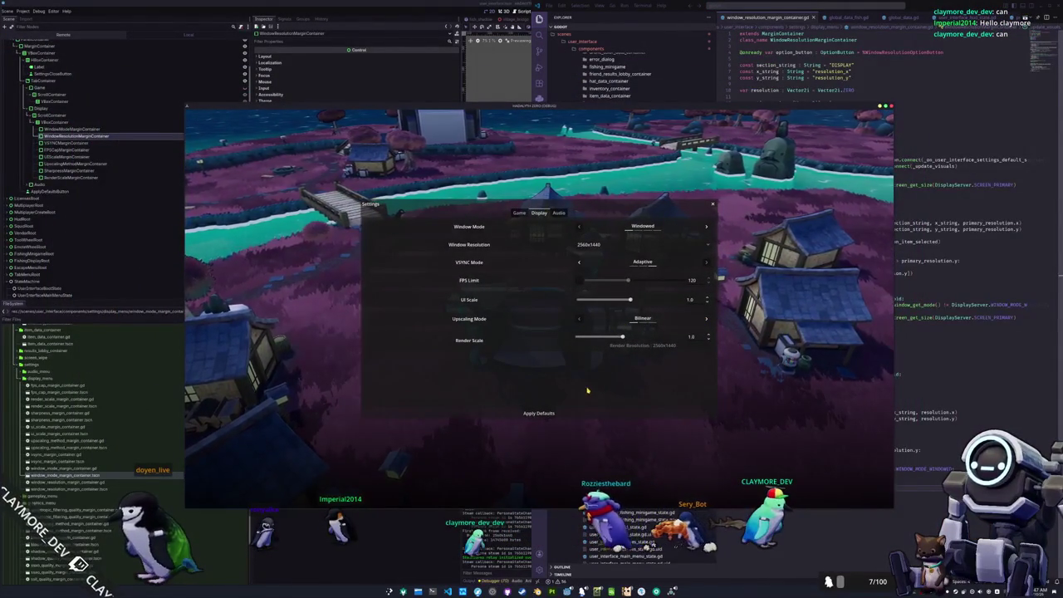
Open window_mode_margin_container.gd and scroll through it, then show the game's Audio settings
key("alt+Tab")
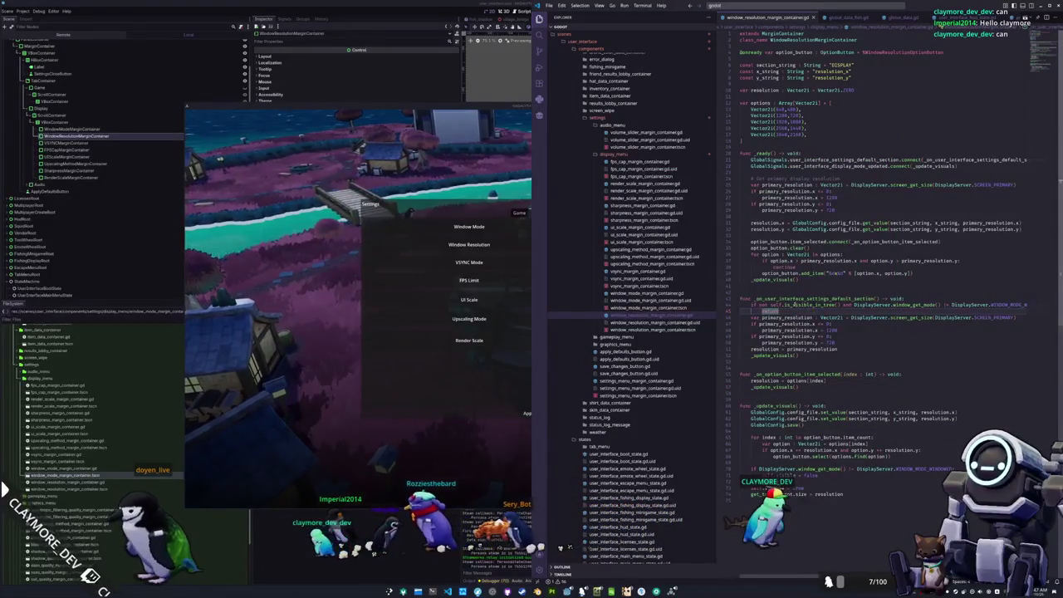
left_click(810, 306)
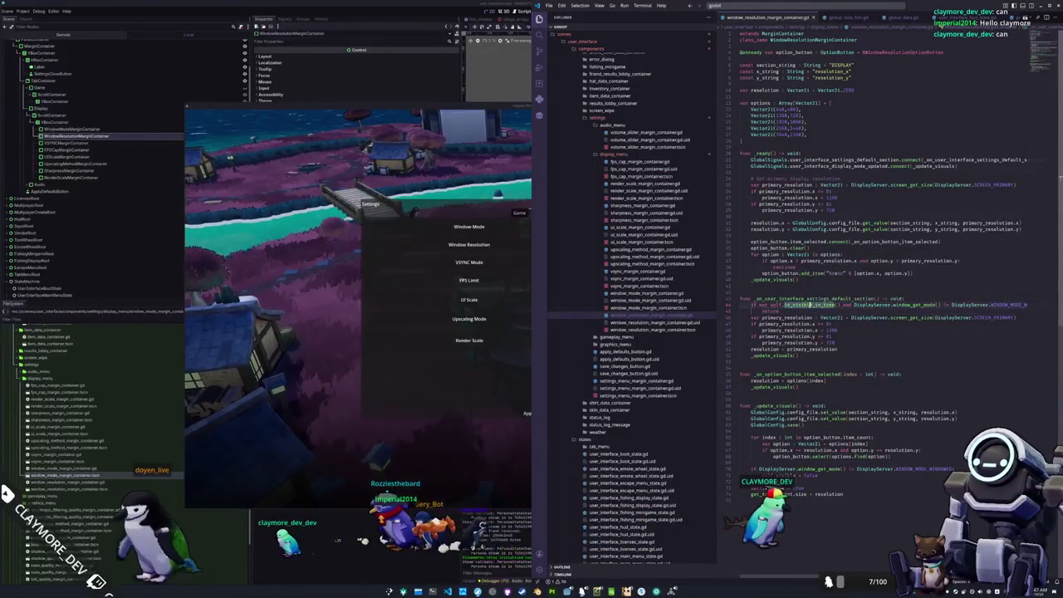
left_click(629, 294)
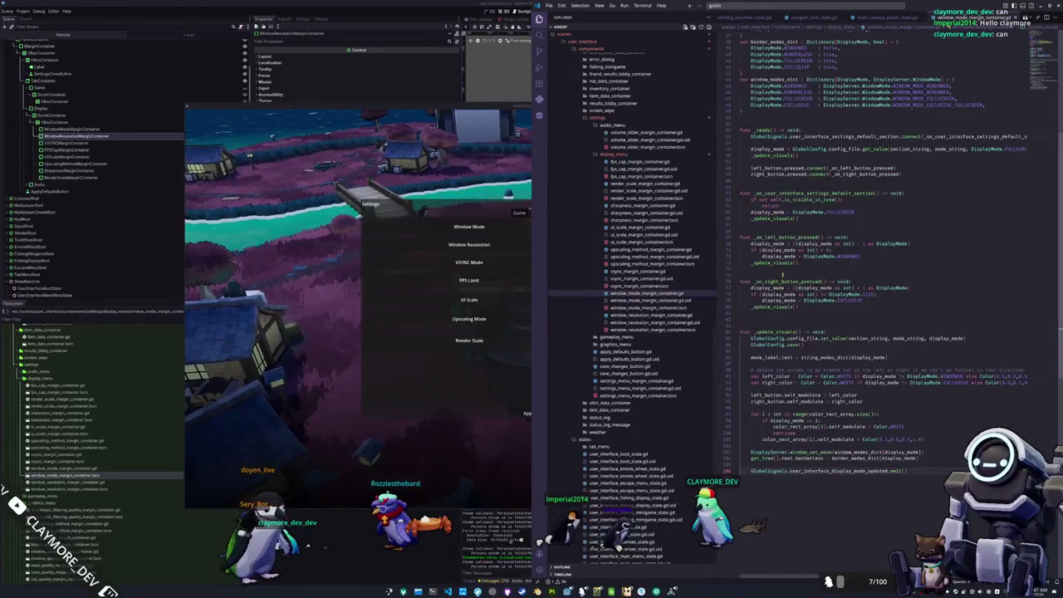
scroll(794, 249, "down", 5)
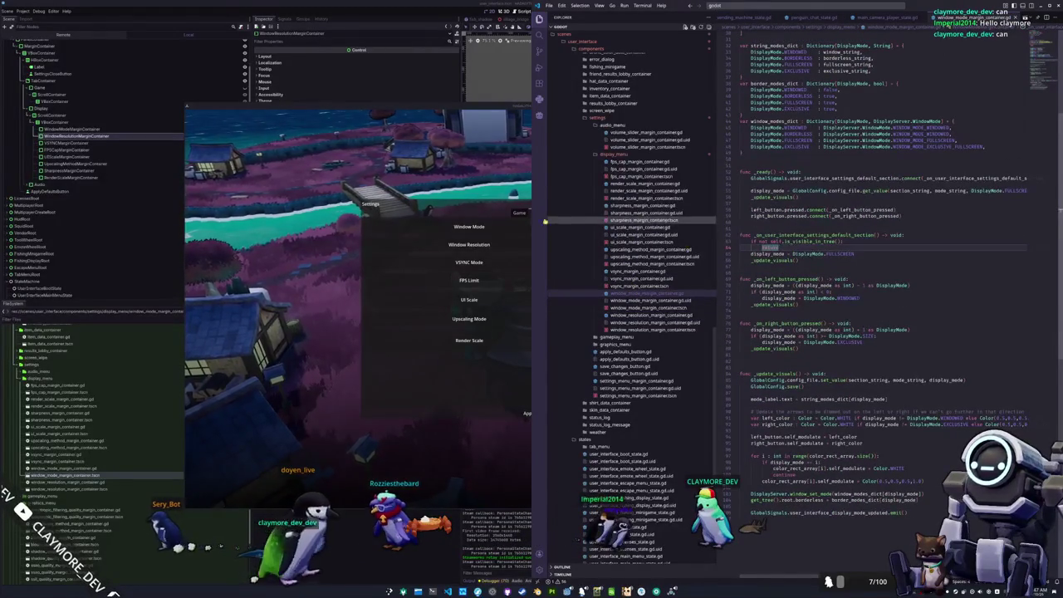
left_click(562, 214)
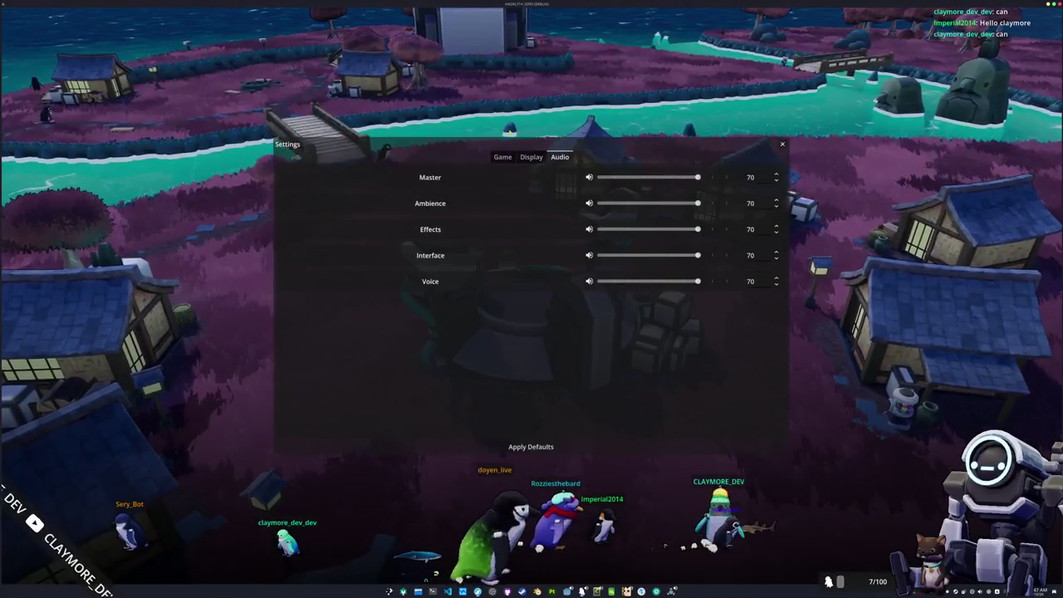
On the Display tab, set the game's Window Resolution to 1920x1080
left_click(532, 157)
left_click(591, 203)
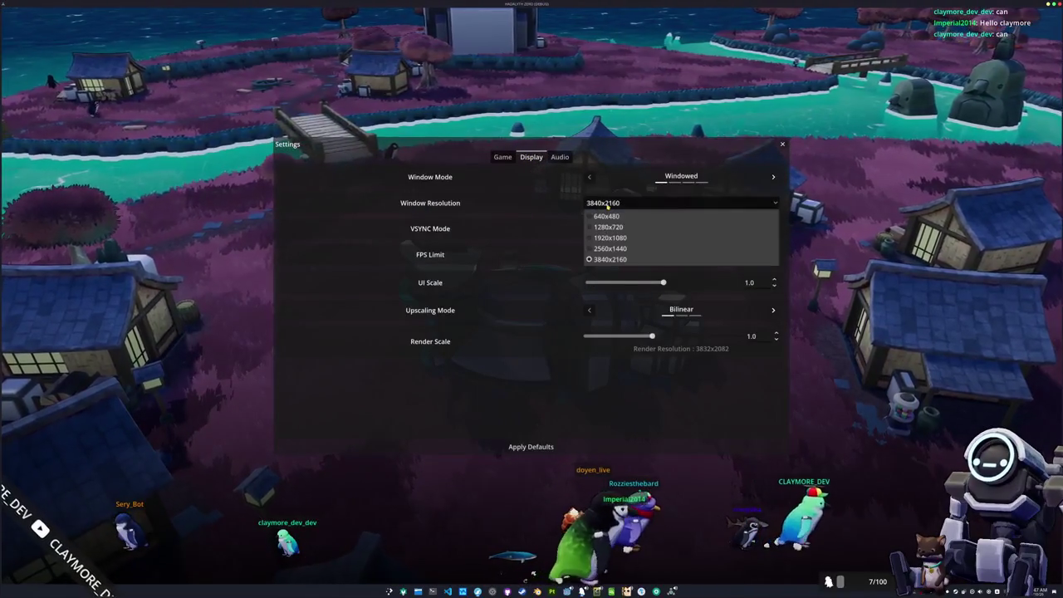
left_click(610, 239)
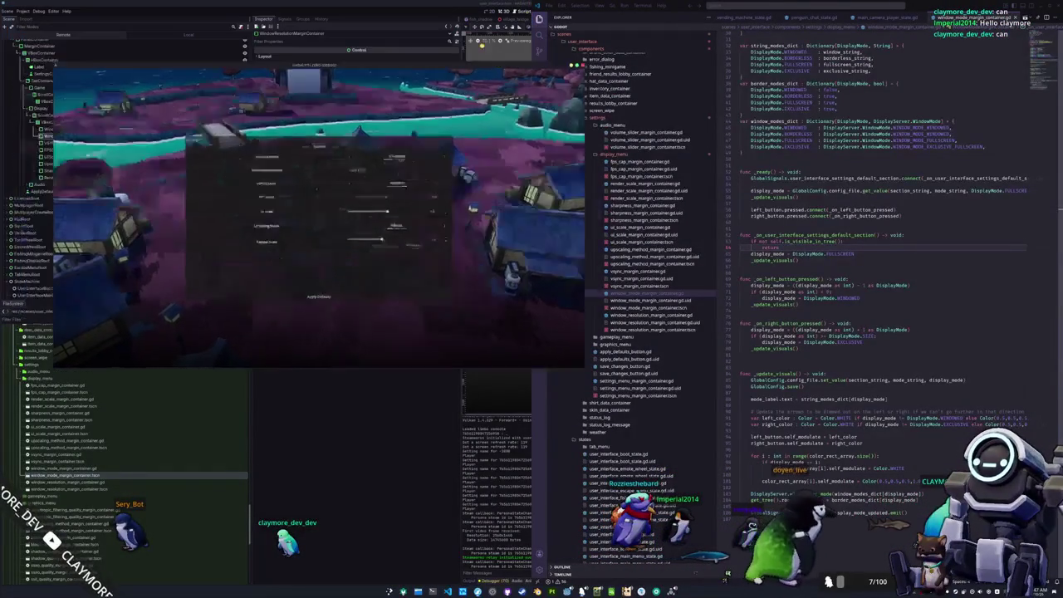
left_click(756, 266)
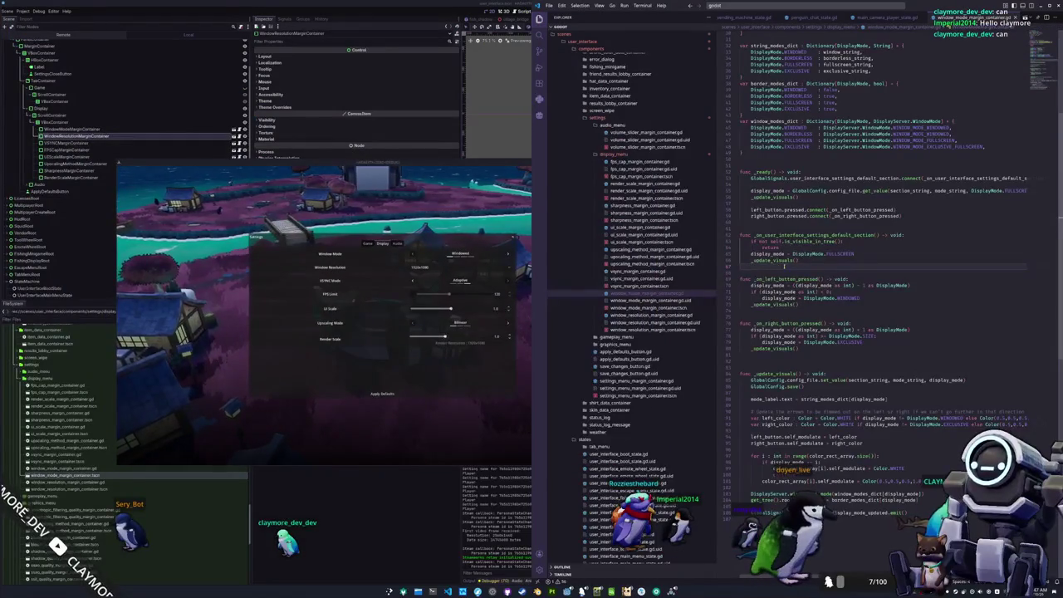
In window_resolution_margin_container.gd, delete line 64's window-mode condition, then undo the deletion
left_click(645, 315)
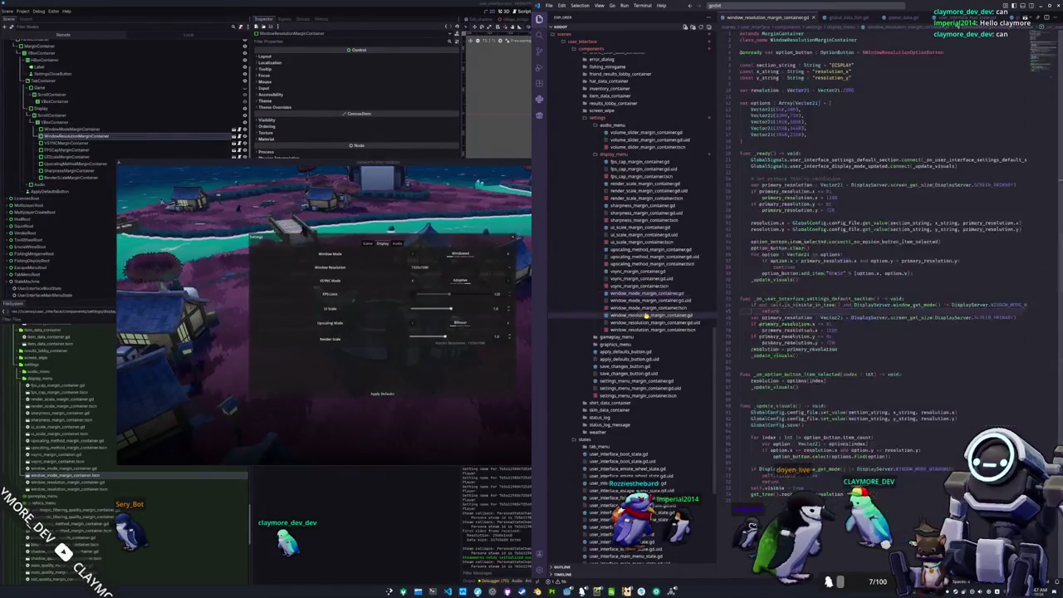
left_click(838, 304)
left_click(987, 304)
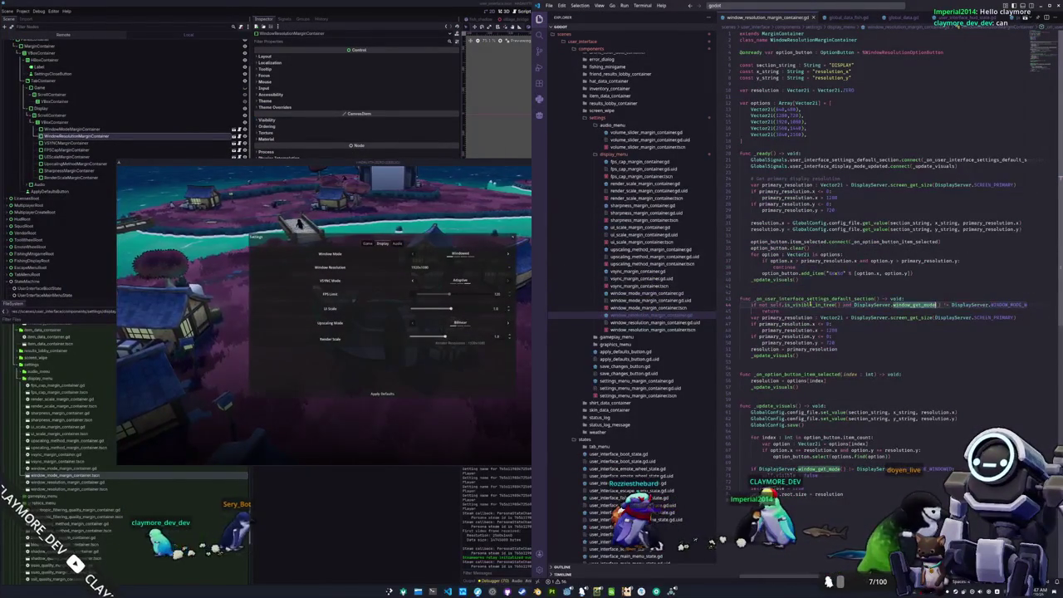
key("shift+End")
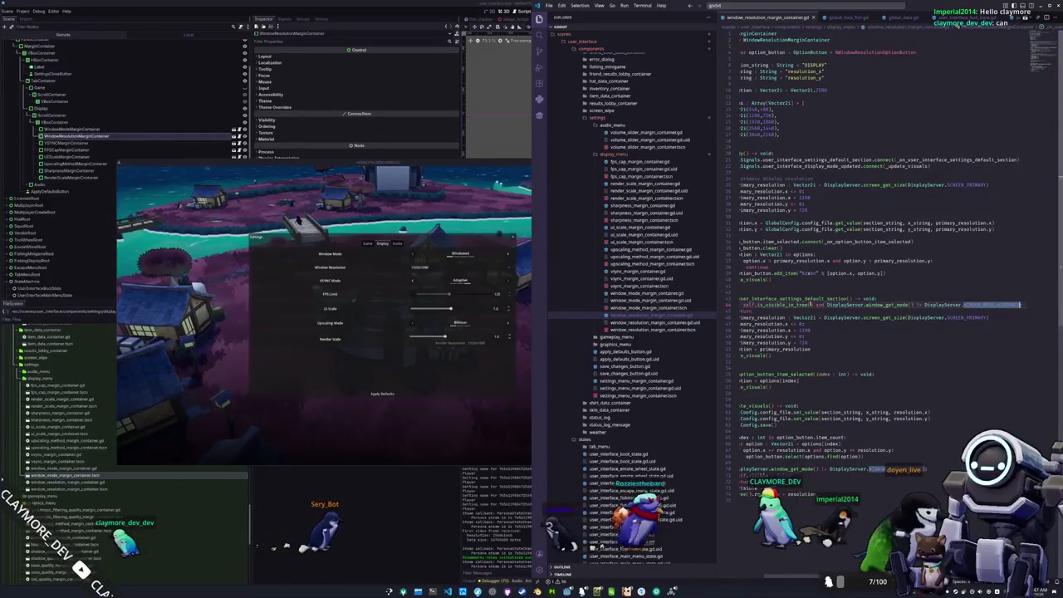
left_click(813, 304, "shift")
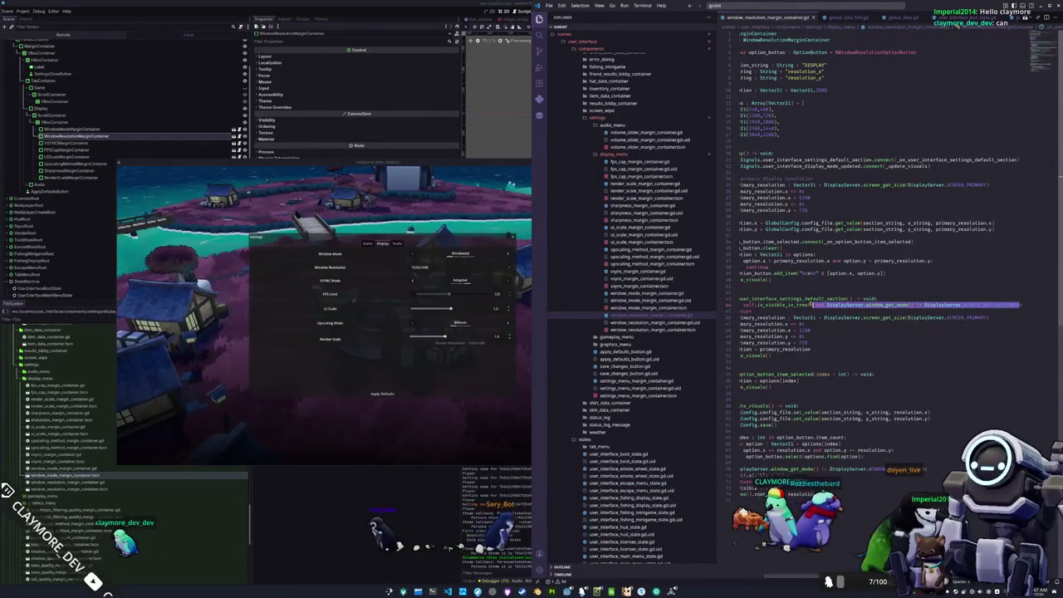
key("BackSpace")
key("Home")
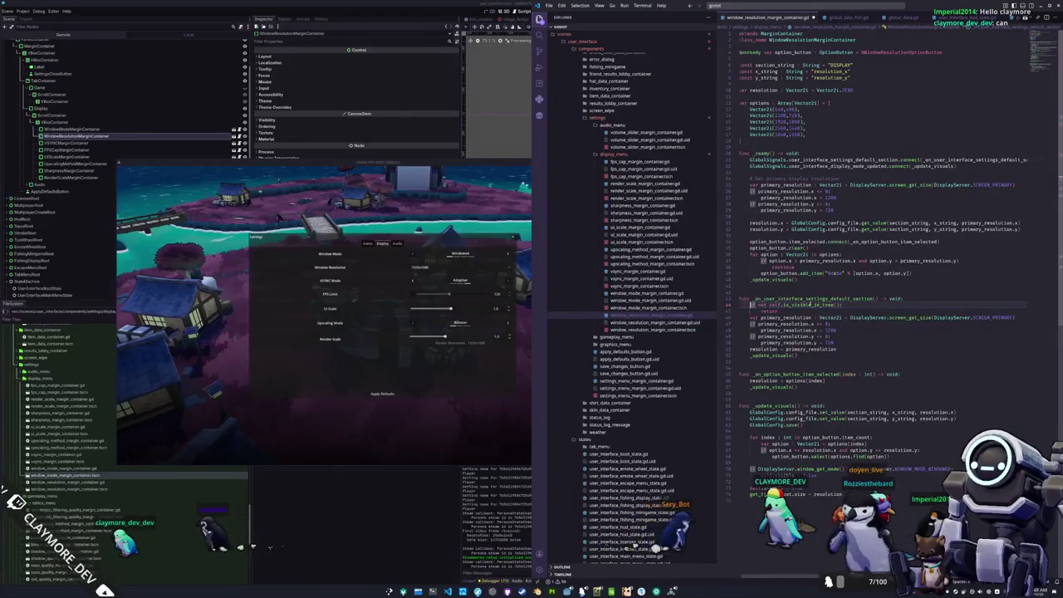
key("ctrl+z")
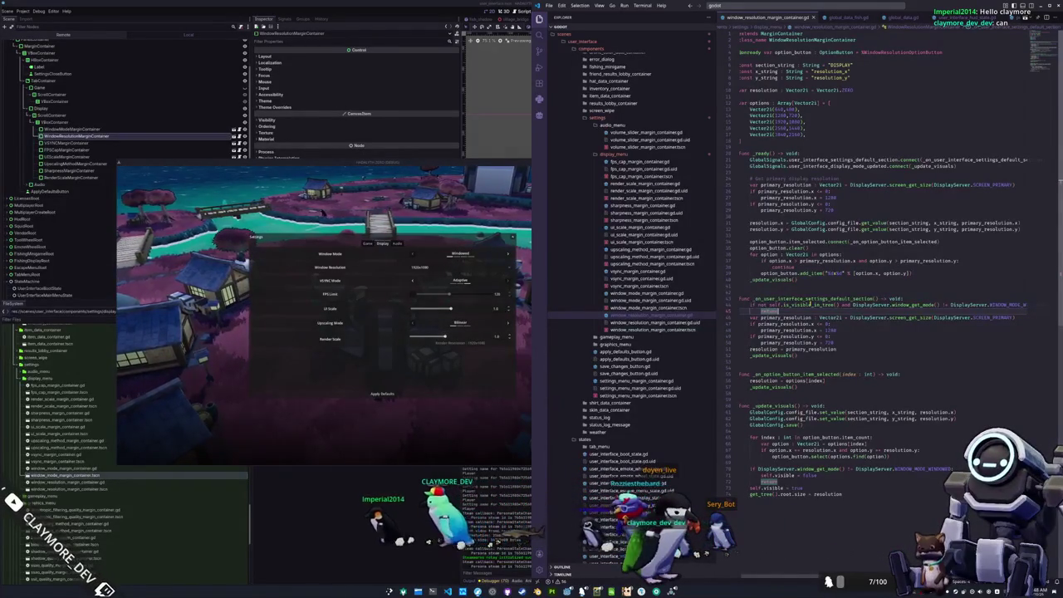
Trim line 64's condition to is_visible_in_tree() only, and set the game's upscaling to FSR 1.0
double_click(809, 305)
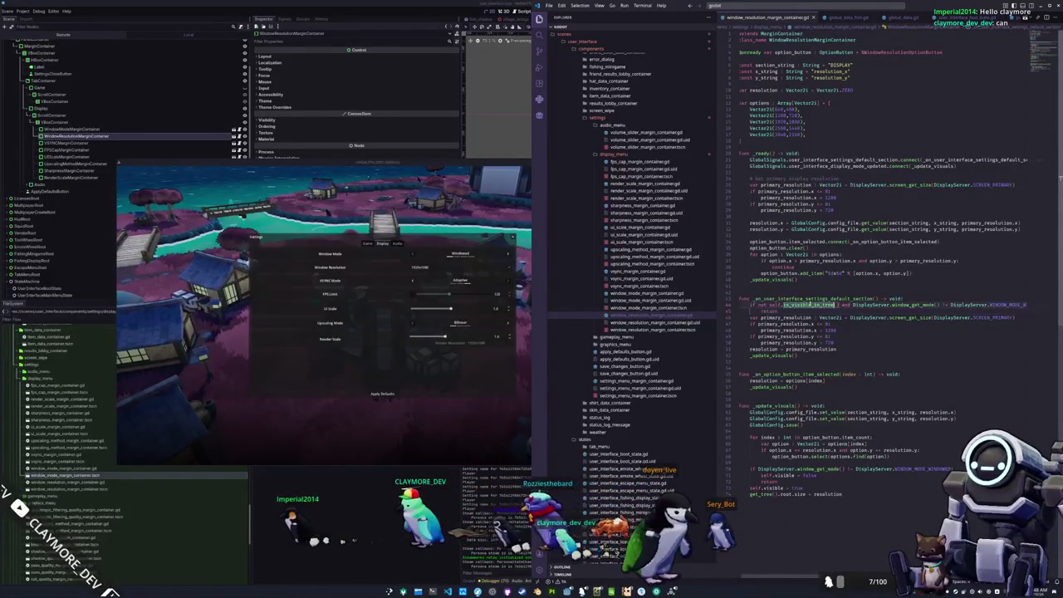
key("ctrl+shift+Right")
key("ctrl+shift+Right")
key("ctrl+shift+Right")
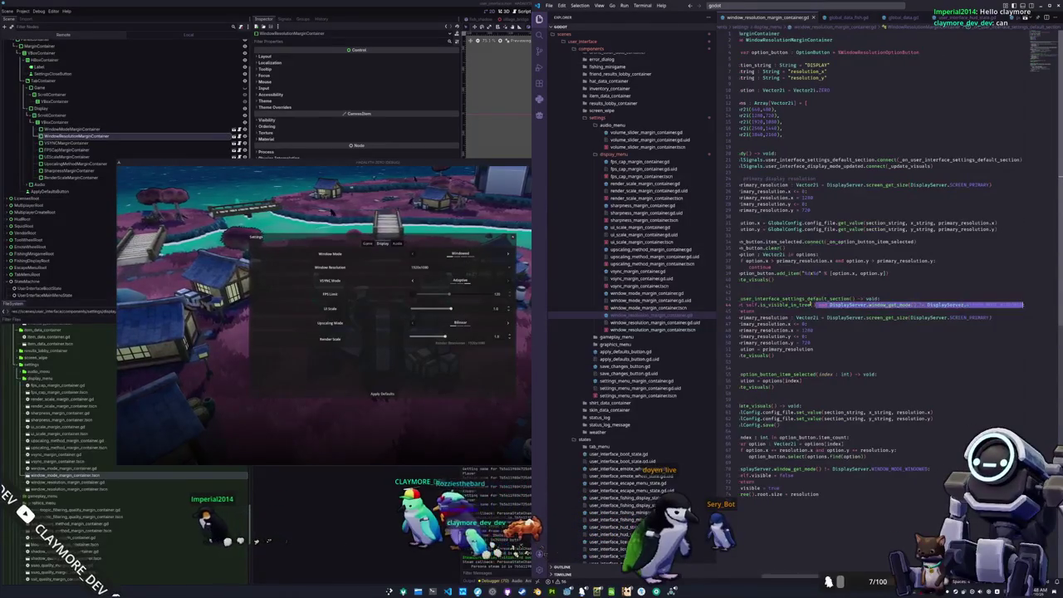
key("Delete")
left_click(742, 324)
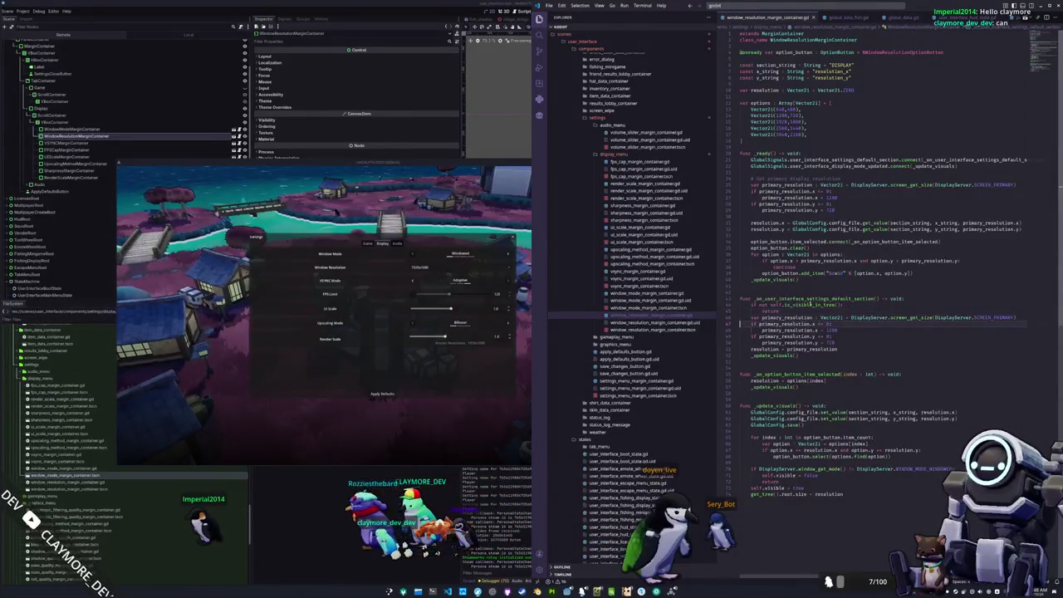
left_click(466, 334)
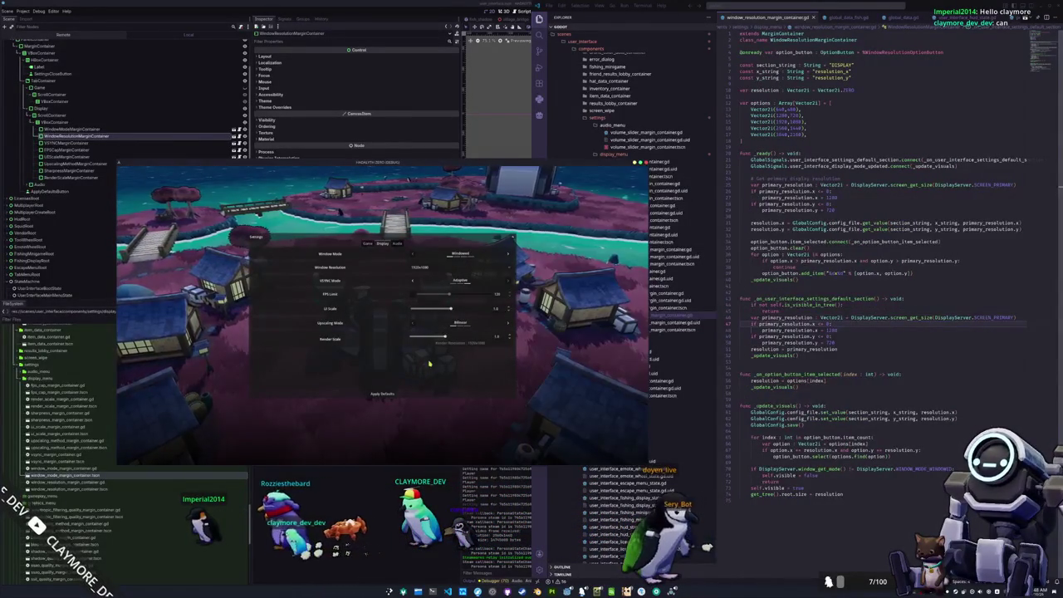
left_click(414, 323)
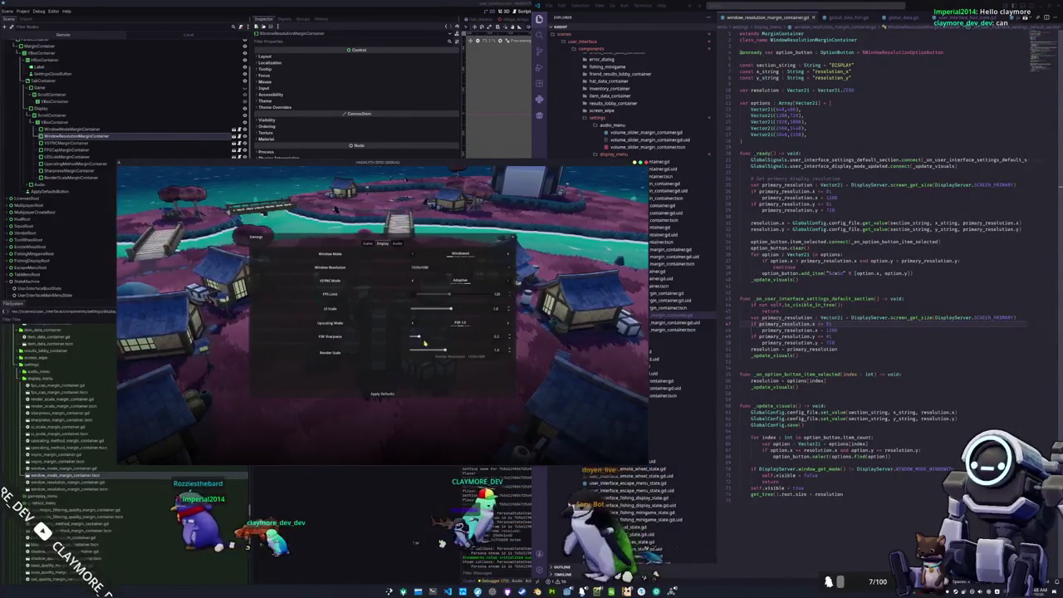
Alternate the game's Audio and Display tabs three times, finishing on Display
left_click(396, 243)
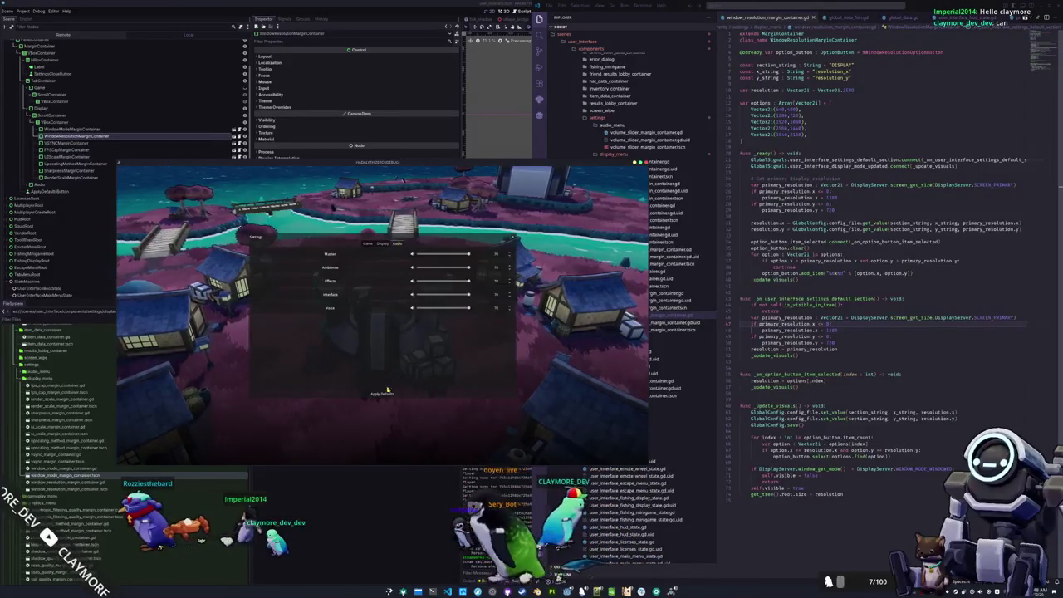
left_click(382, 243)
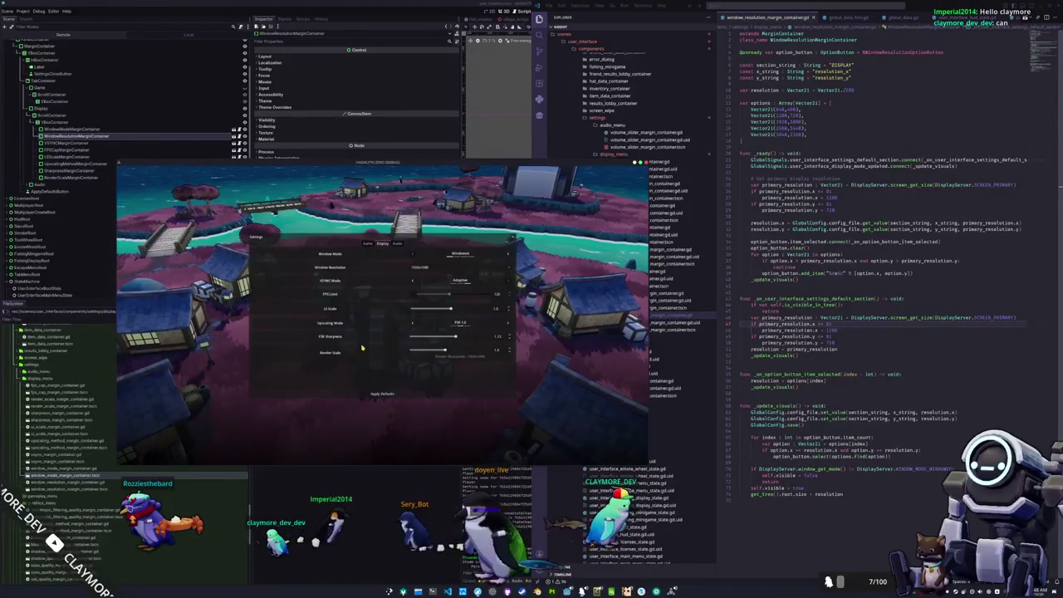
left_click(402, 242)
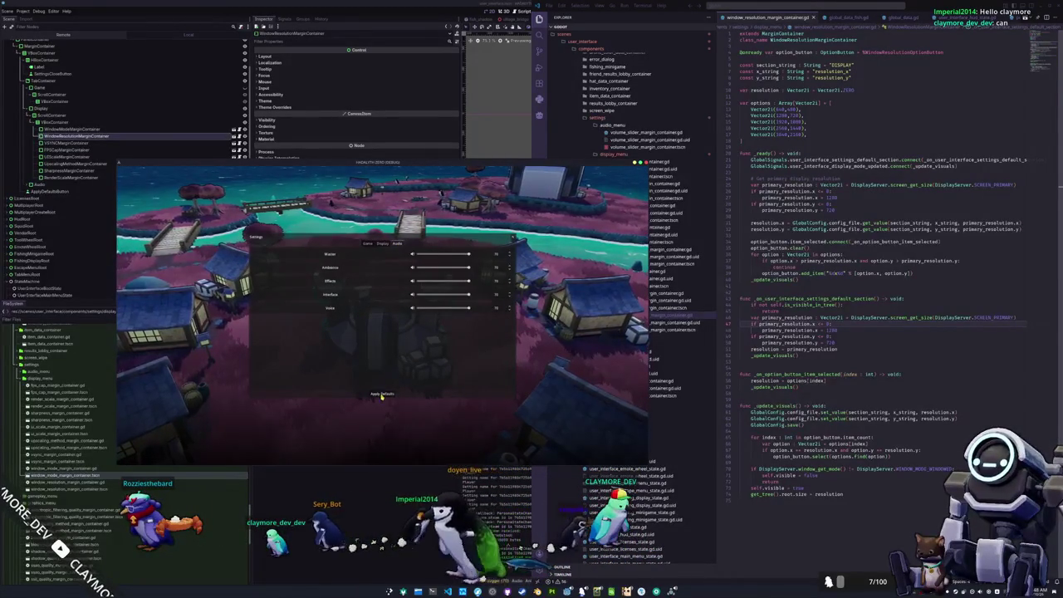
left_click(383, 244)
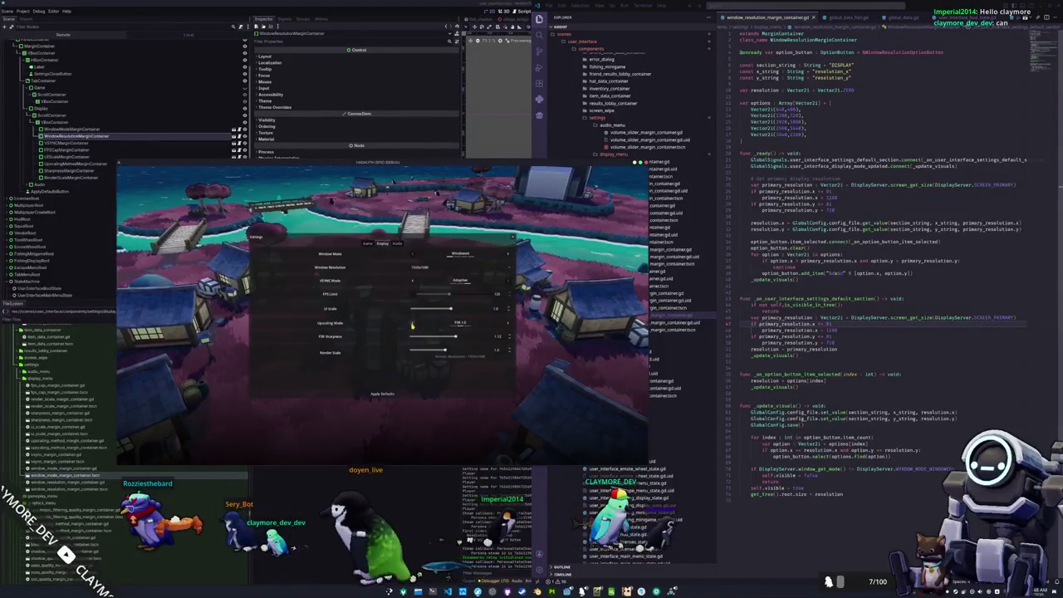
left_click(397, 243)
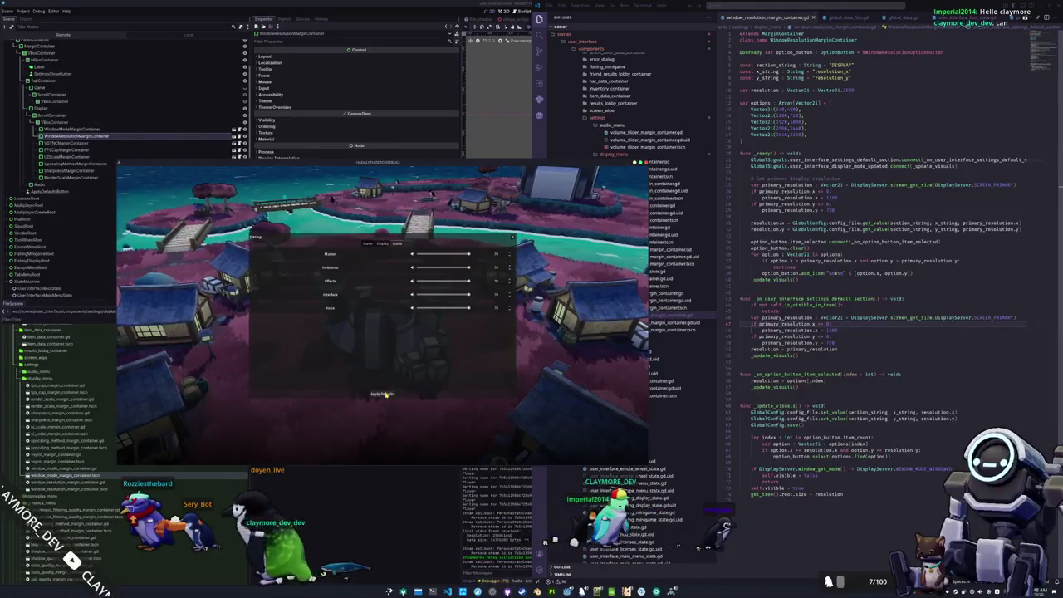
left_click(382, 243)
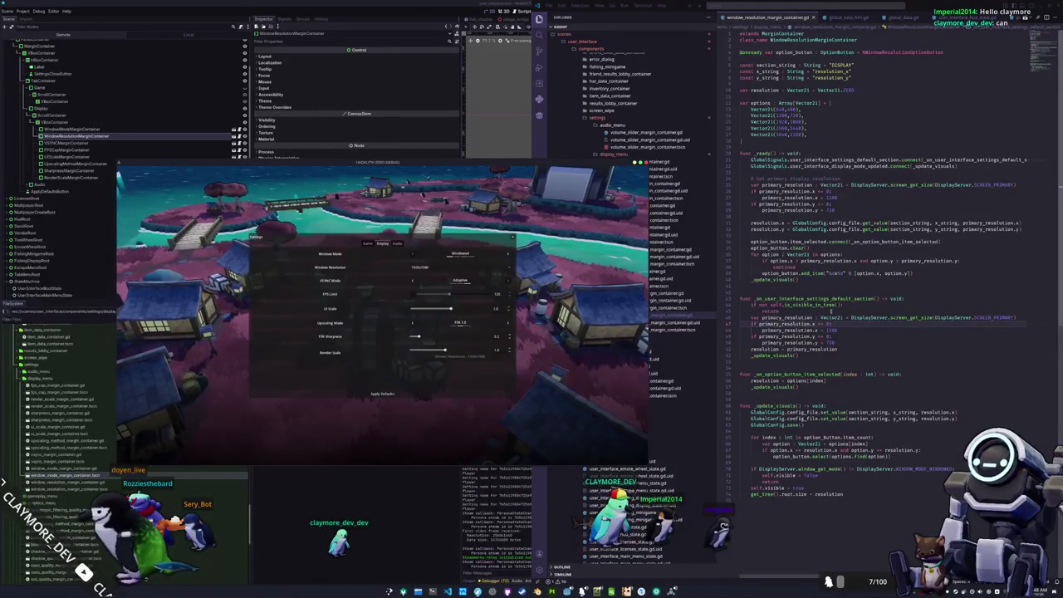
left_click(1017, 311)
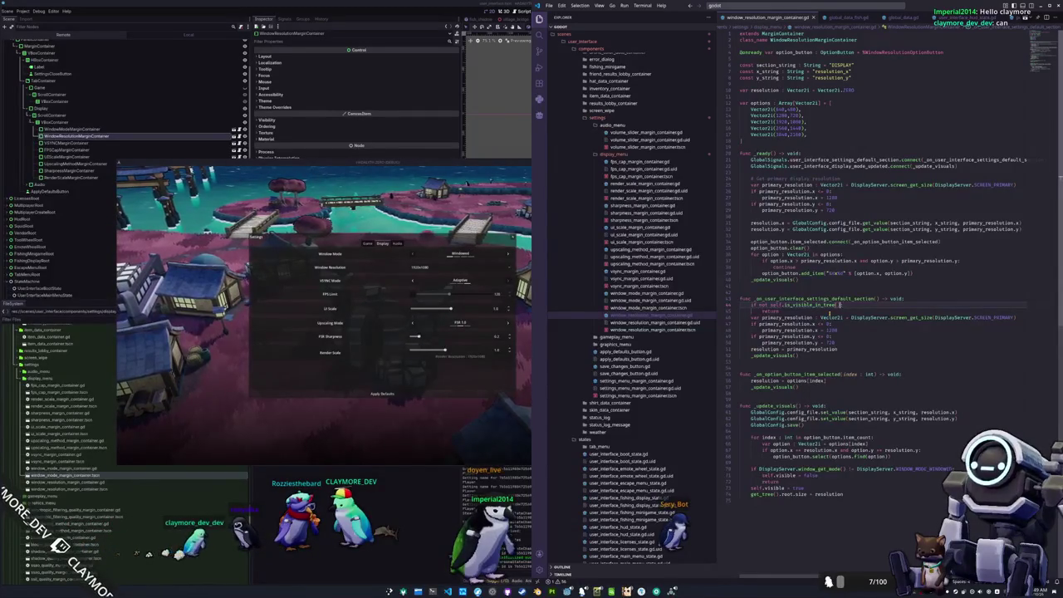
Add 'and not self.get_parent_control().is_visible_in_tree()' to line 64's early-return condition
type("and")
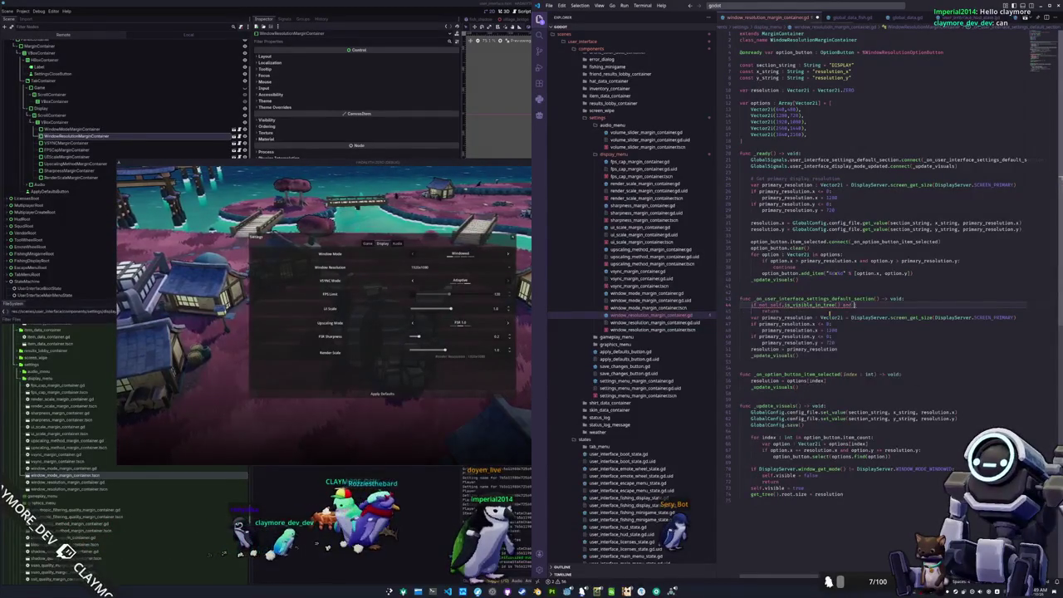
type(" self.get_parent")
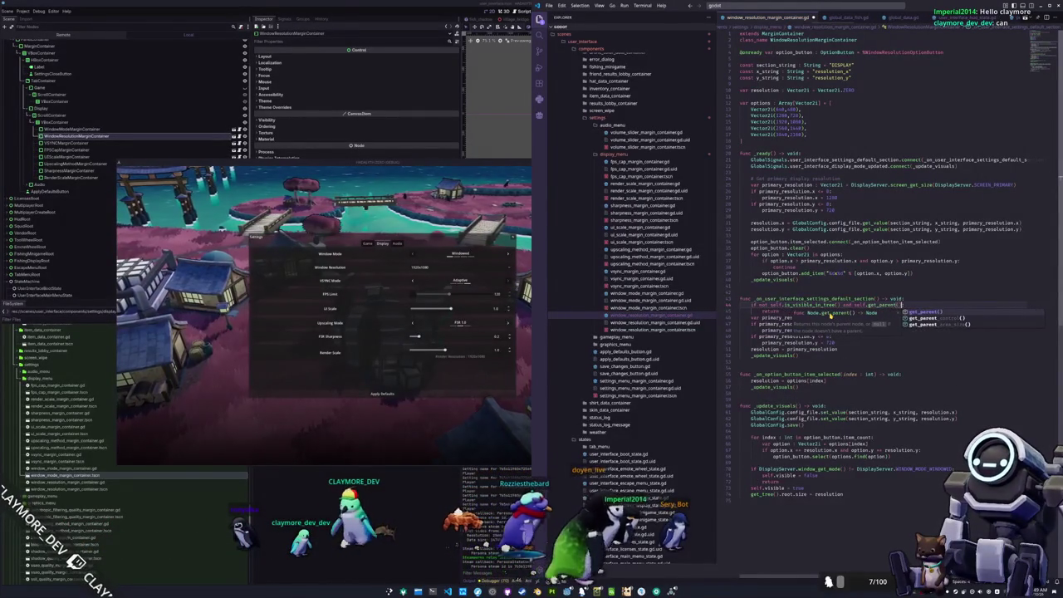
key("Return")
type(".is_visible(")
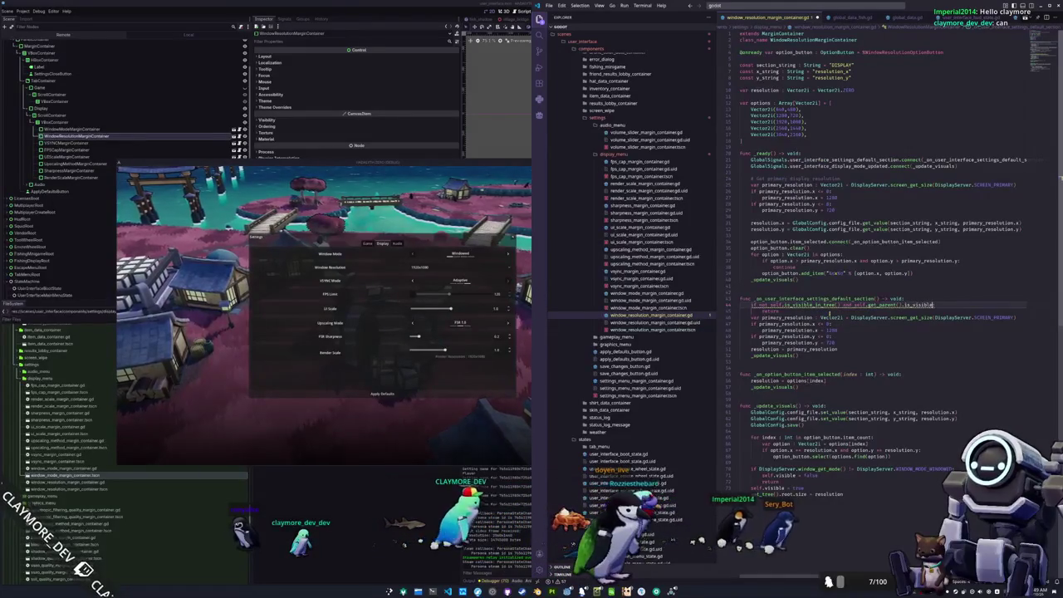
key("BackSpace")
key("BackSpace")
key("BackSpace")
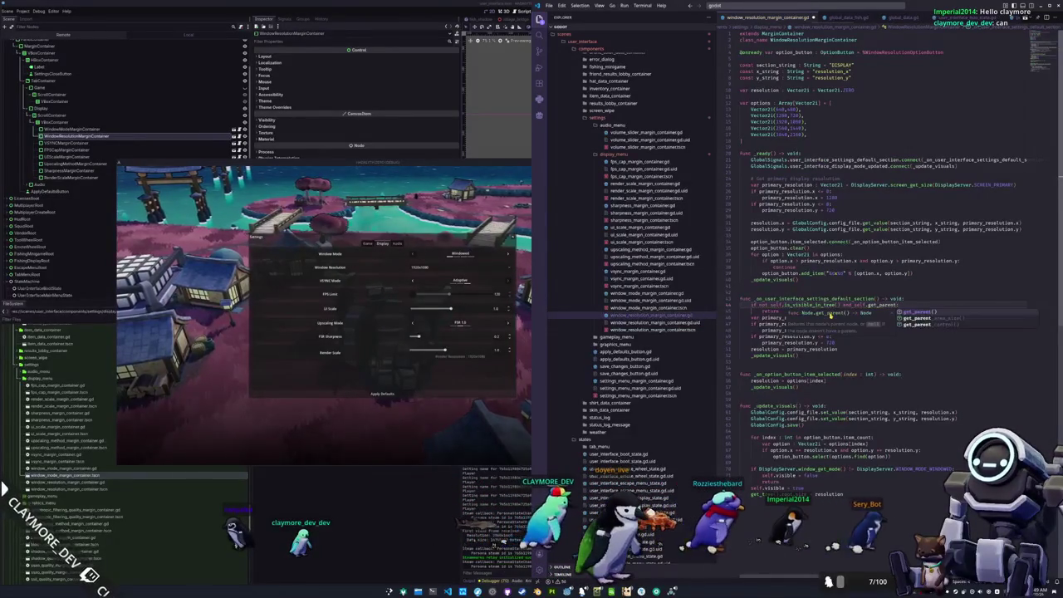
type("_control(")
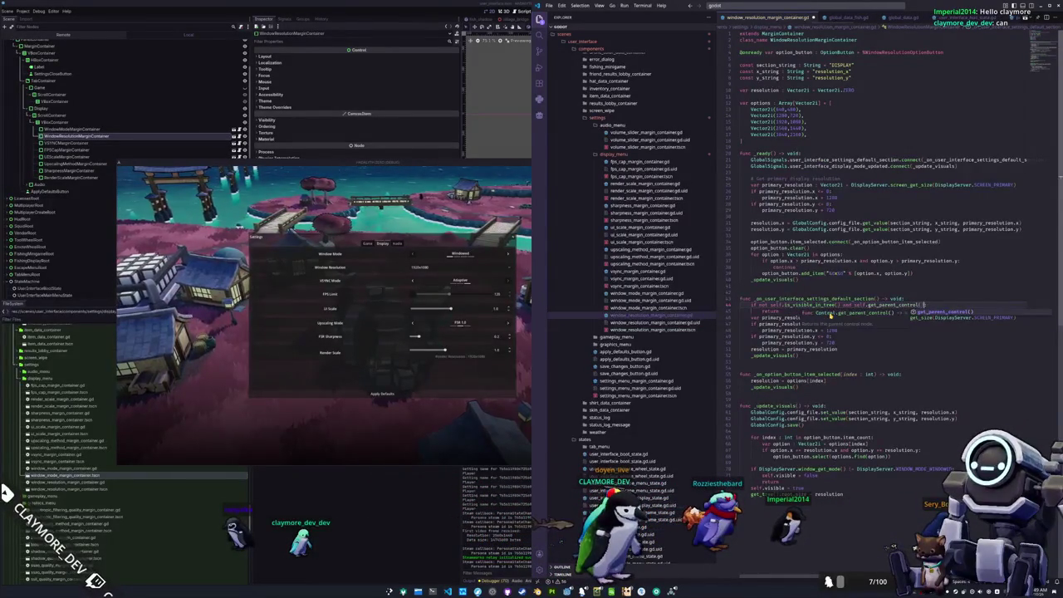
type(").is_visib")
key("Return")
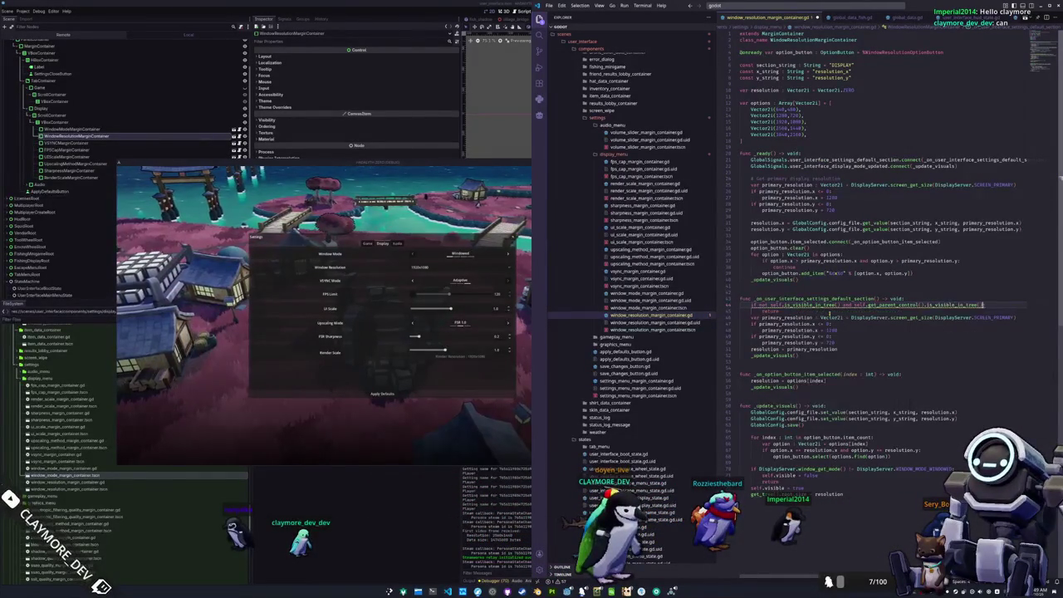
key("ctrl+Left")
key("ctrl+Left")
key("ctrl+Left")
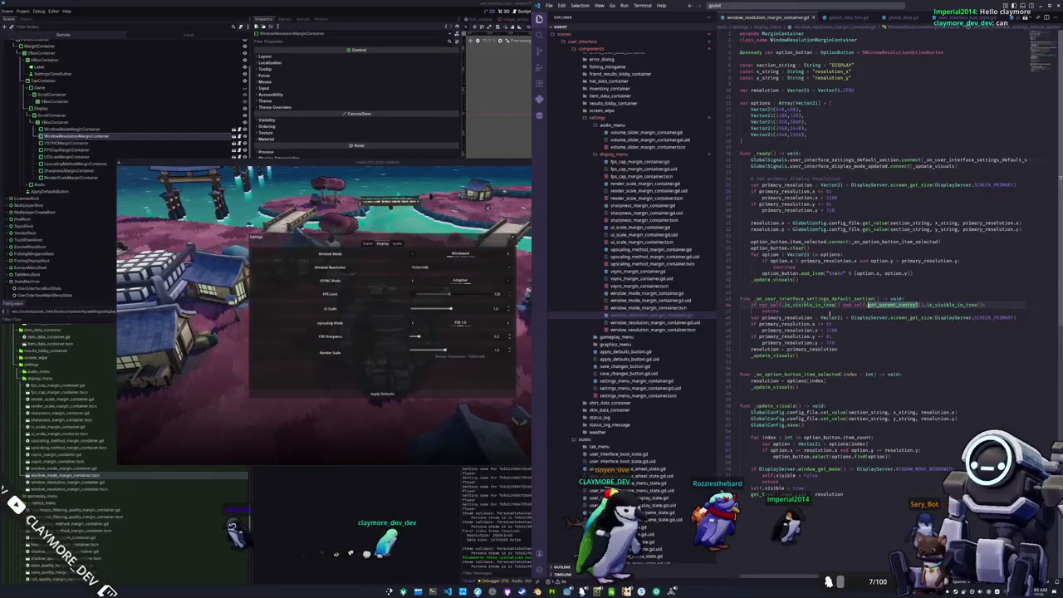
type("not")
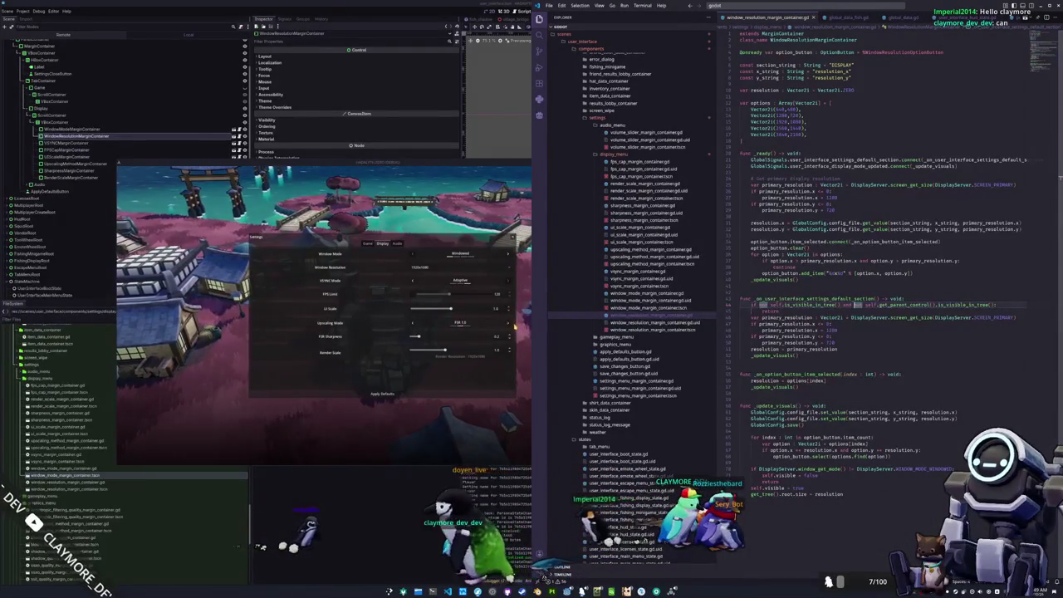
left_click(473, 335)
scroll(474, 335, "up", 5)
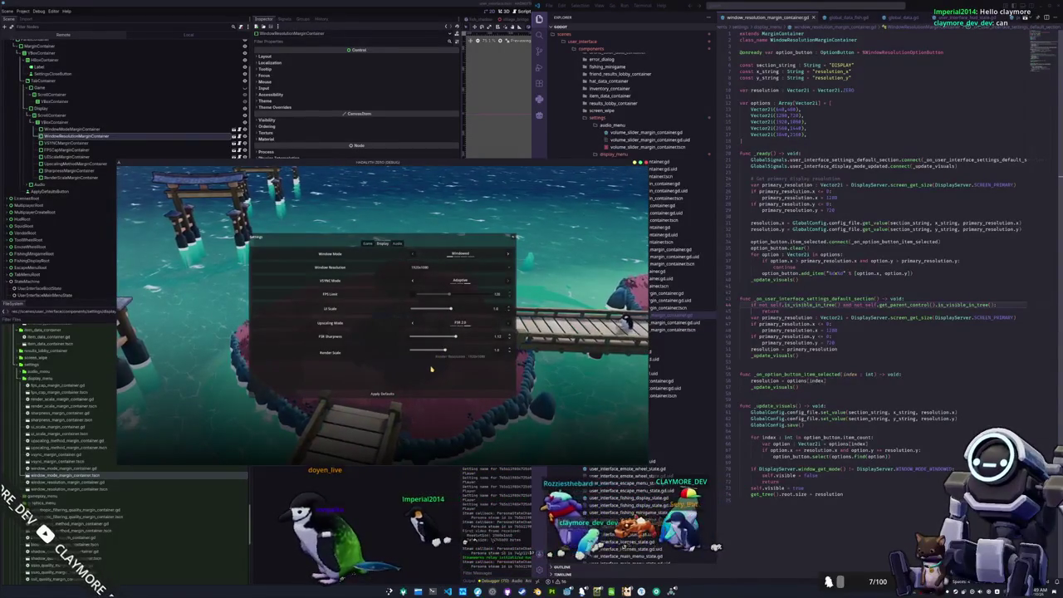
Alternate between the game's Audio and Display settings, ending on Audio
left_click(398, 245)
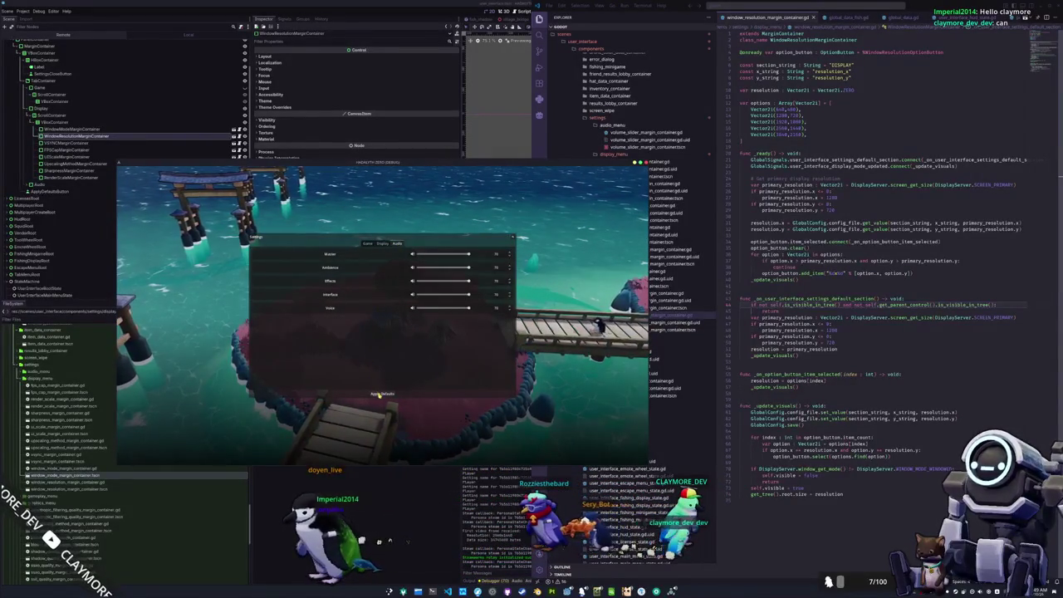
left_click(383, 244)
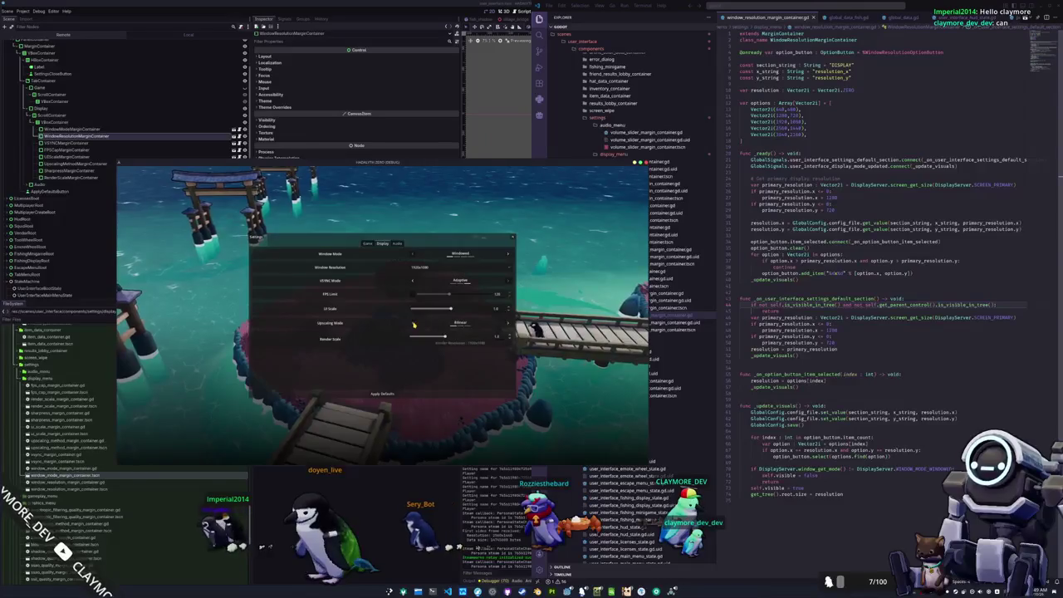
left_click(396, 244)
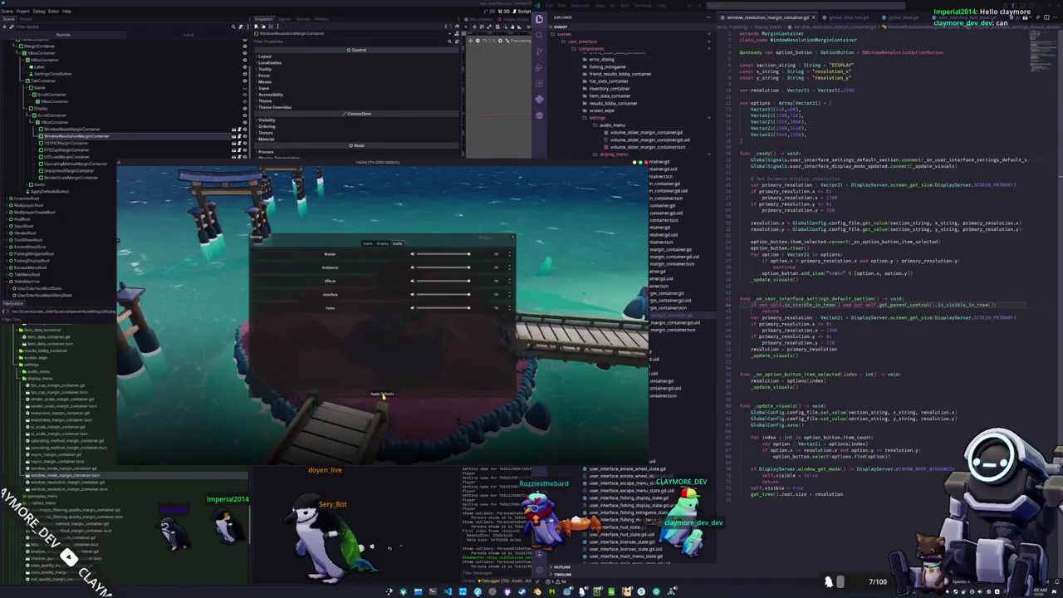
left_click(382, 244)
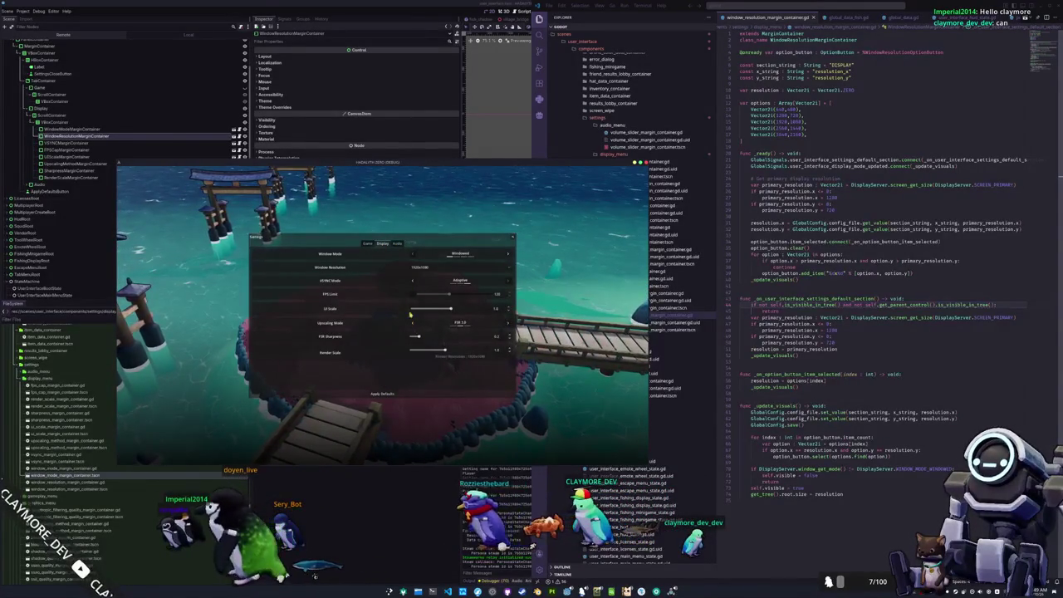
left_click(396, 244)
key("alt+Tab")
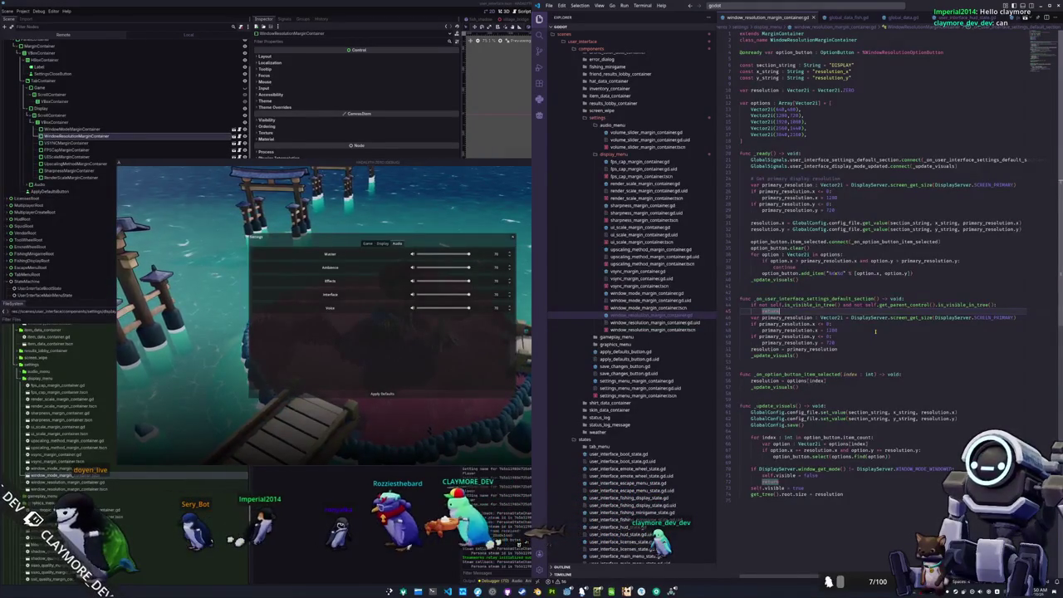
Drop the self visibility check so line 64 tests only 'not self.get_parent_control().is_visible_in_tree()'
key("ctrl+shift+Right")
key("ctrl+shift+Right")
key("ctrl+shift+Right")
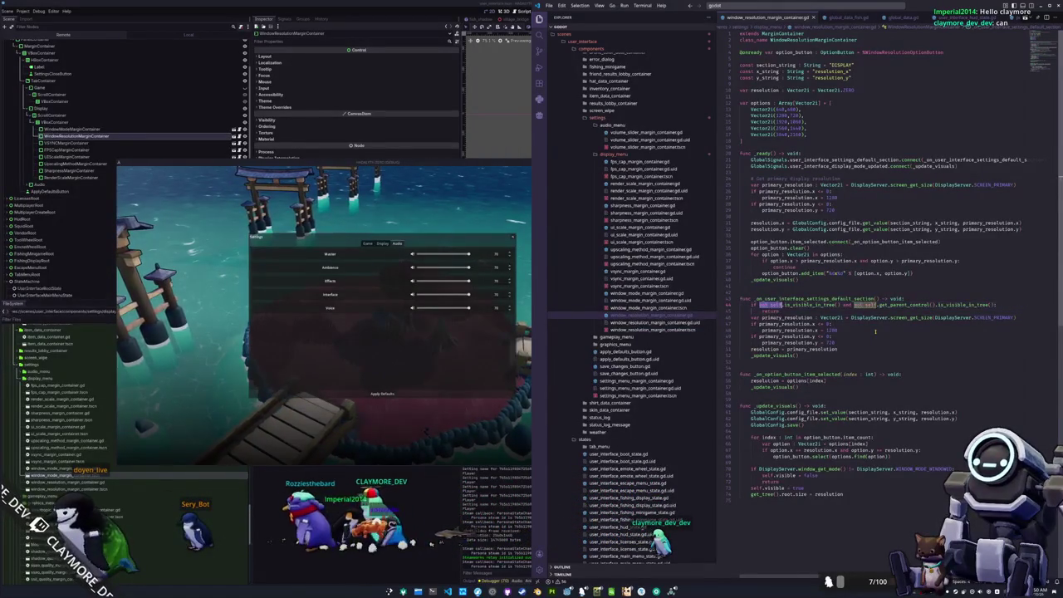
key("ctrl+shift+Right")
key("ctrl+shift+Right")
key("ctrl+shift+Right")
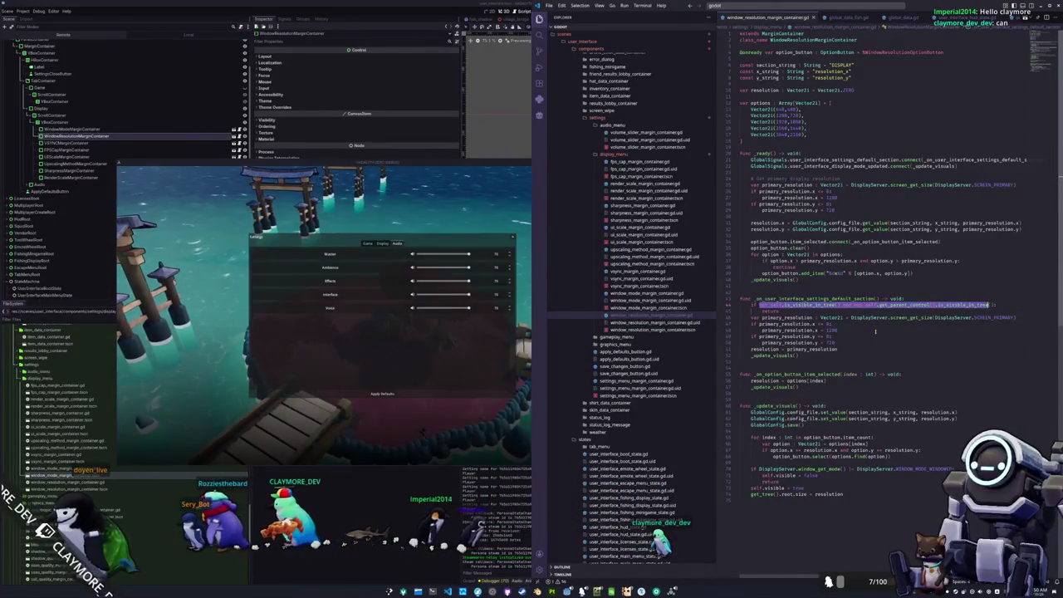
key("End")
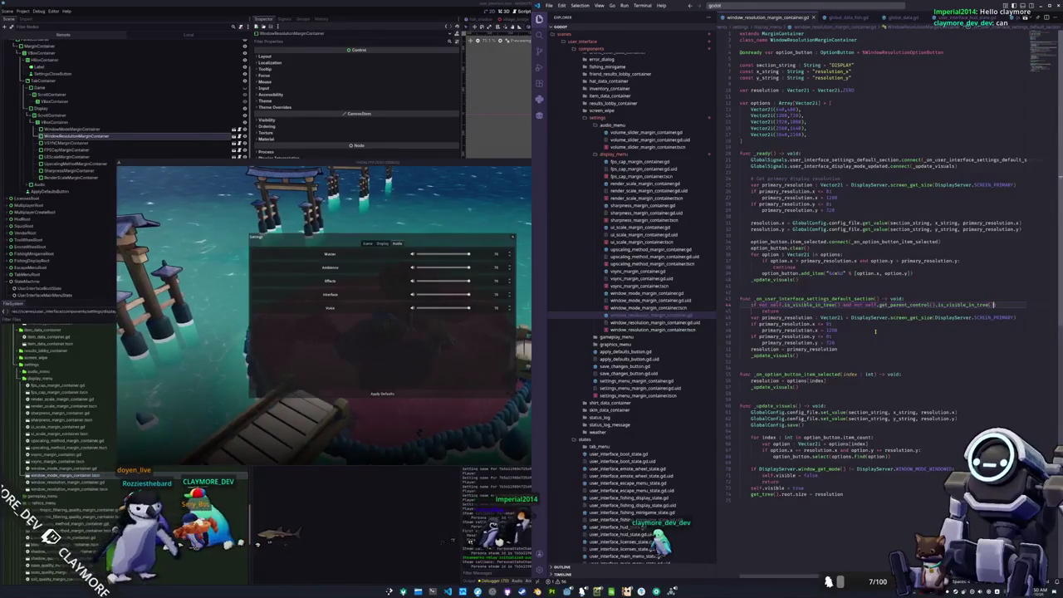
key("ctrl+Left")
key("ctrl+Left")
key("ctrl+Left")
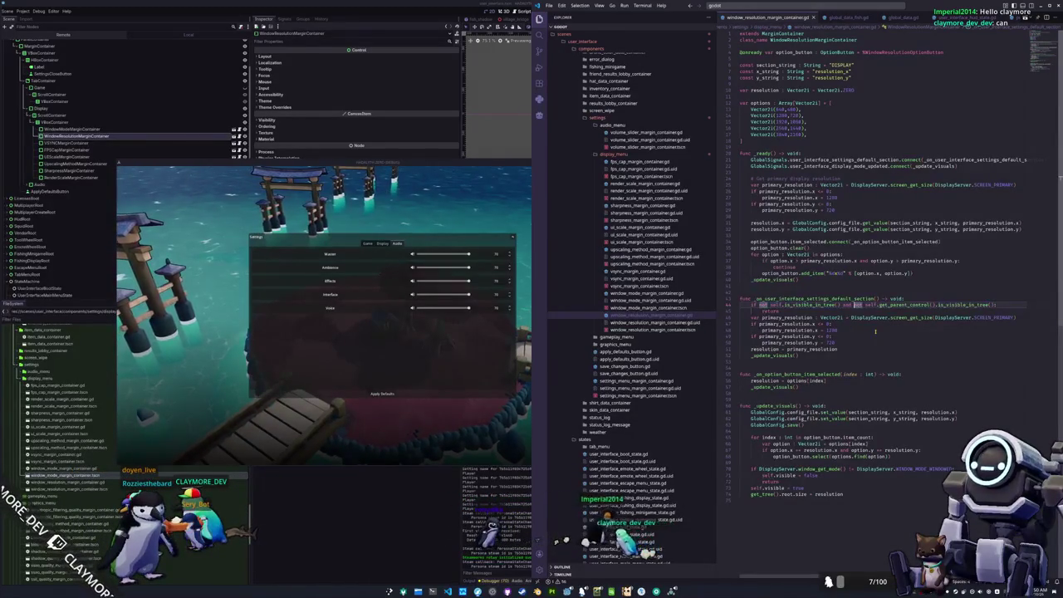
key("ctrl+shift+Left")
key("ctrl+shift+Left")
key("ctrl+shift+Left")
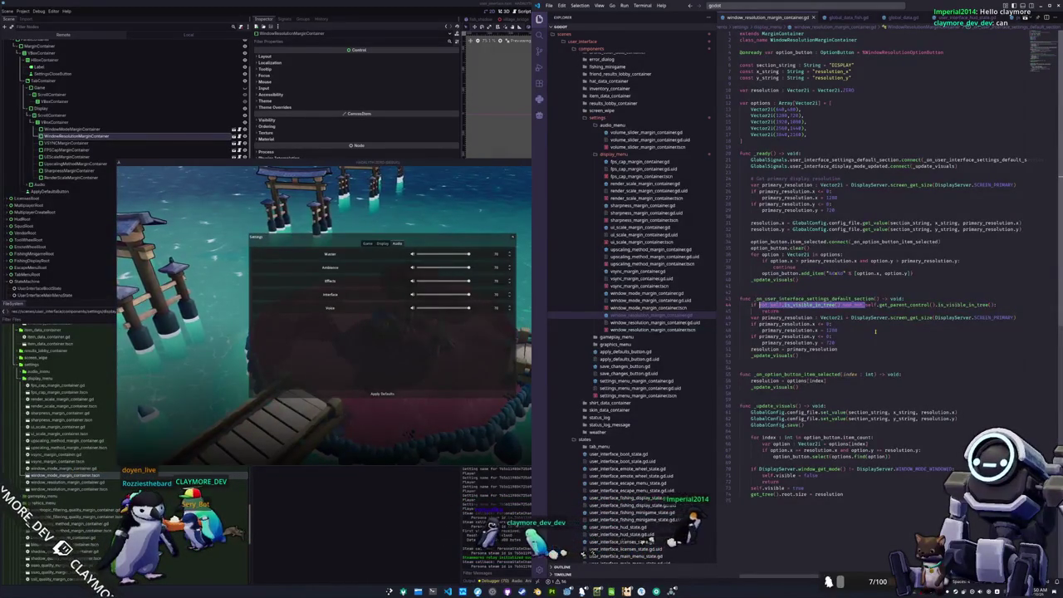
key("BackSpace")
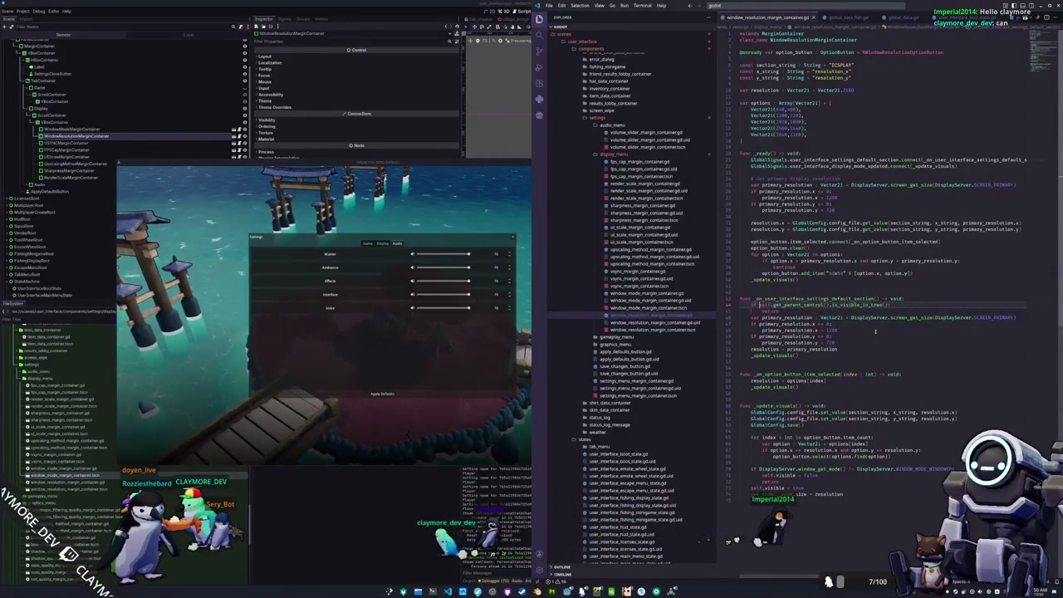
type("selfnot")
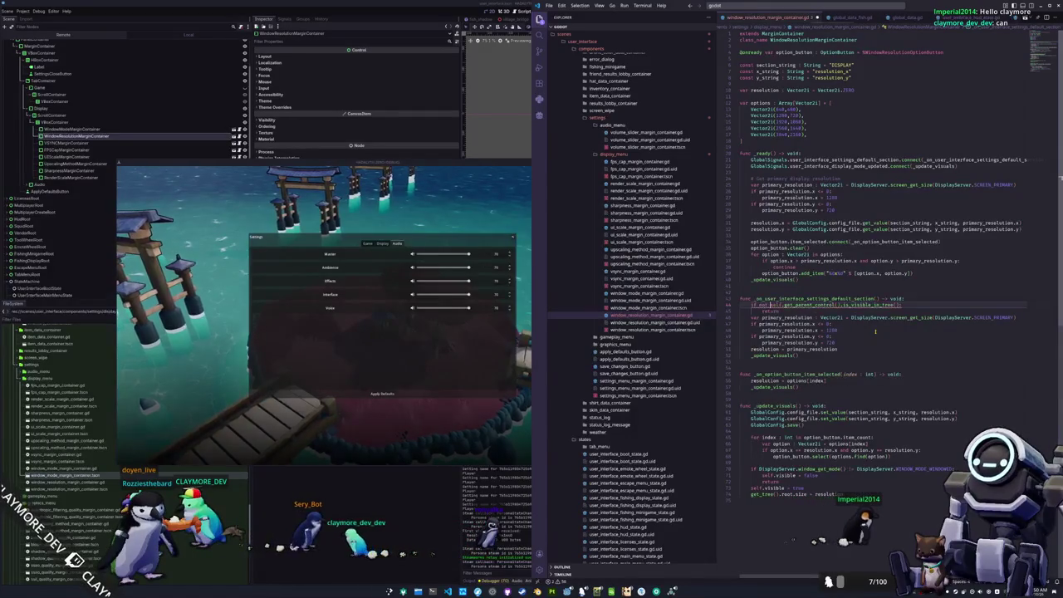
left_click(382, 244)
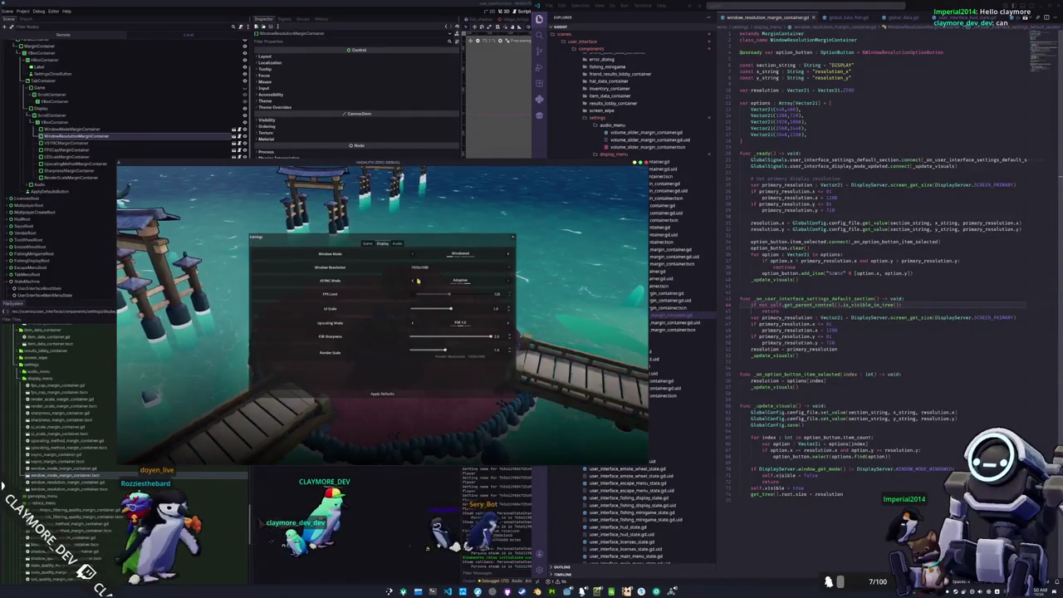
Set the game's upscaling mode to Bilinear on the Display settings
left_click(399, 243)
left_click(382, 243)
left_click(507, 324)
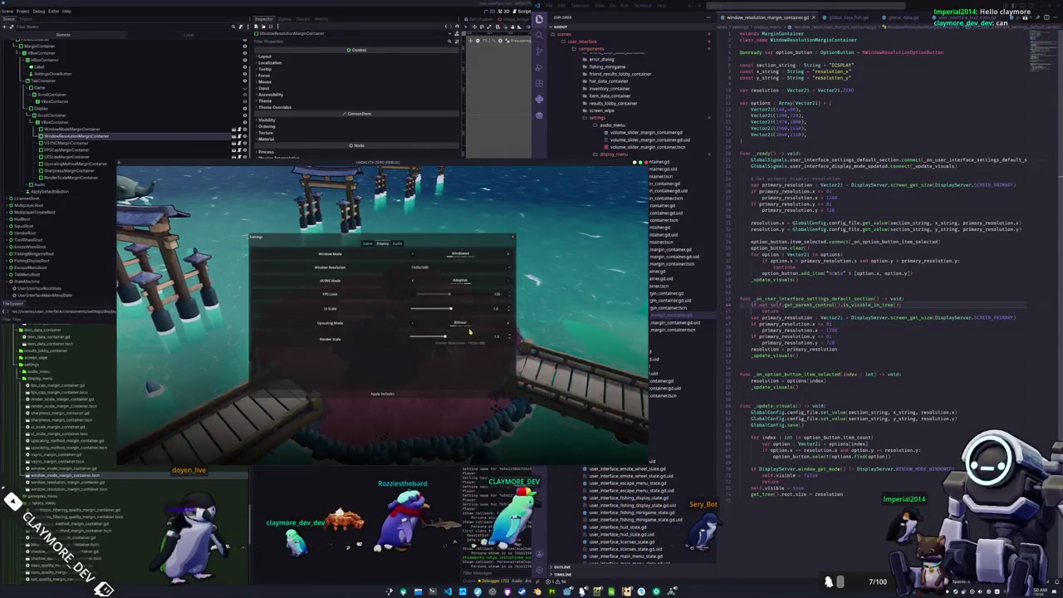
Apply default settings and step Window Mode back to Borderless Windowed at 3840x2160
left_click(398, 245)
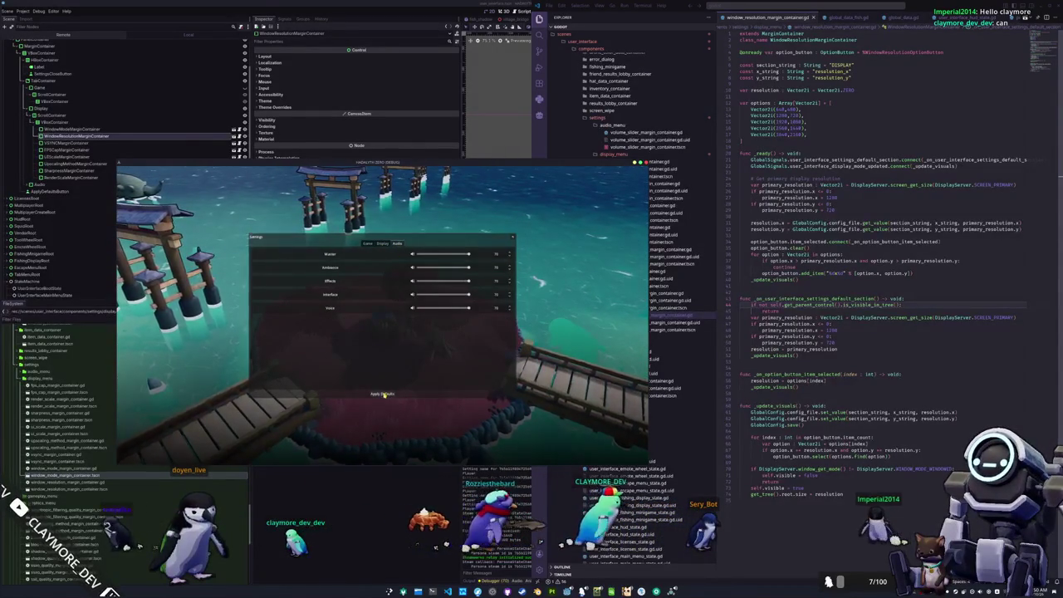
left_click(382, 244)
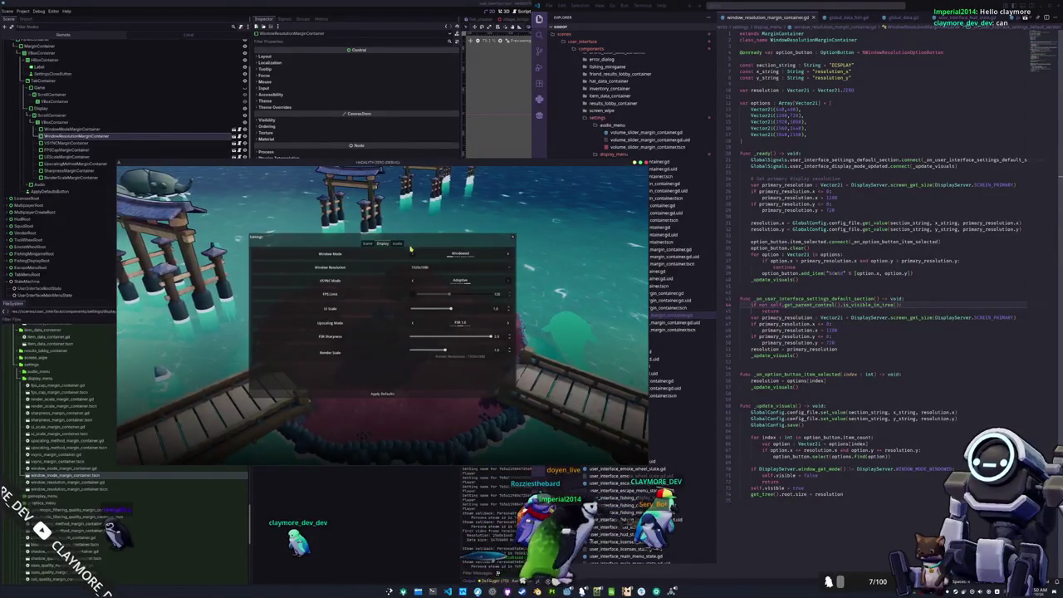
left_click(387, 394)
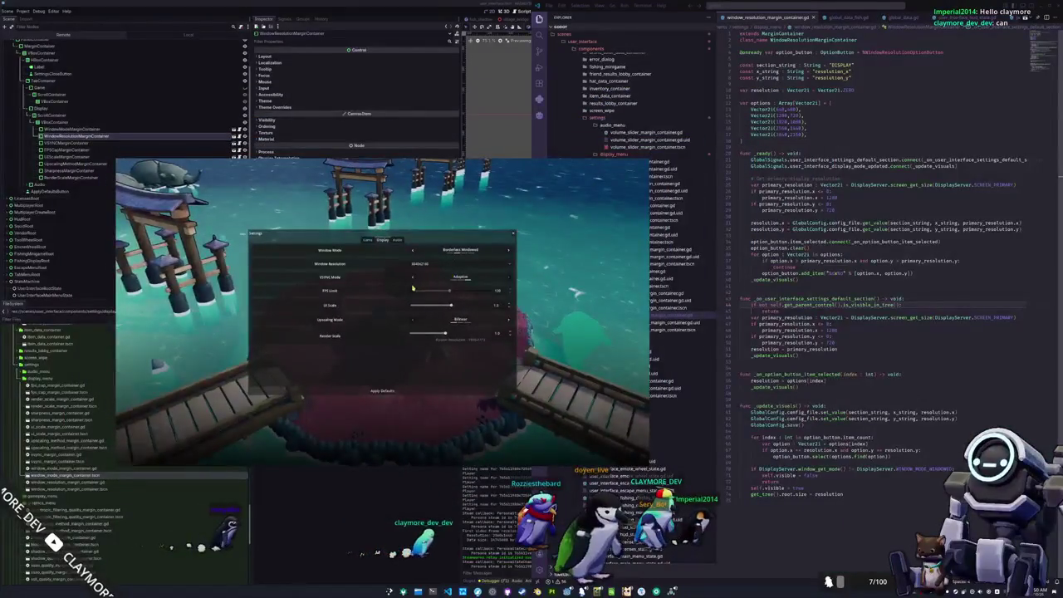
left_click(413, 251)
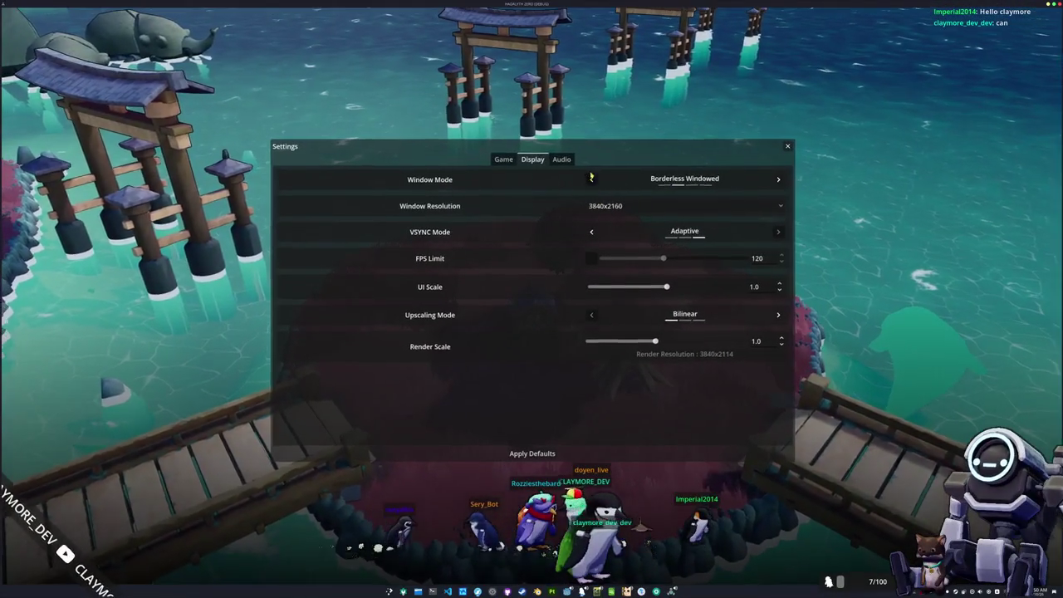
Set the window resolution to 2560x1440 and the window mode to Windowed
left_click(613, 203)
left_click(610, 241)
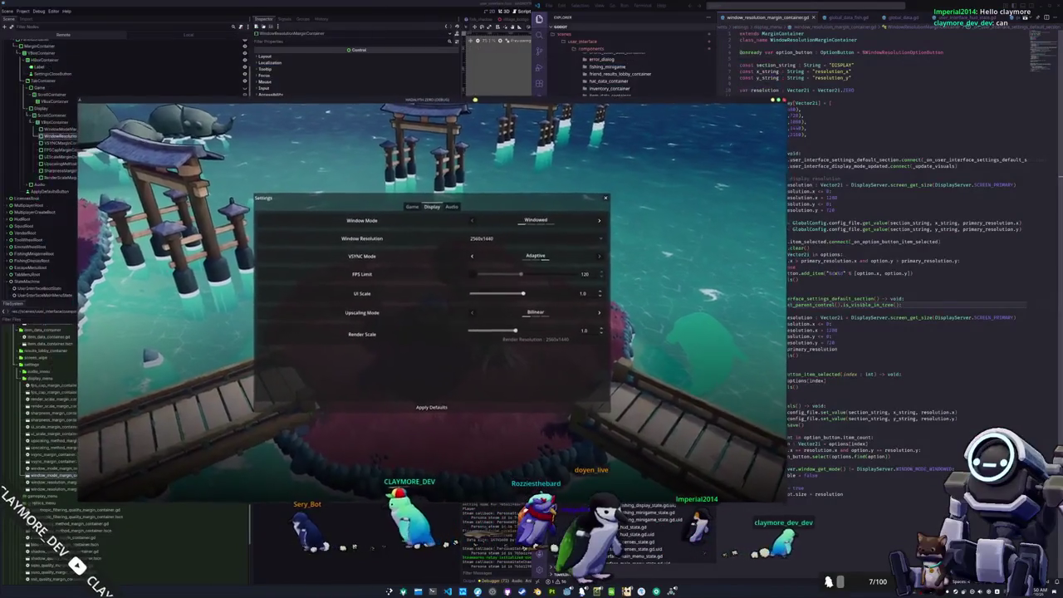
left_click(475, 221)
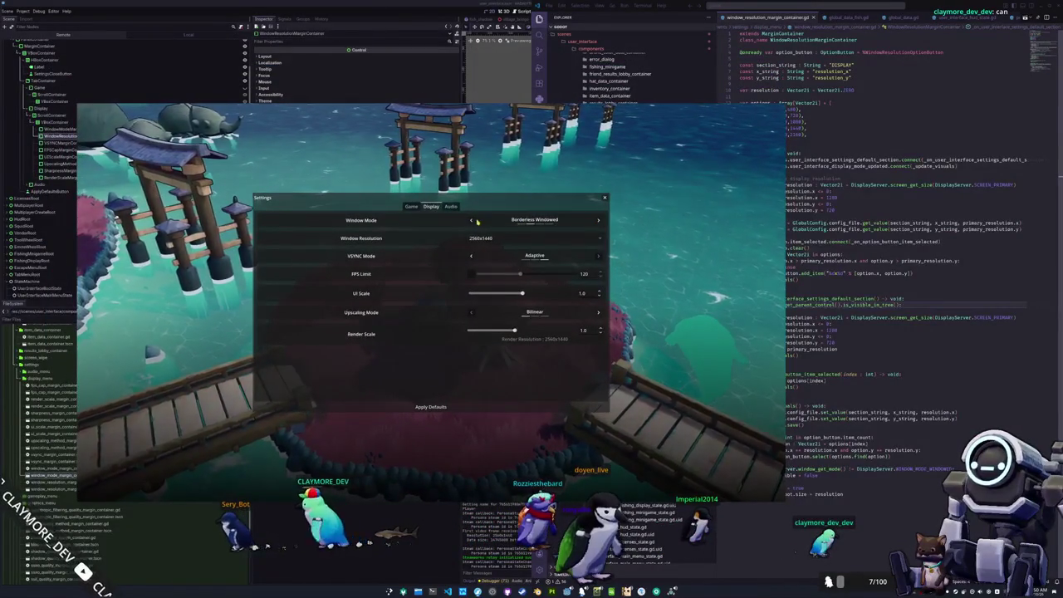
left_click(600, 221)
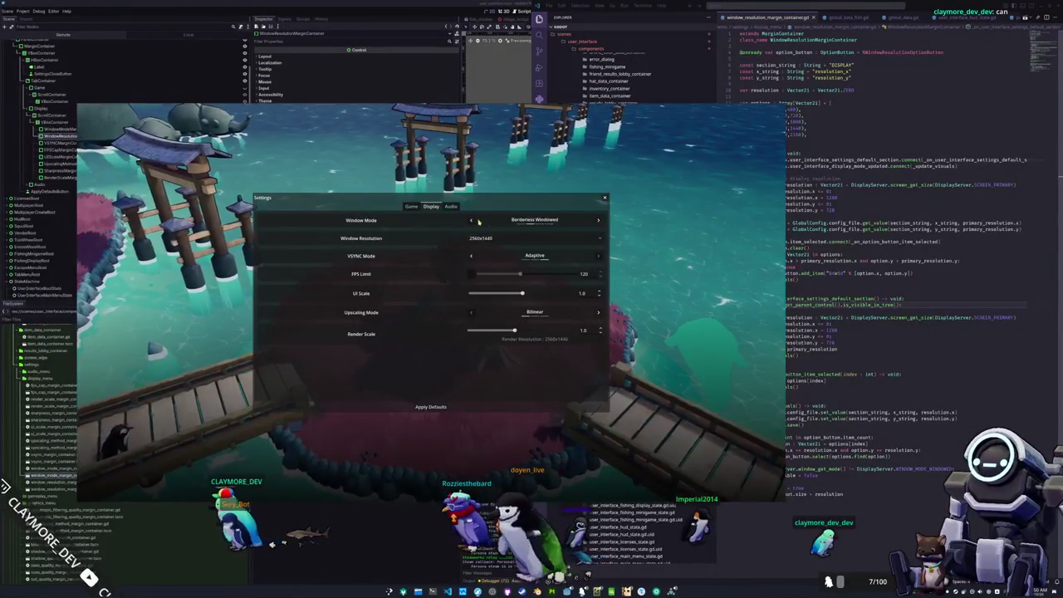
left_click(471, 220)
Raise the FSR sharpness strength to 2.0 with its slider
left_click(451, 206)
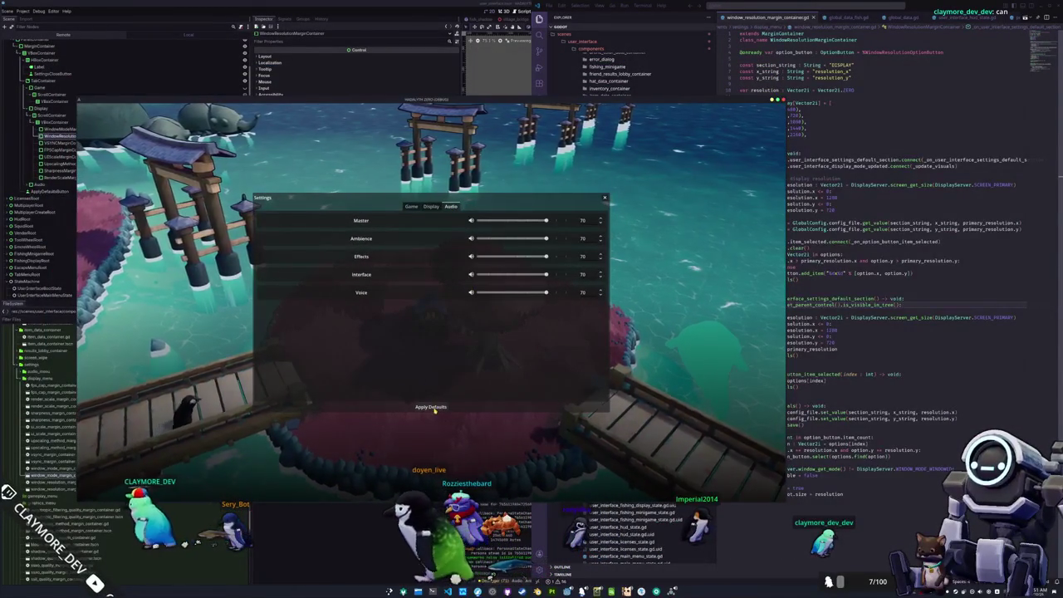
left_click(431, 207)
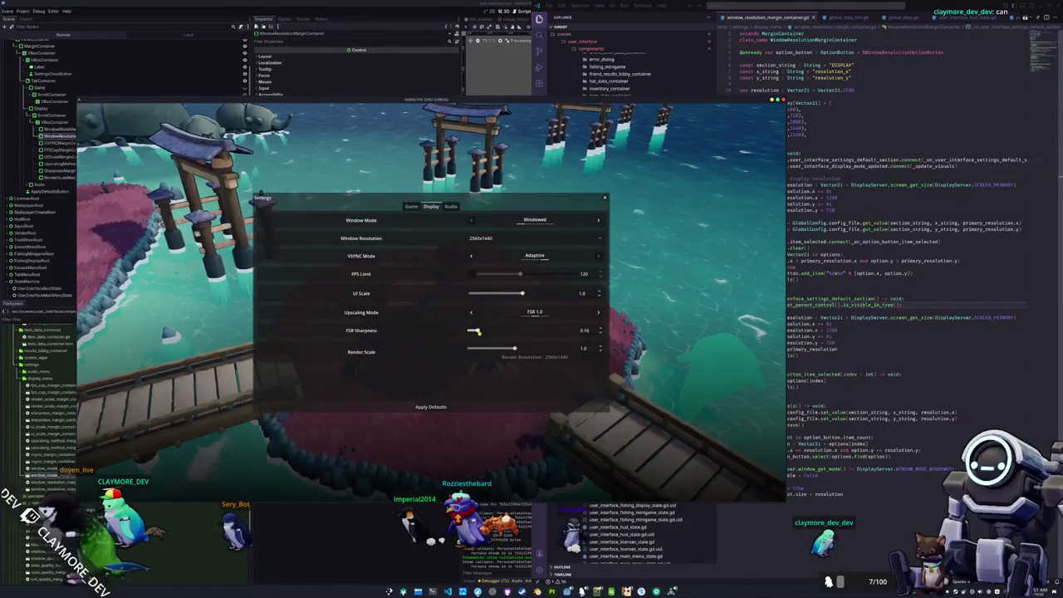
mouse_move(522, 333)
left_mouse_down()
mouse_move(490, 332)
mouse_move(582, 332)
left_mouse_up()
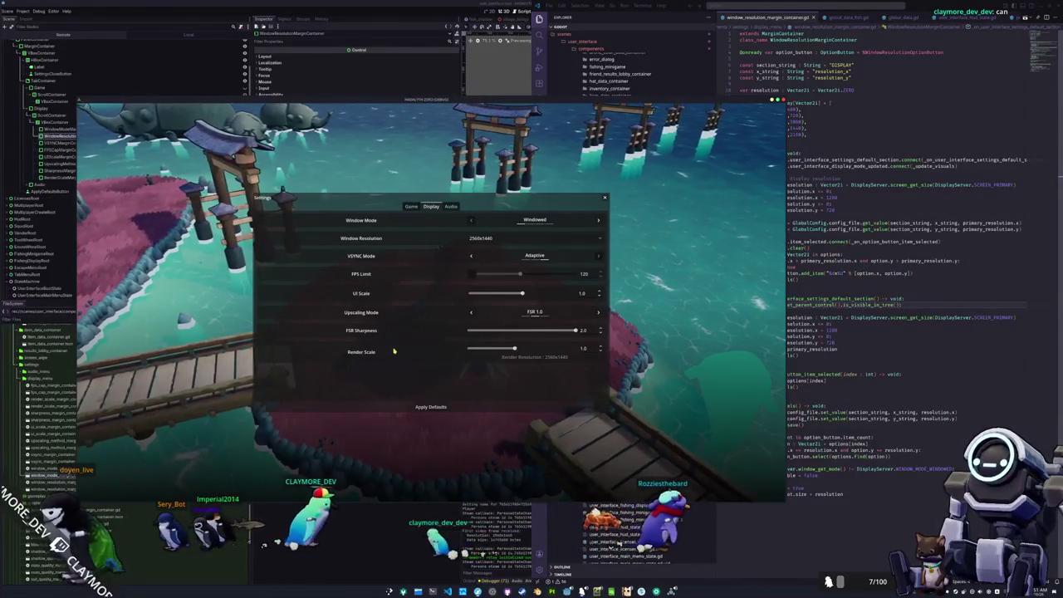
Close the running game and select the VBoxContainer node in the editor
left_click(451, 207)
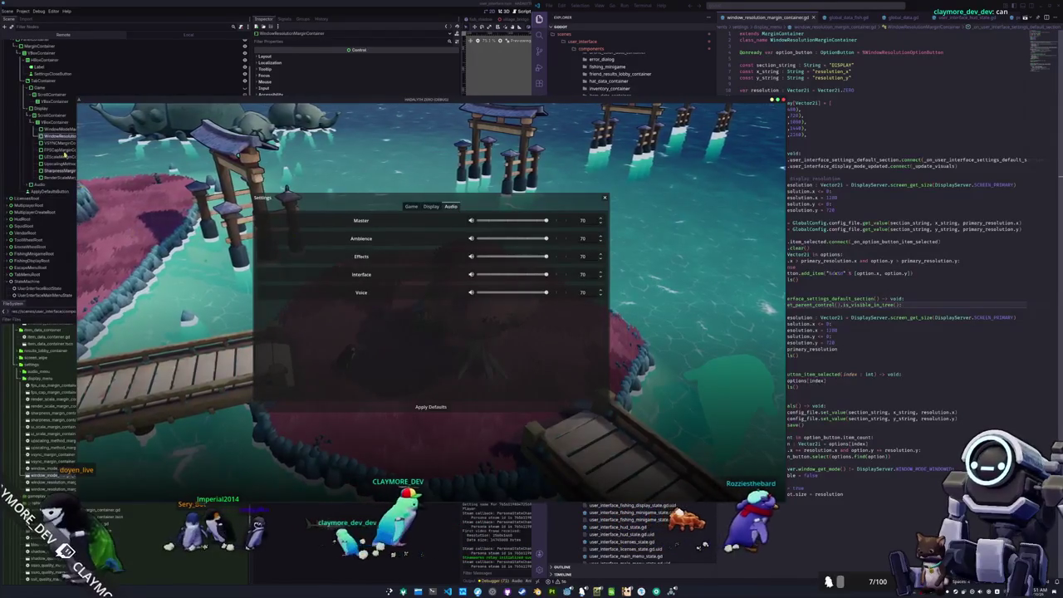
left_click(55, 137)
left_click(52, 122)
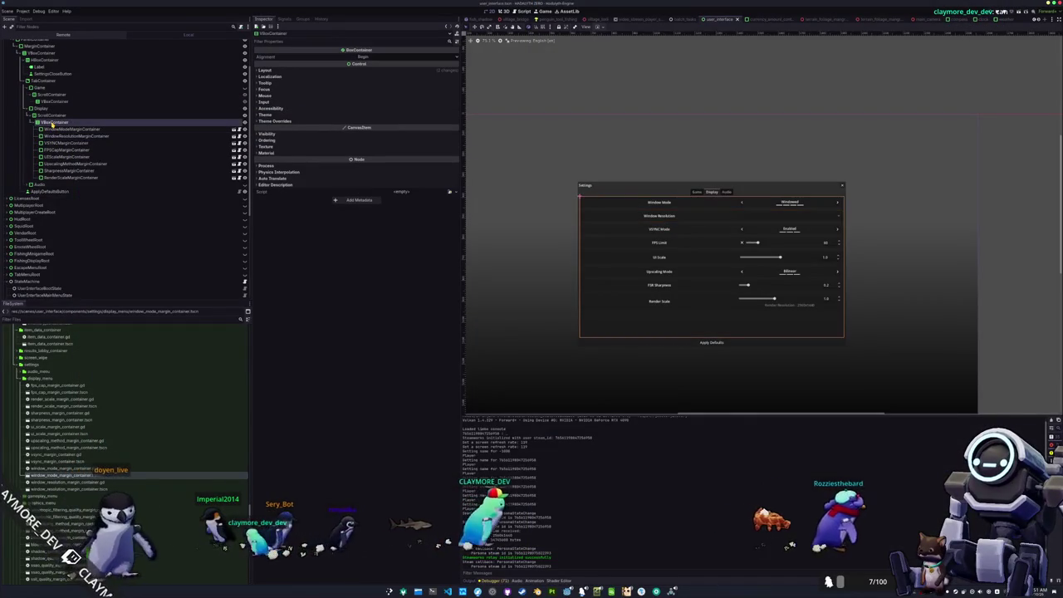
Select the Display node and its VBoxContainer, run the game with F6, then return to VS Code
left_click(52, 108)
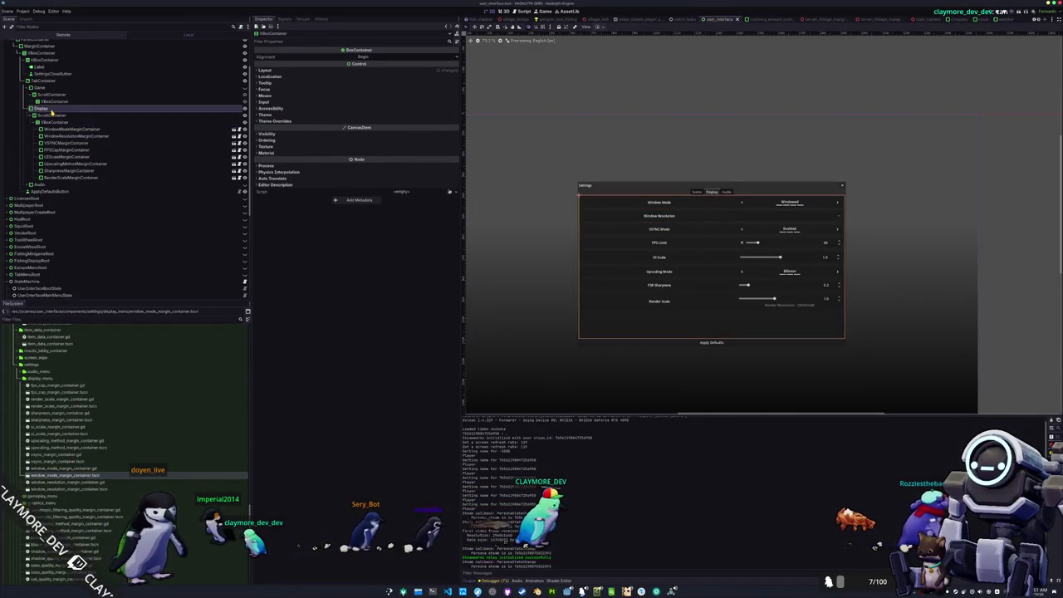
left_click(55, 122)
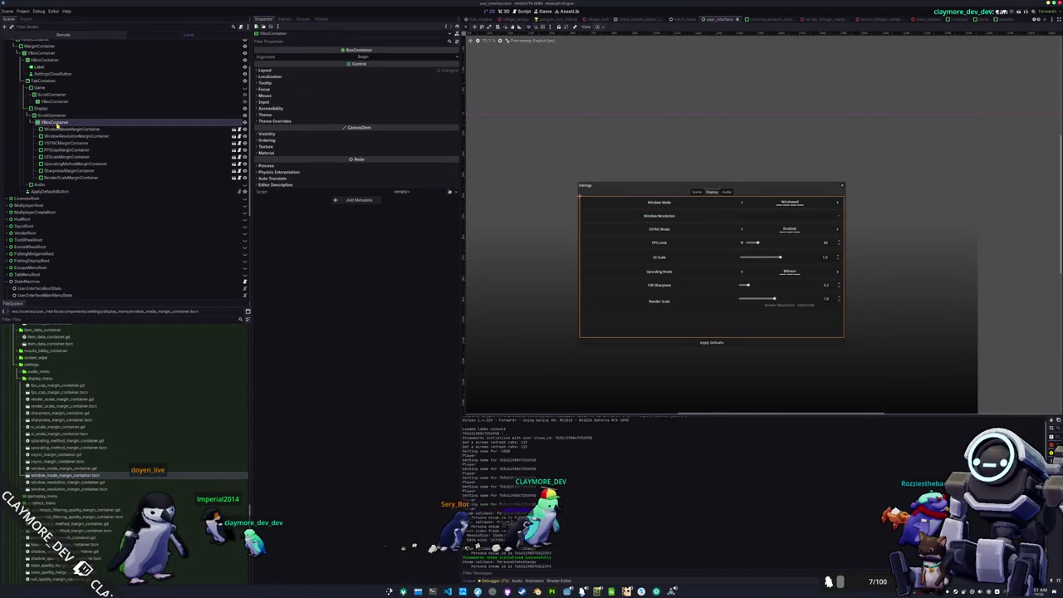
key("F6")
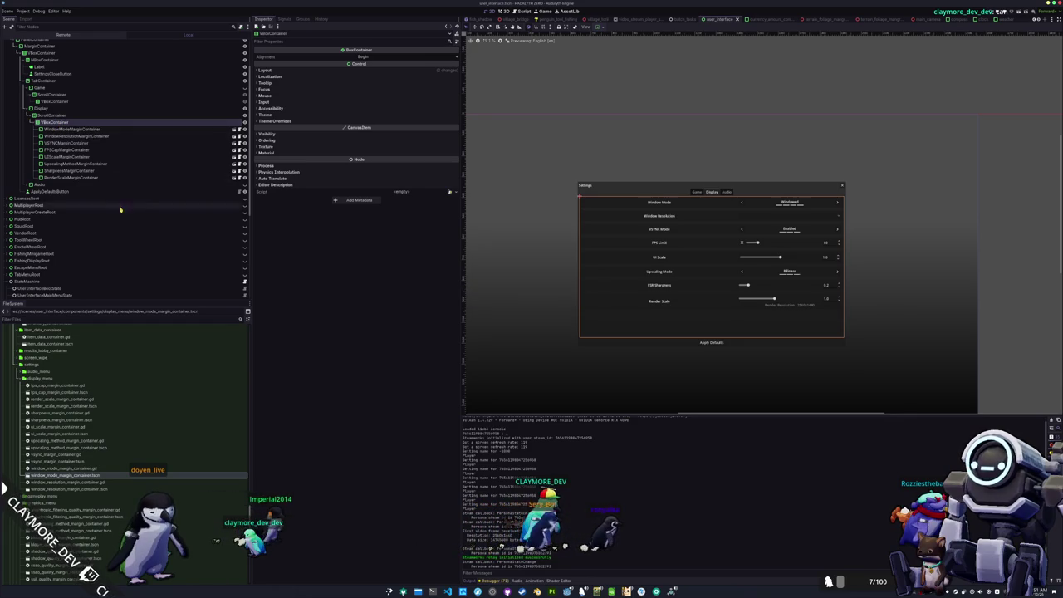
key("alt+Tab")
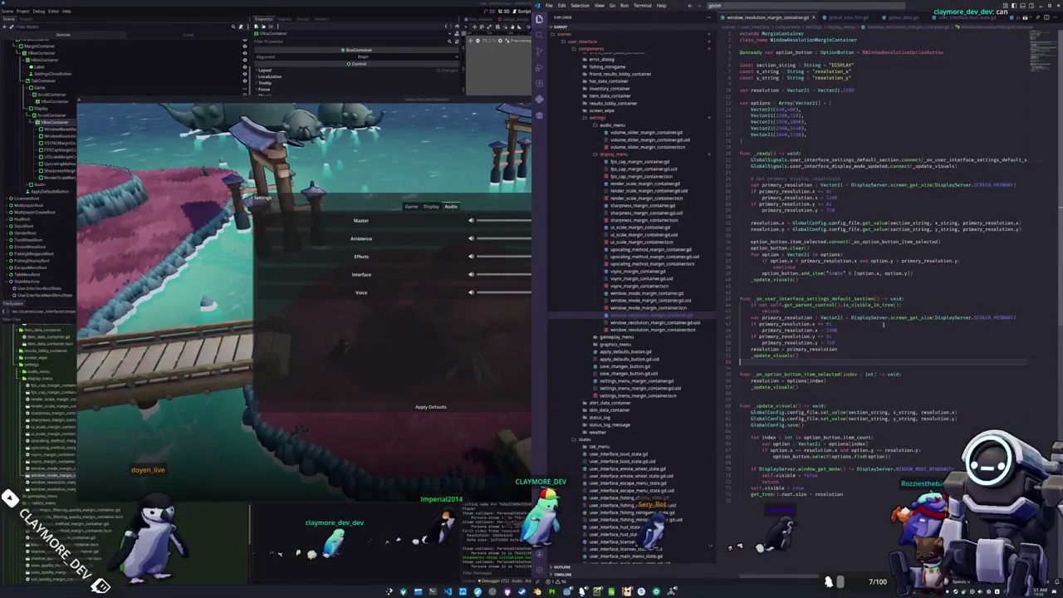
Read the documentation for get_parent_control and is_visible_in_tree, then return to Godot
mouse_move(819, 305)
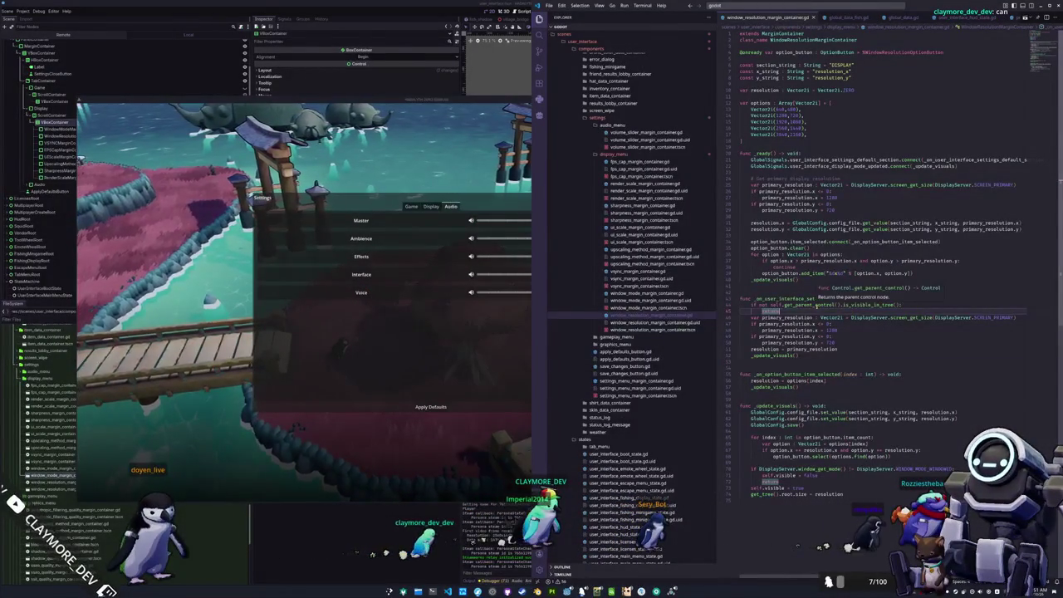
mouse_move(866, 305)
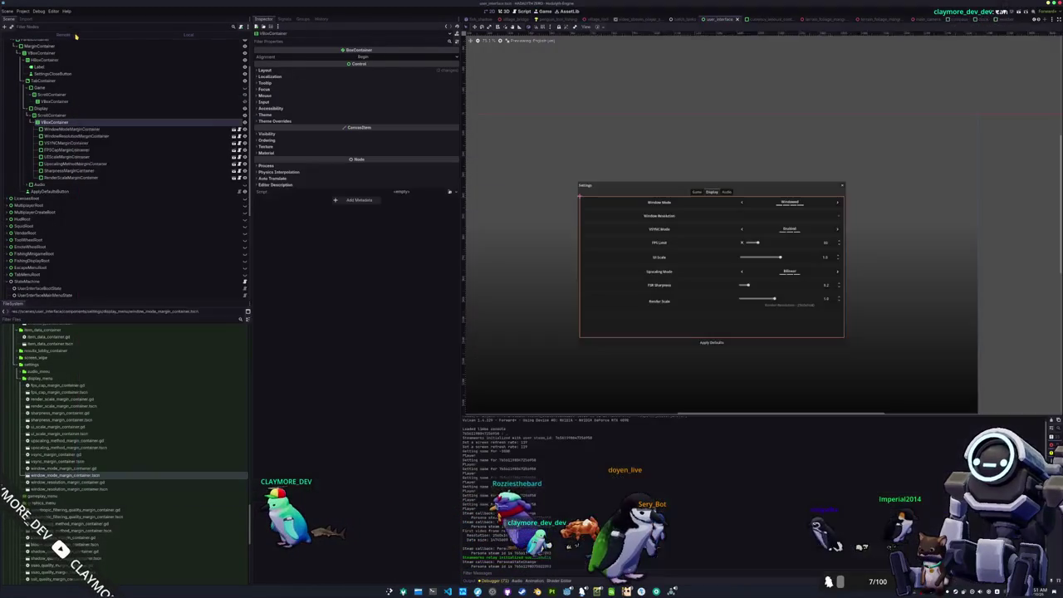
left_click(95, 104)
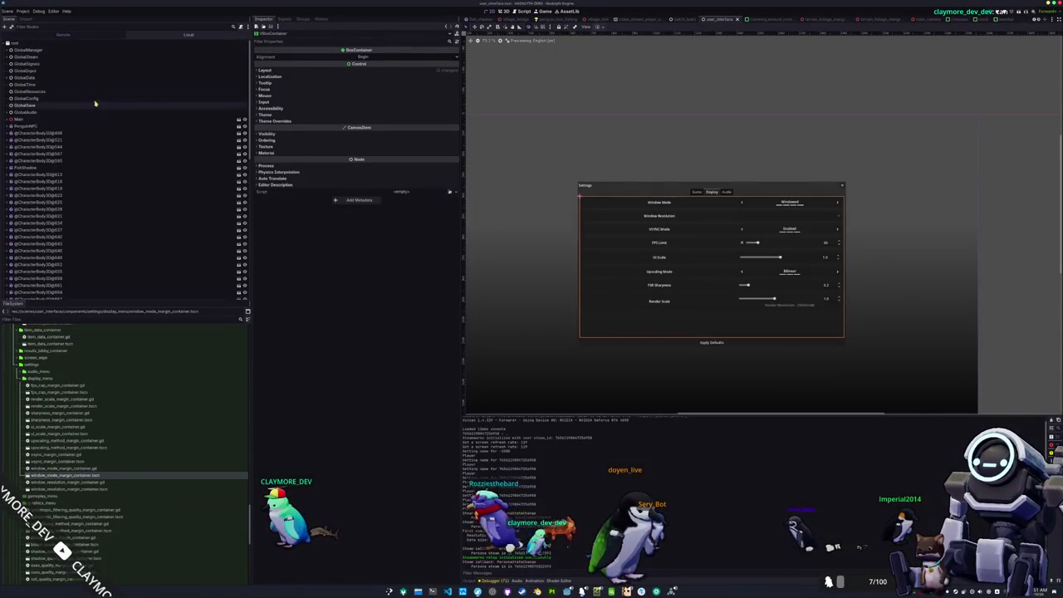
Expand the remote tree from Main through SettingsRoot's containers down to TabContainer
left_click(7, 118)
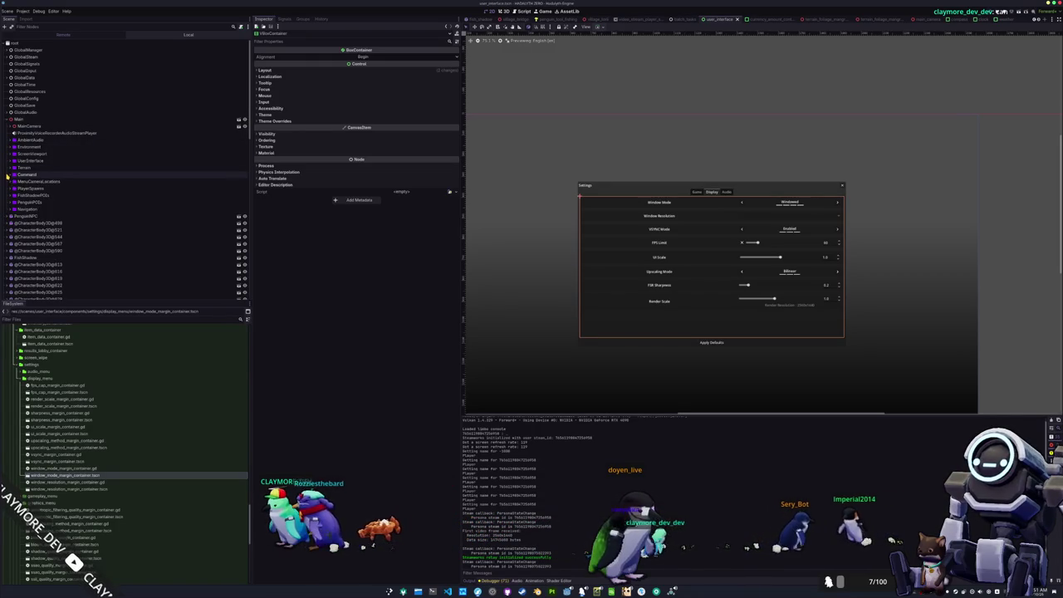
left_click(13, 167)
scroll(10, 178, "down", 2)
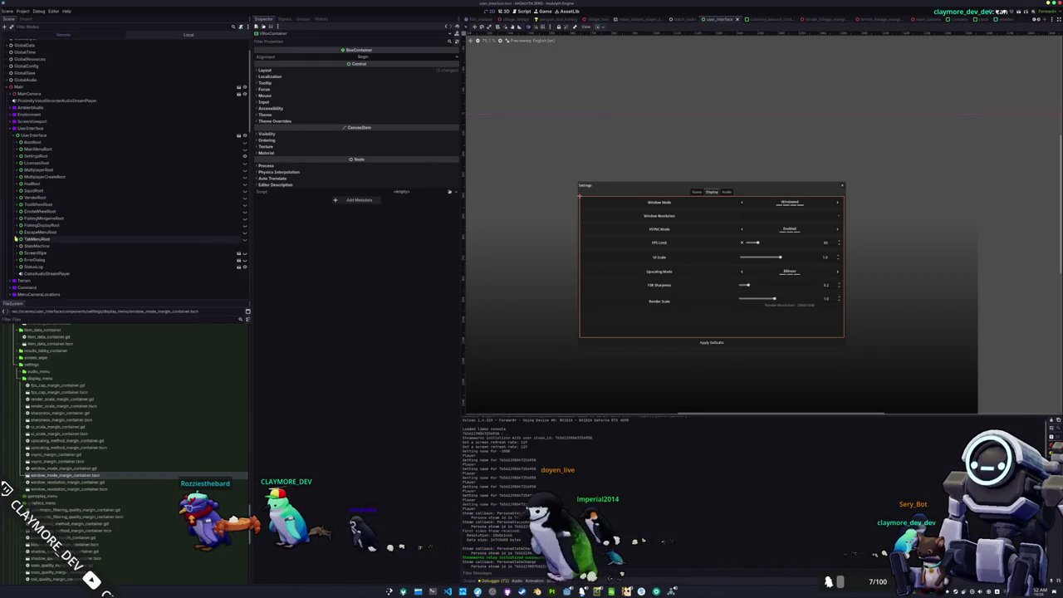
left_click(17, 156)
left_click(20, 169)
left_click(24, 176)
left_click(27, 183)
left_click(30, 190)
left_click(34, 204)
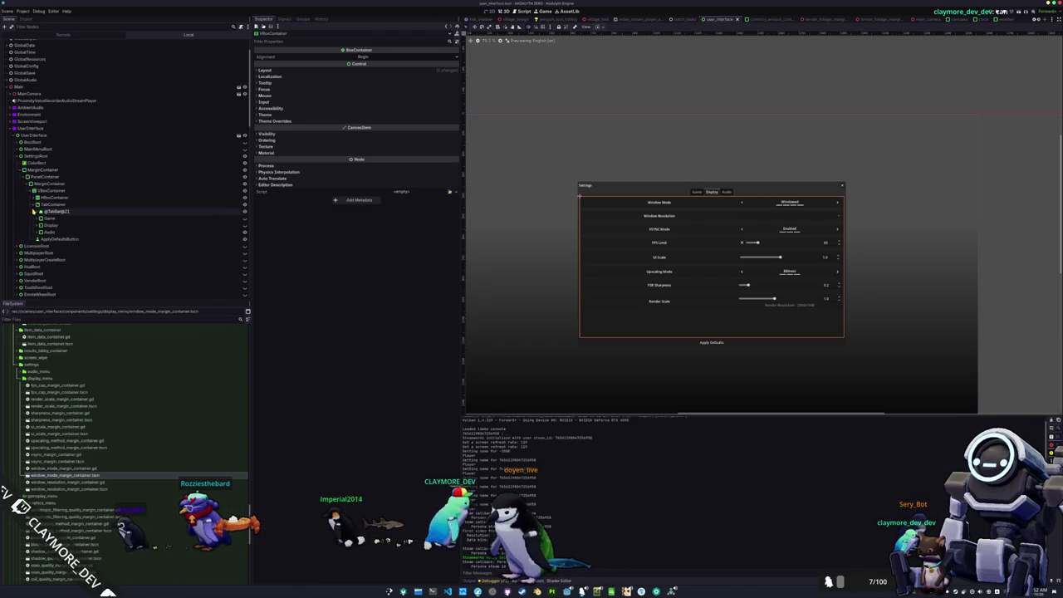
Expand the Game tab, inspect the Display and Audio tab nodes, then return to VS Code
left_click(40, 218)
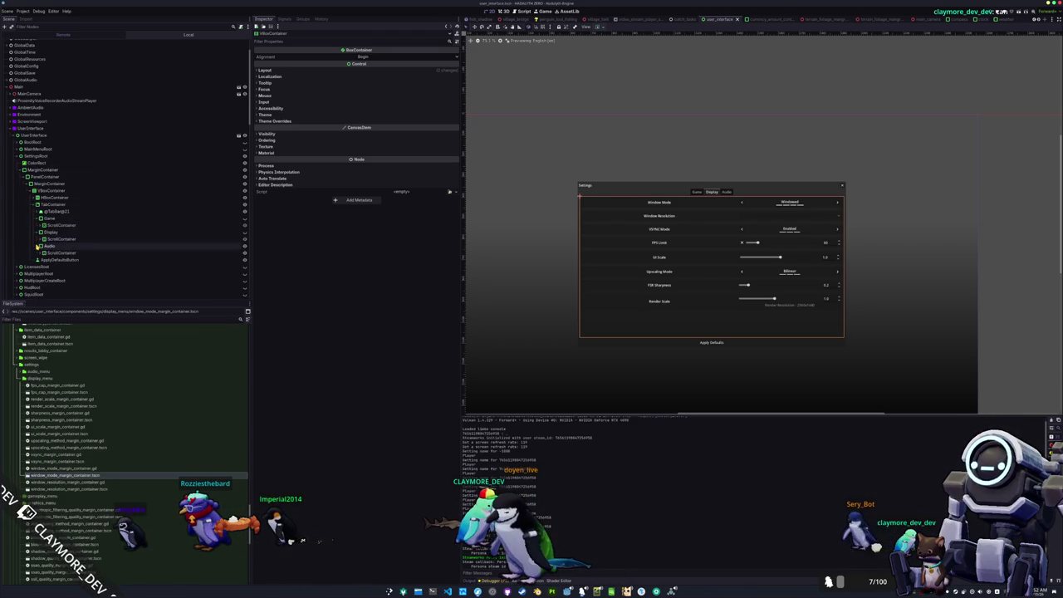
left_click(50, 233)
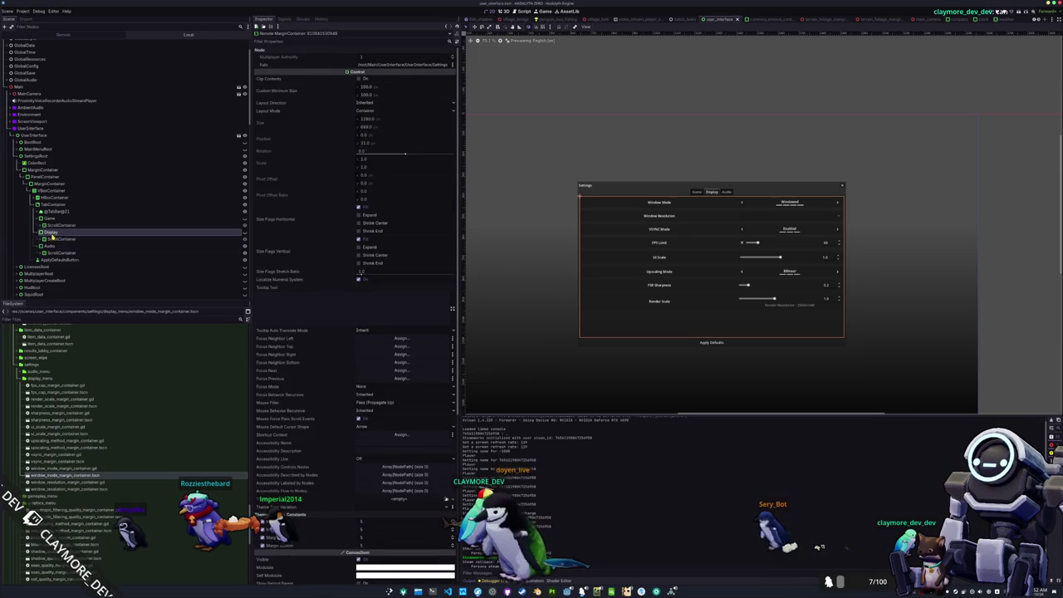
left_click(50, 247)
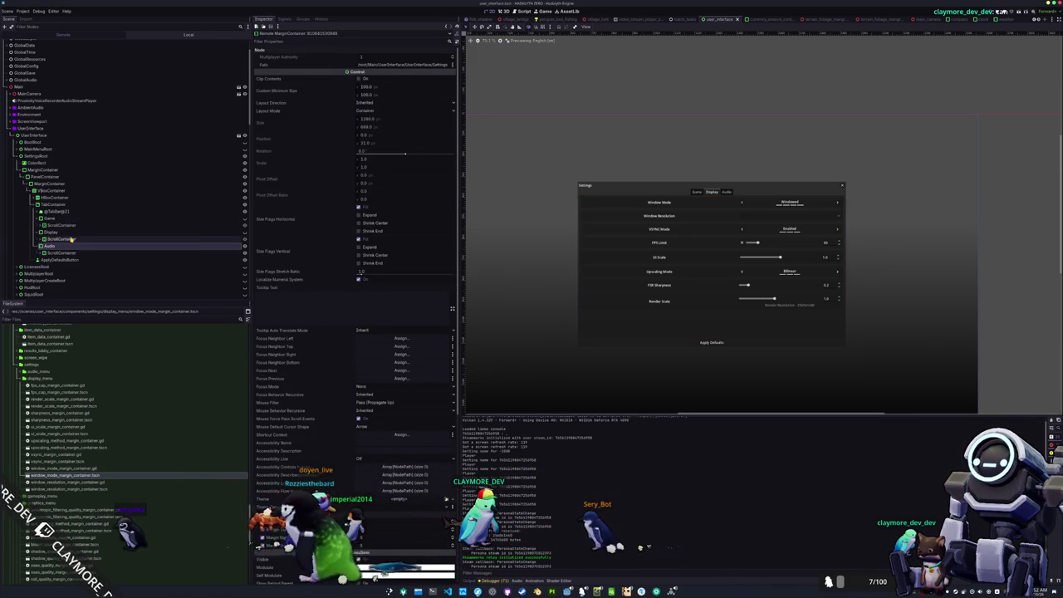
key("alt+Tab")
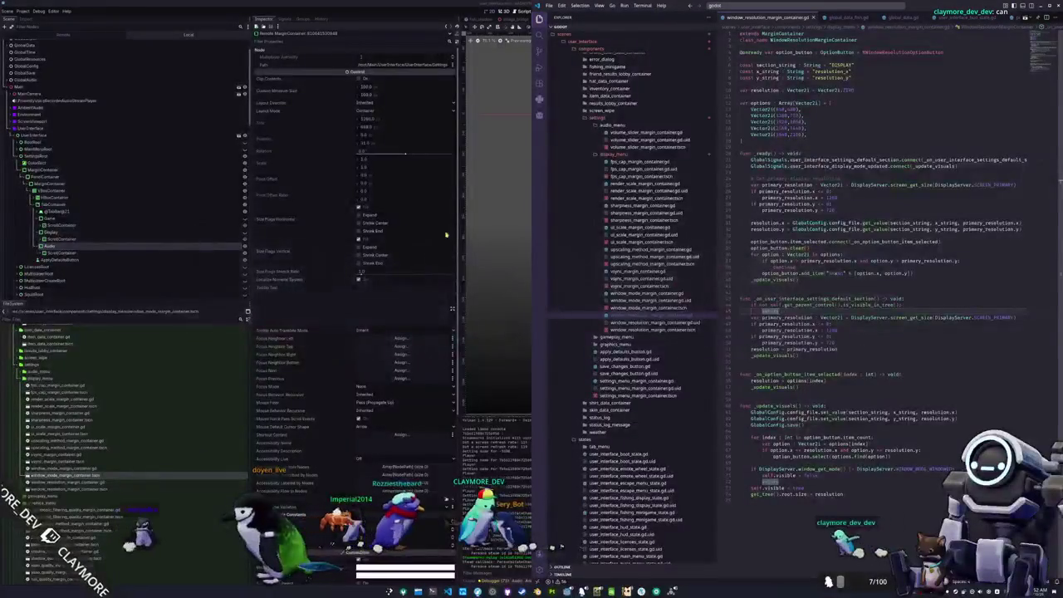
Compare the get_parent_control call with the Display tab's VBoxContainer in Godot's remote tree
double_click(819, 305)
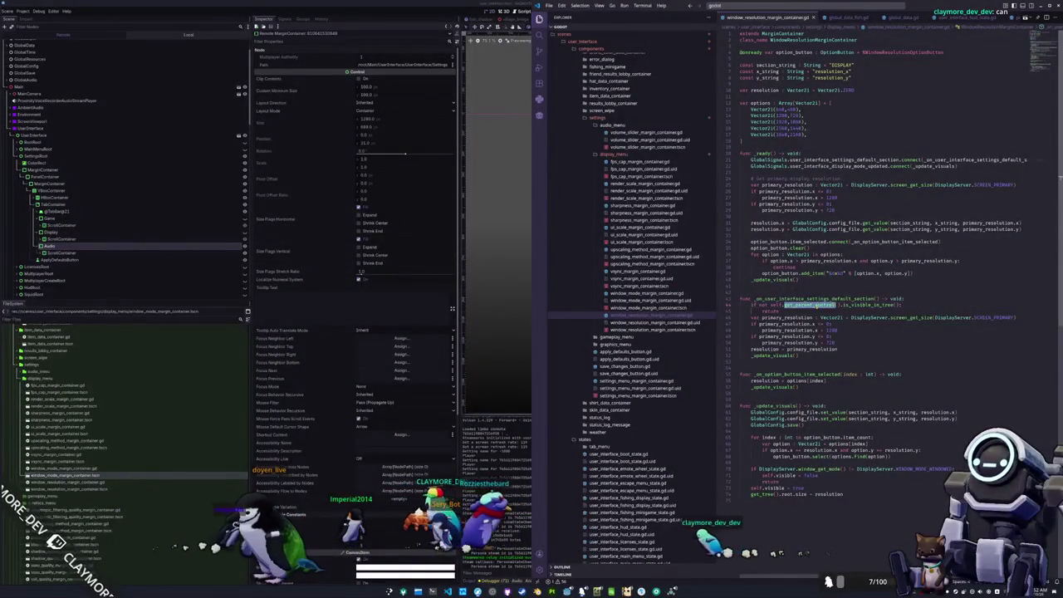
left_click(43, 246)
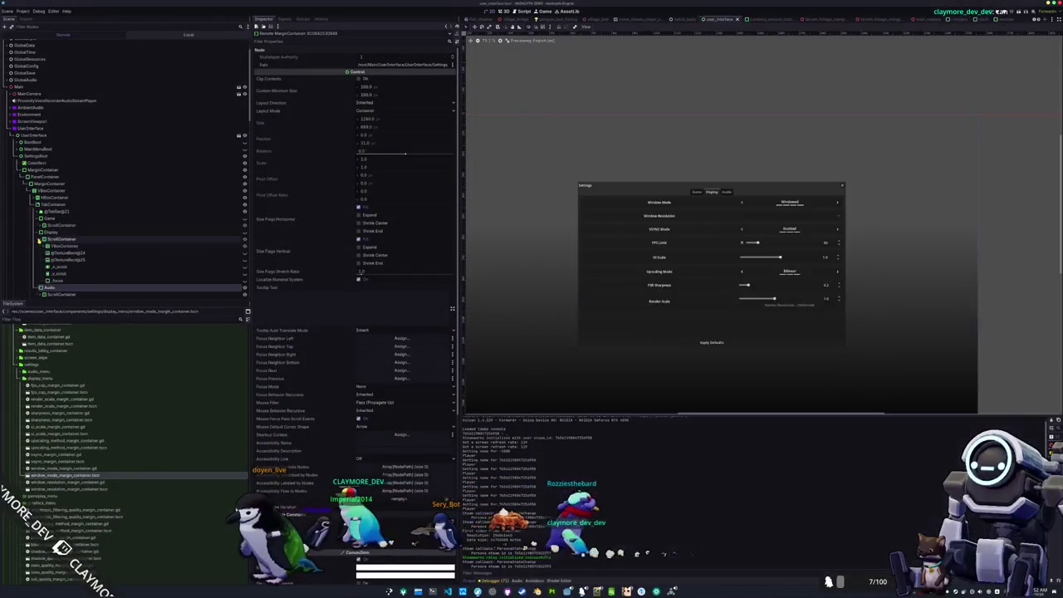
left_click(57, 246)
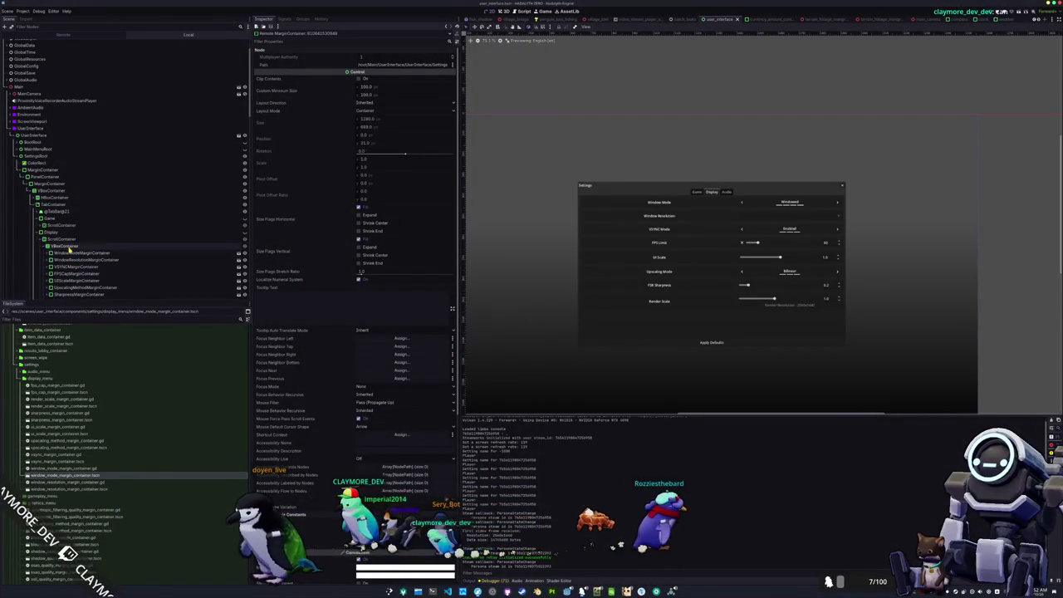
key("alt+Tab")
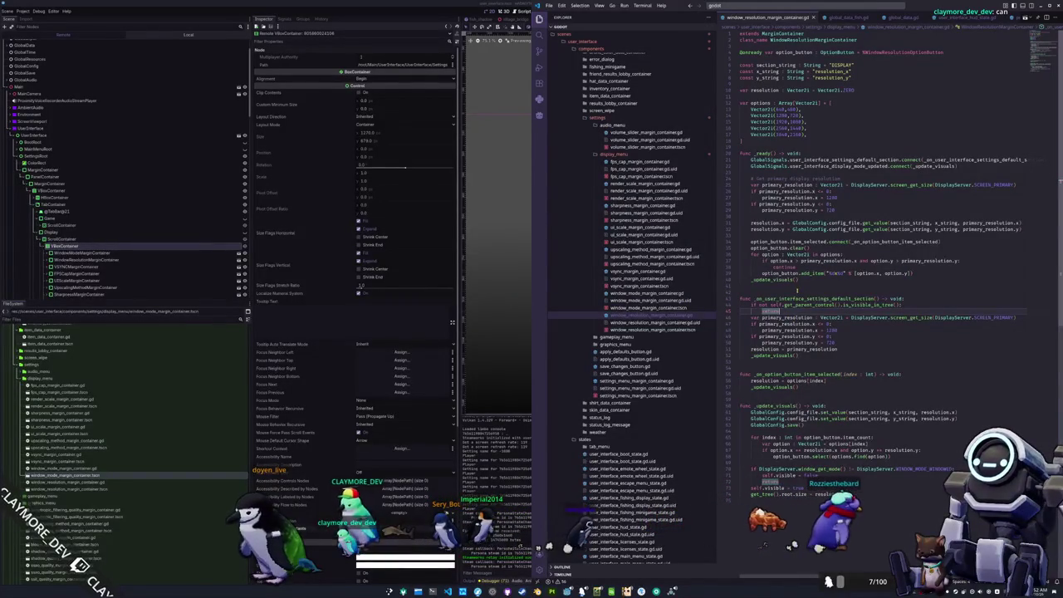
Paste the is_visible_in_tree return guard into sharpness_margin_container.gd's default handler, then view the game's Display tab
double_click(775, 304)
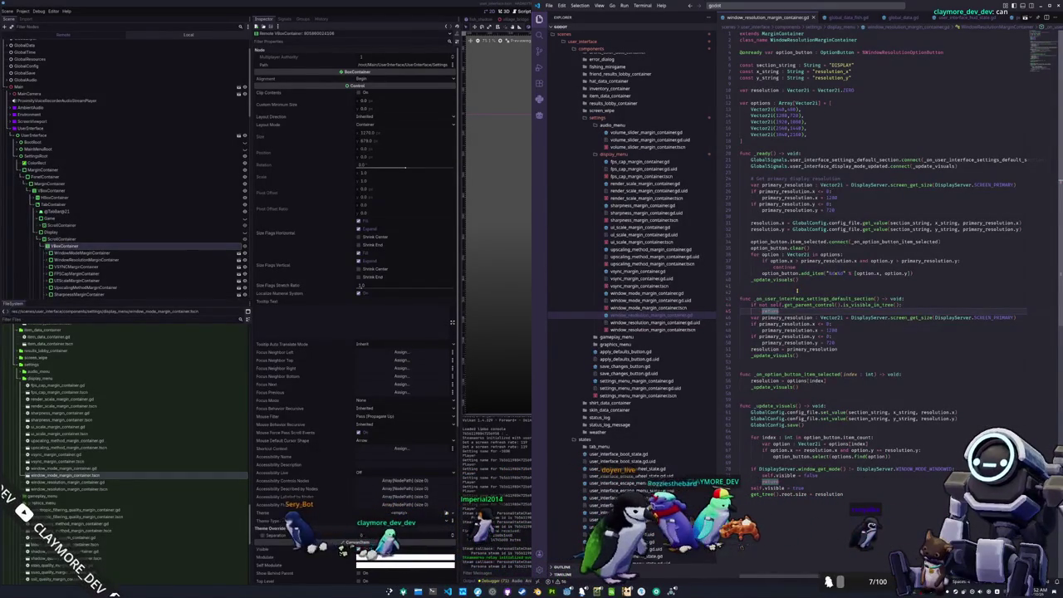
key("Down")
key("Home")
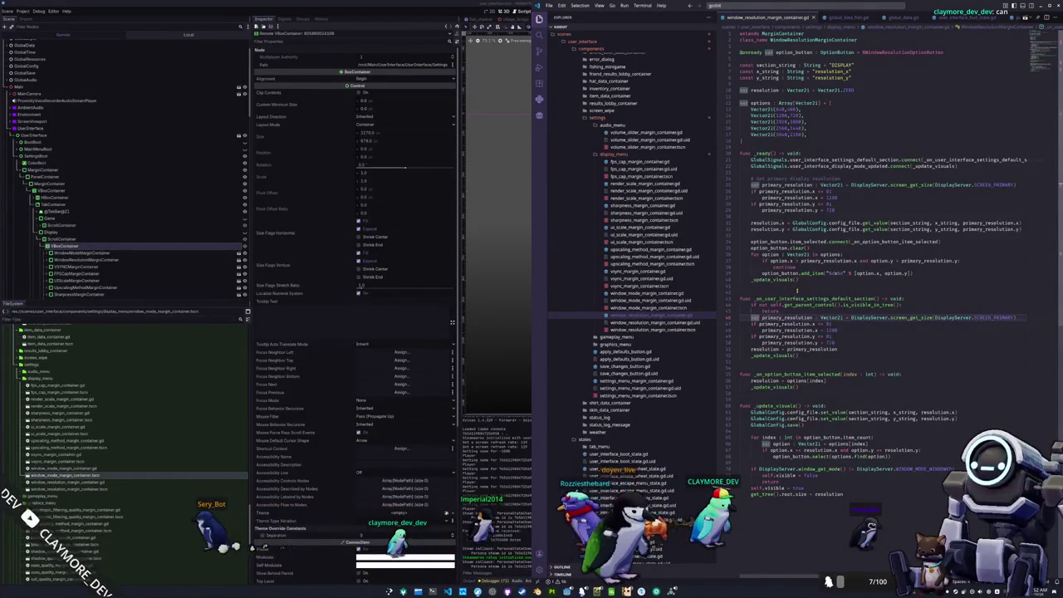
key("shift+Up")
key("shift+Up")
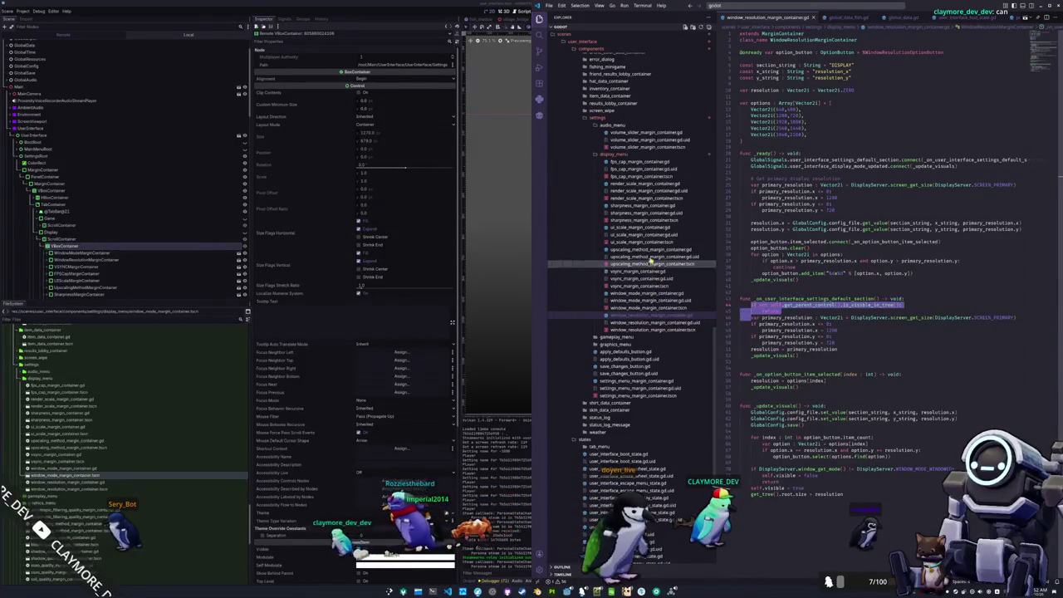
left_click(640, 205)
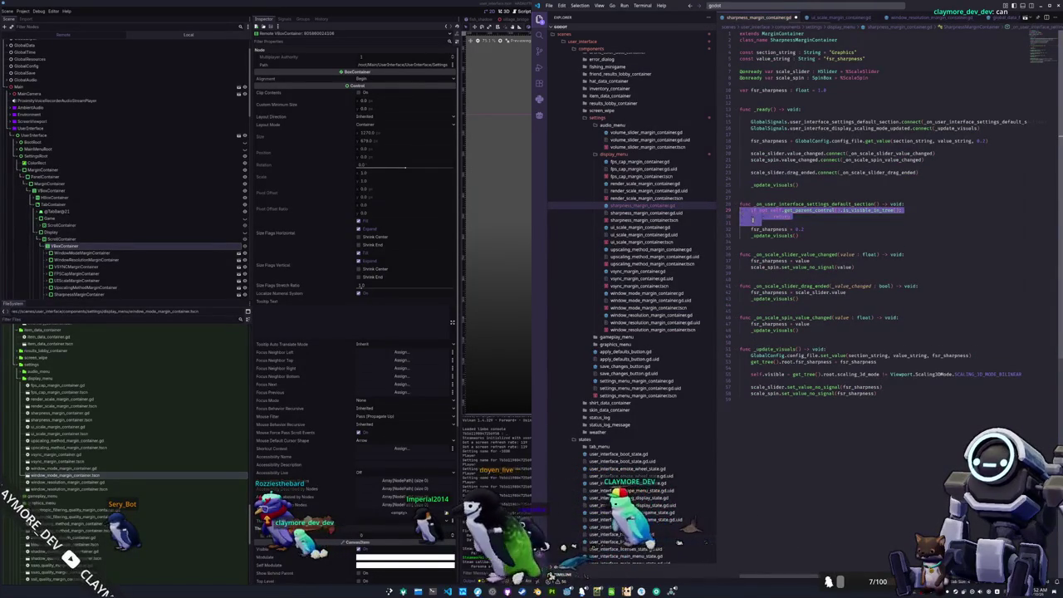
left_click(752, 222)
key("BackSpace")
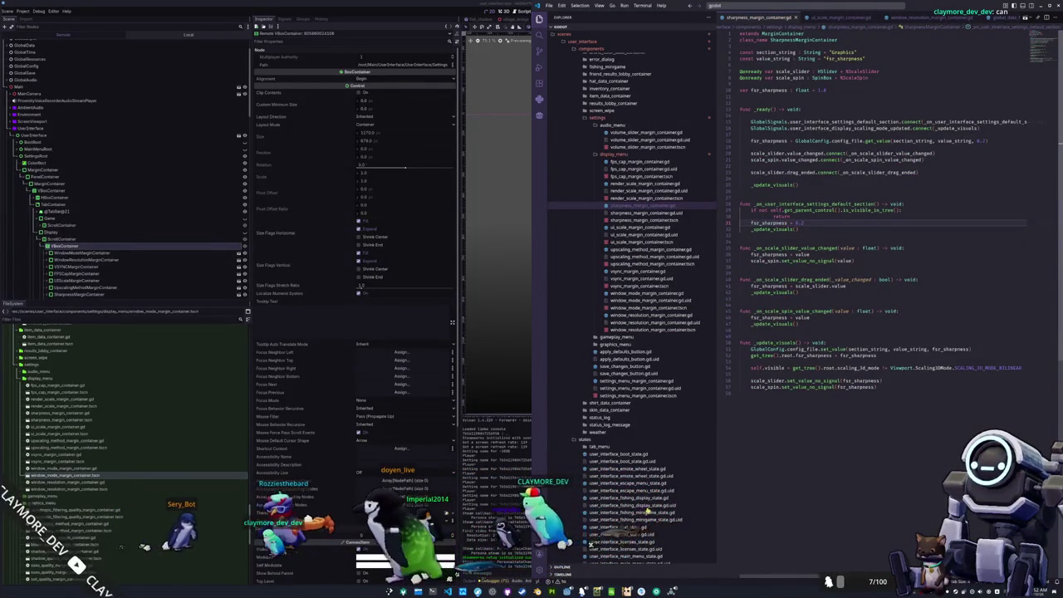
left_click(678, 587)
left_click(426, 207)
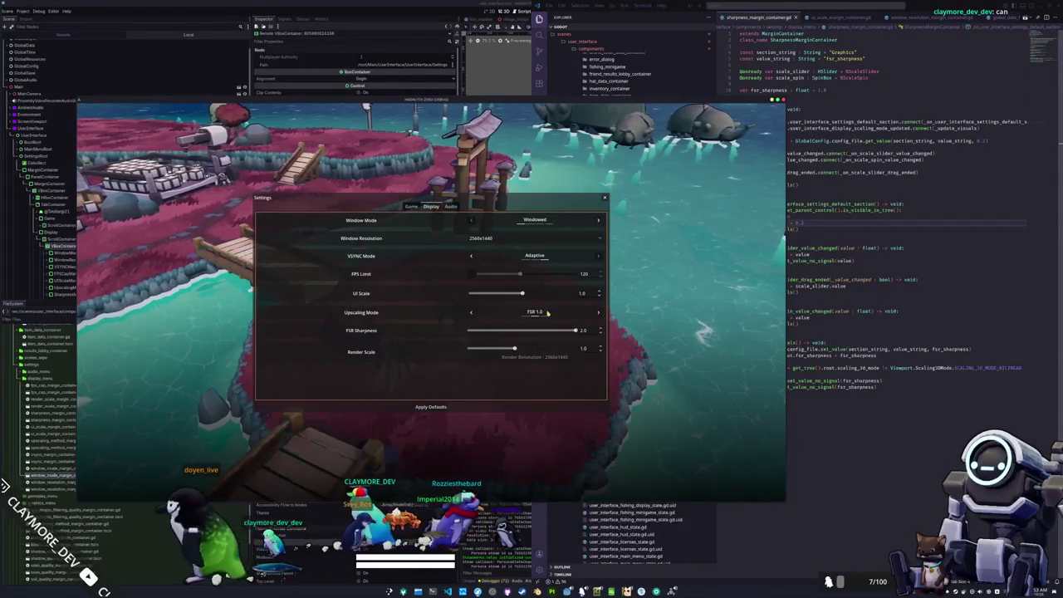
Switch between Audio and Display tabs by clicks and the E/Q keys, checking the resolution list
left_click(450, 206)
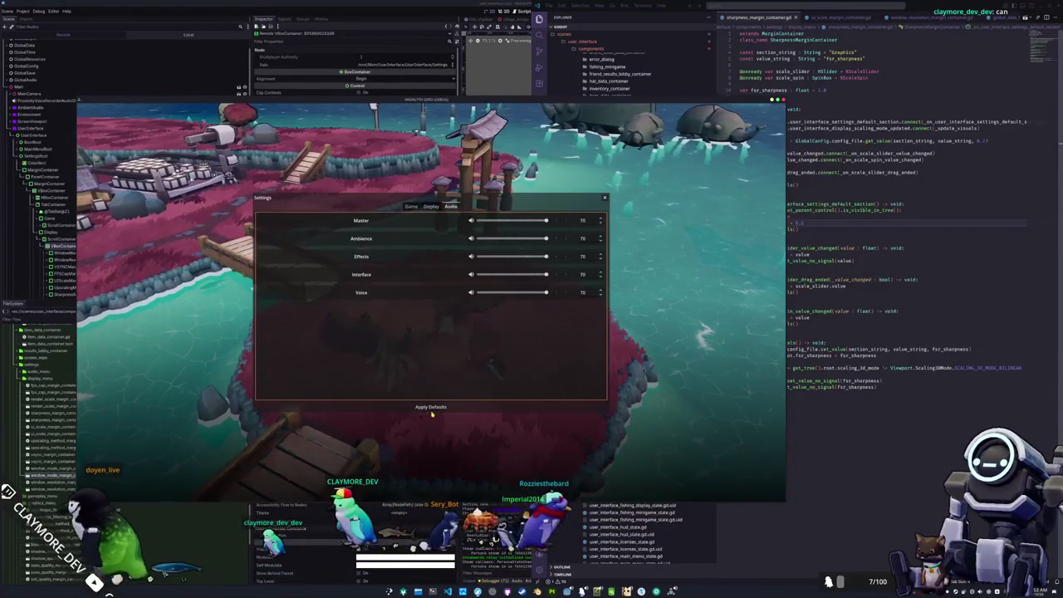
left_click(431, 207)
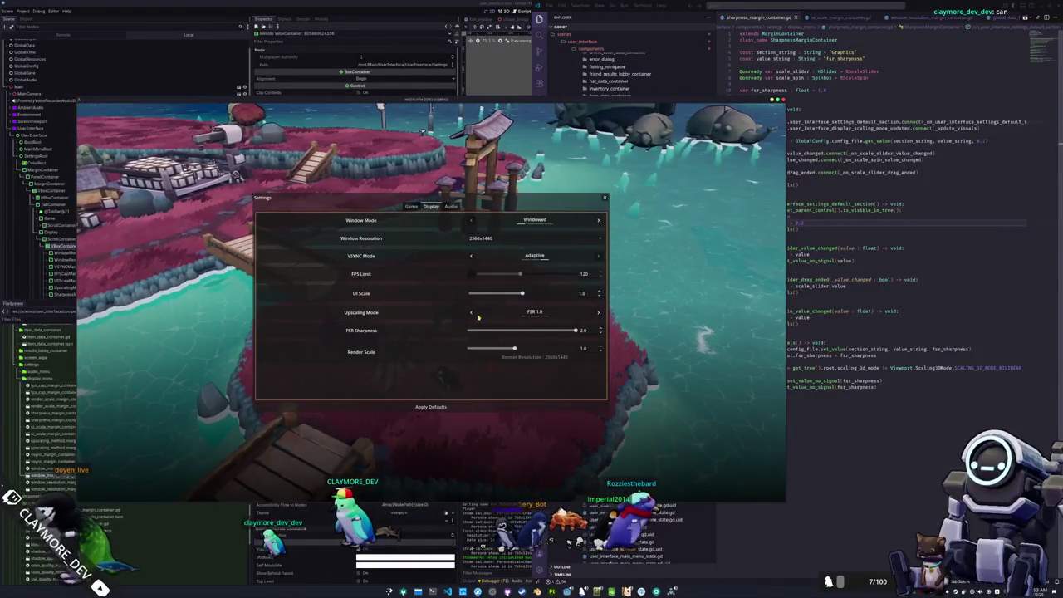
key("e")
key("q")
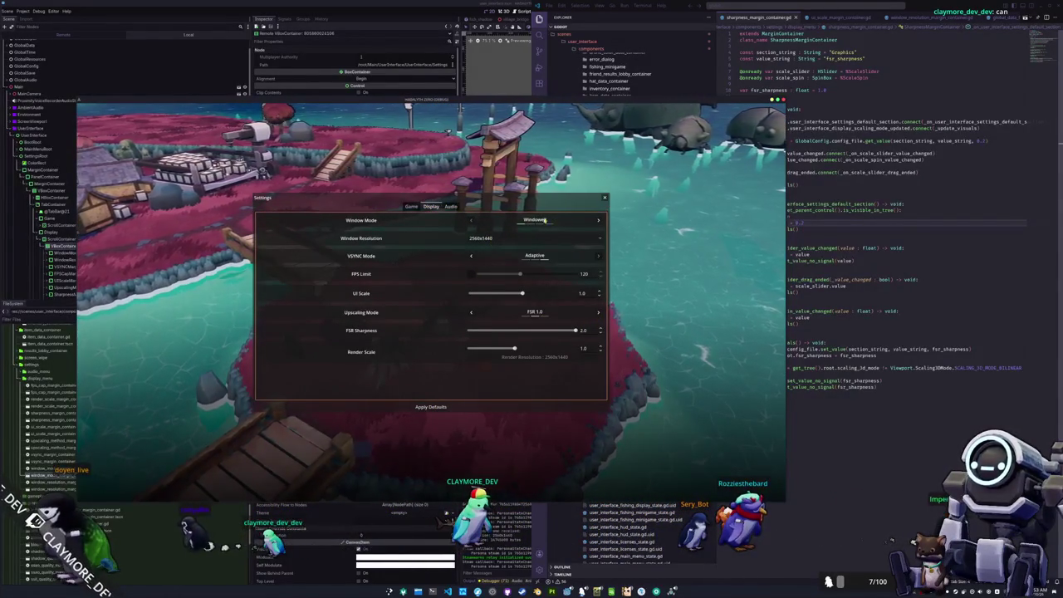
left_click(555, 236)
left_click(553, 237)
Switch Window Mode to Fullscreen, then back to Borderless Windowed across tab changes
left_click(598, 222)
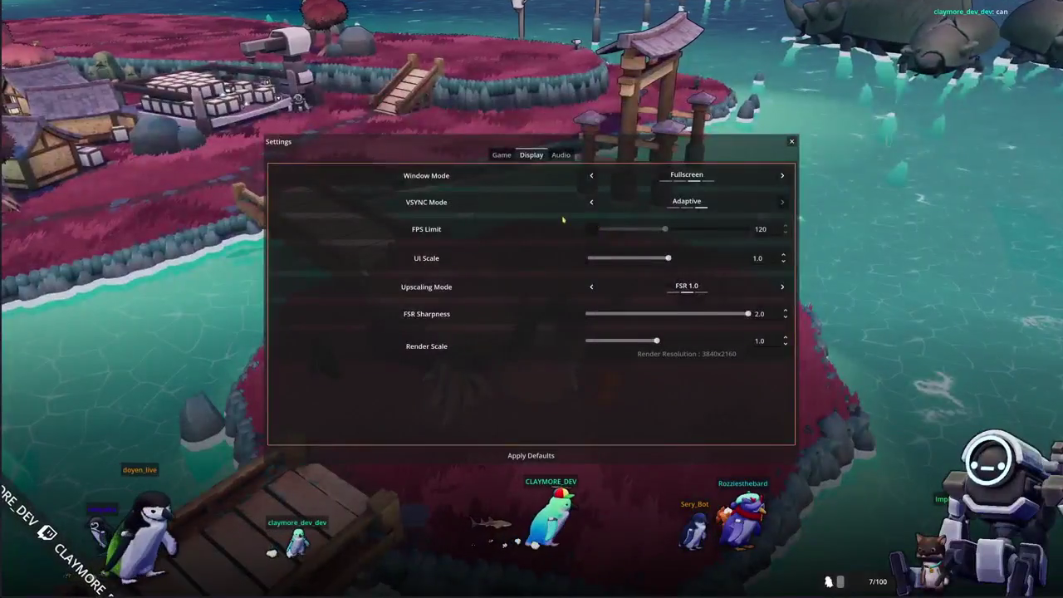
left_click(561, 155)
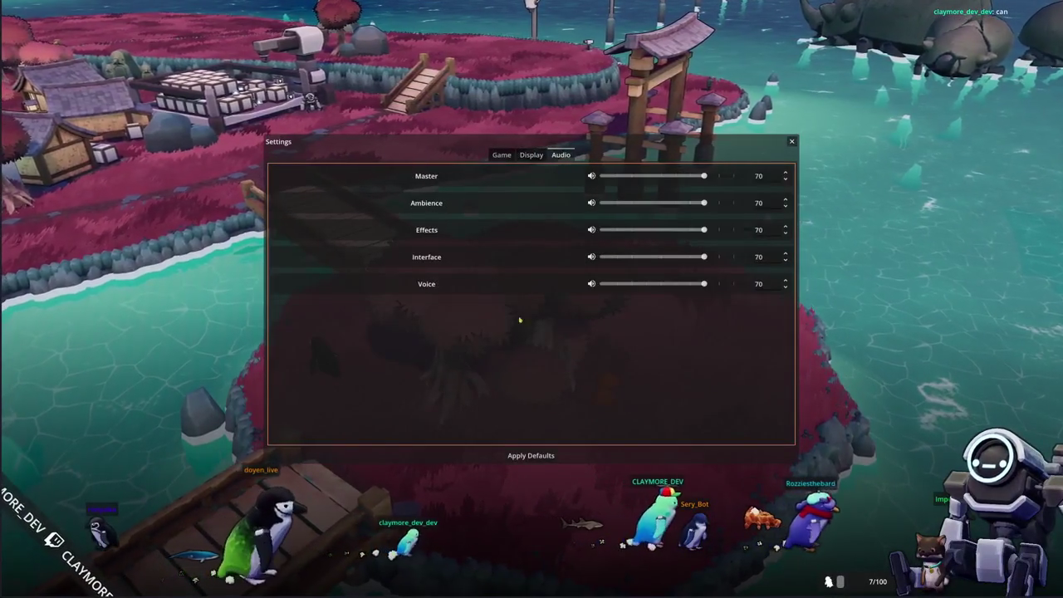
left_click(532, 155)
left_click(591, 176)
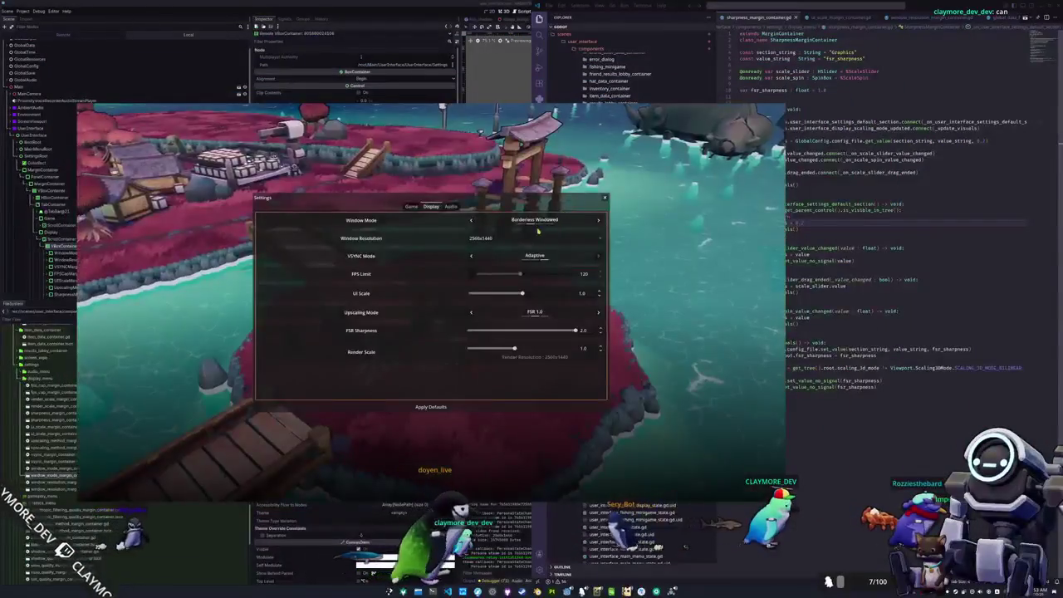
left_click(455, 207)
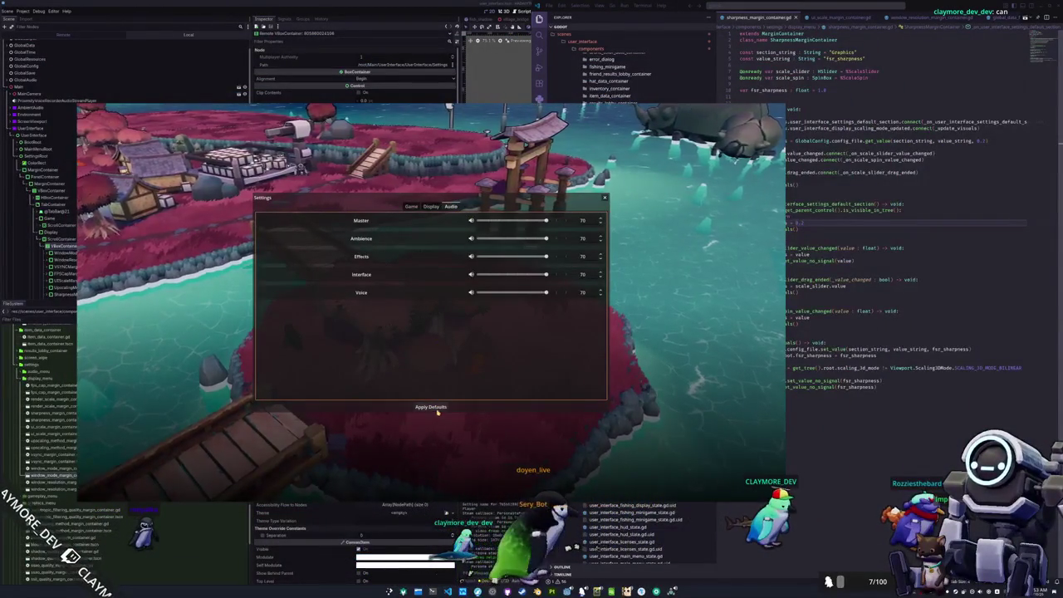
left_click(431, 206)
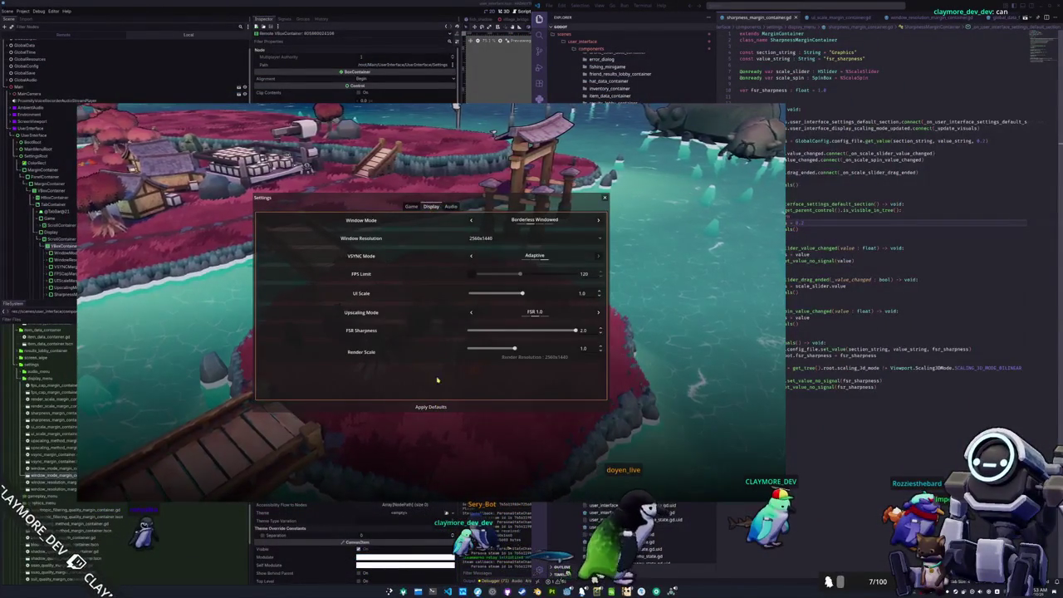
Apply defaults and cycle Window Mode through Fullscreen, Borderless Windowed and Windowed
left_click(436, 407)
left_click(590, 175)
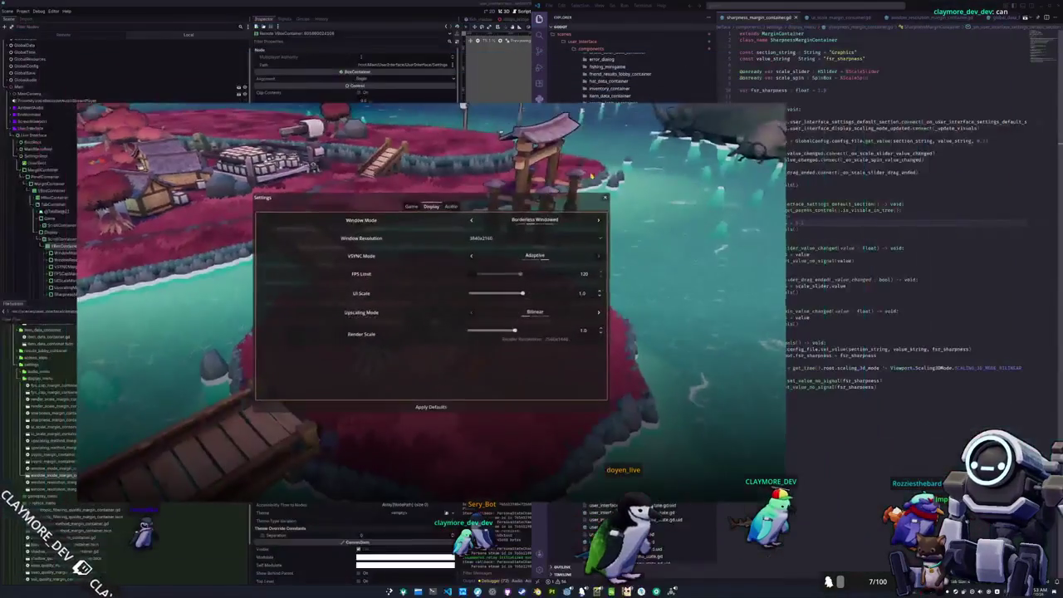
left_click(485, 239)
left_click(486, 241)
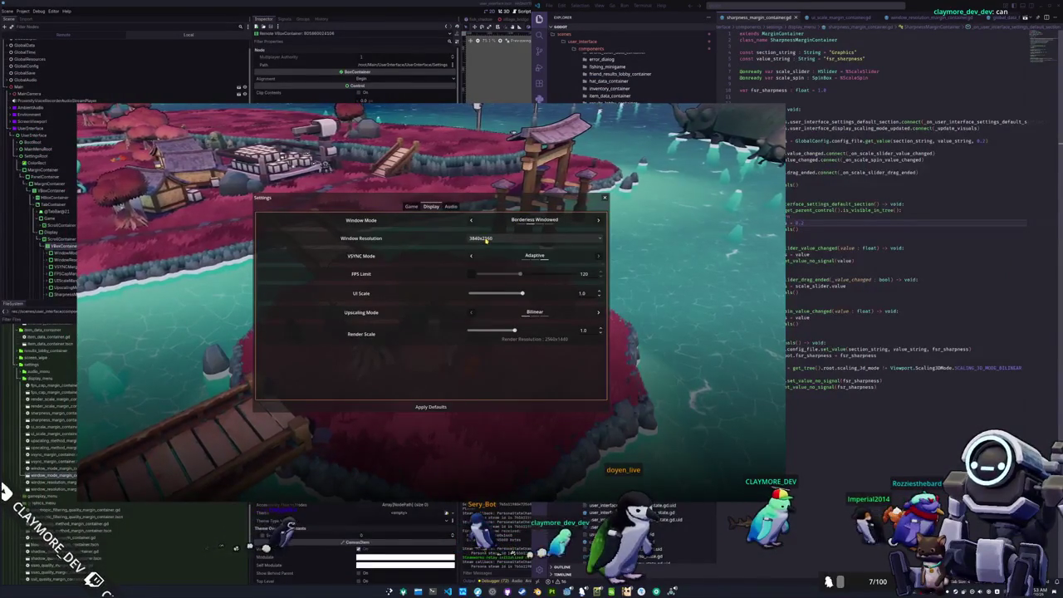
left_click(471, 223)
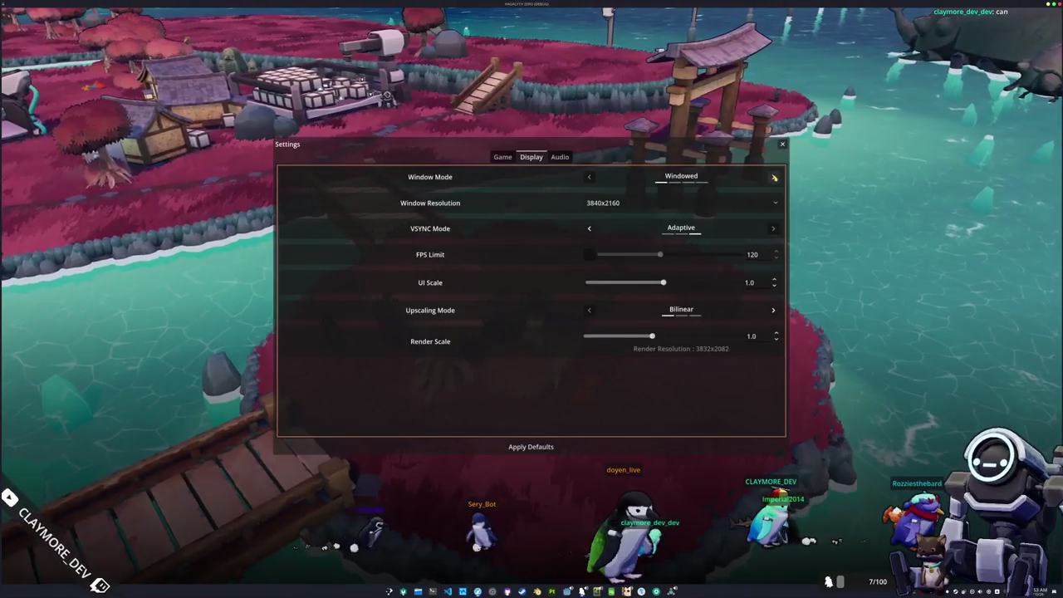
left_click(776, 174)
left_click(776, 173)
left_click(591, 173)
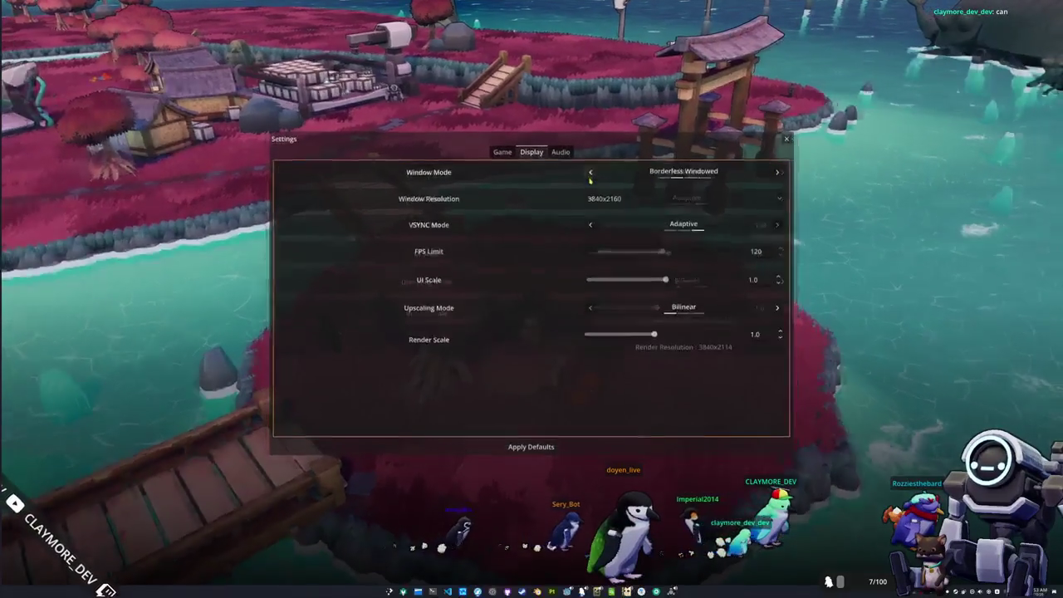
left_click(591, 173)
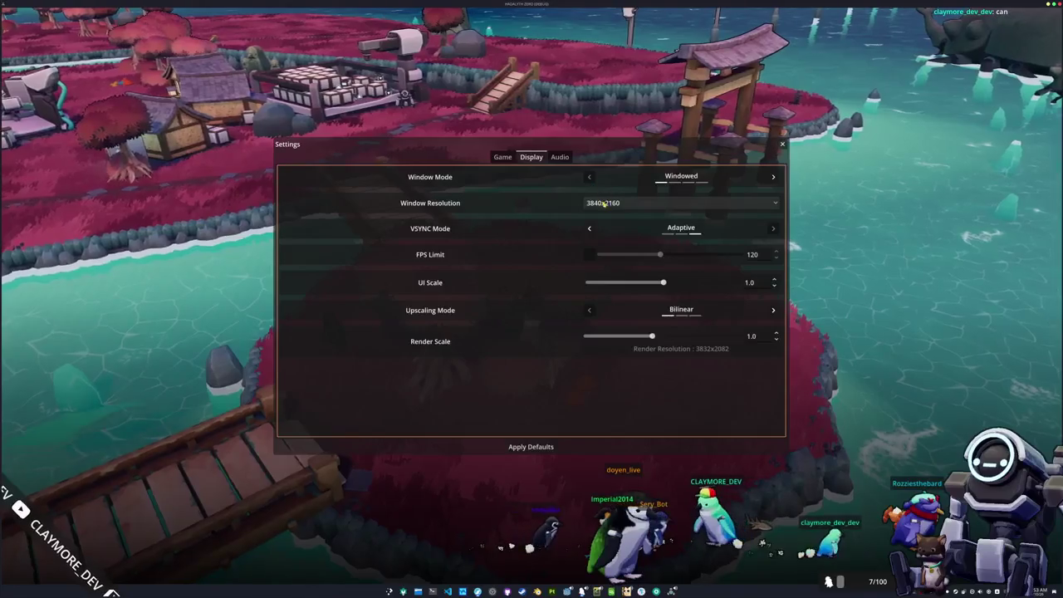
left_click(773, 176)
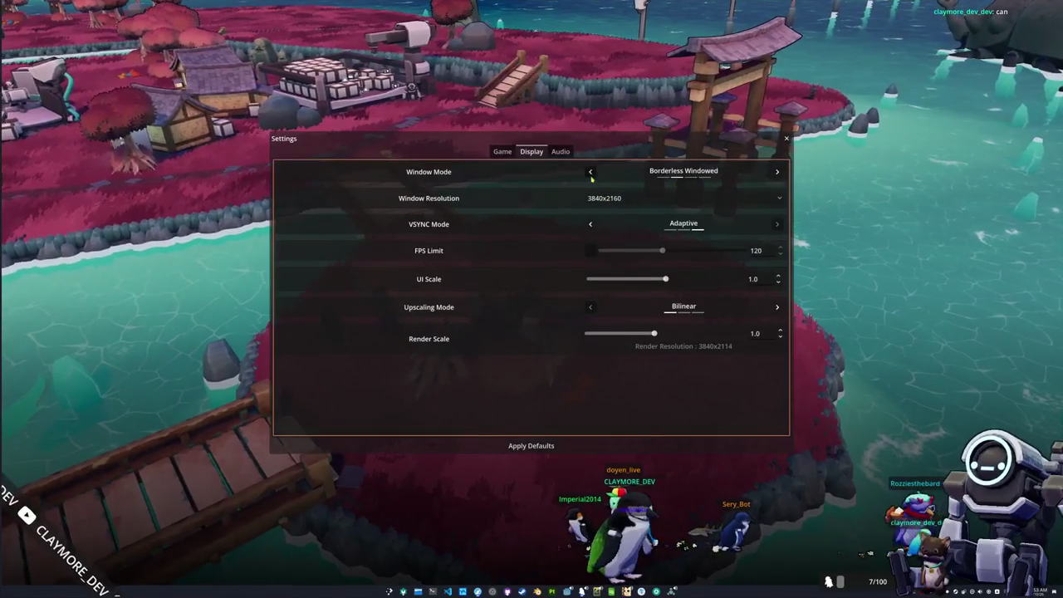
left_click(590, 174)
Set the window resolution to 2560x1440, recentre the game window, and return to VS Code
left_click(599, 203)
left_click(607, 249)
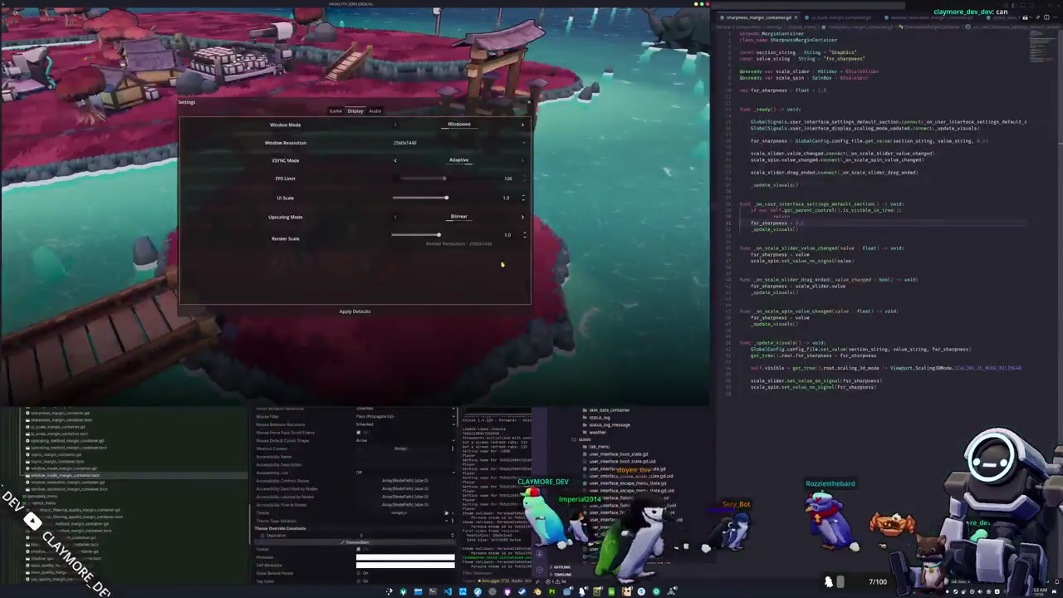
mouse_move(357, 5)
left_mouse_down()
mouse_move(448, 139)
mouse_move(423, 133)
left_mouse_up()
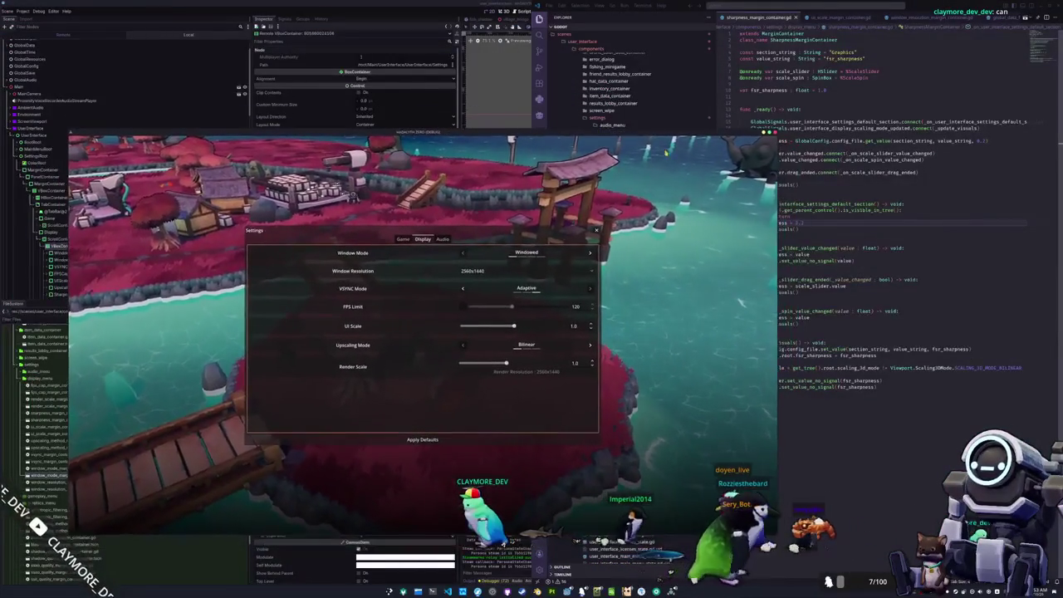
left_click(829, 203)
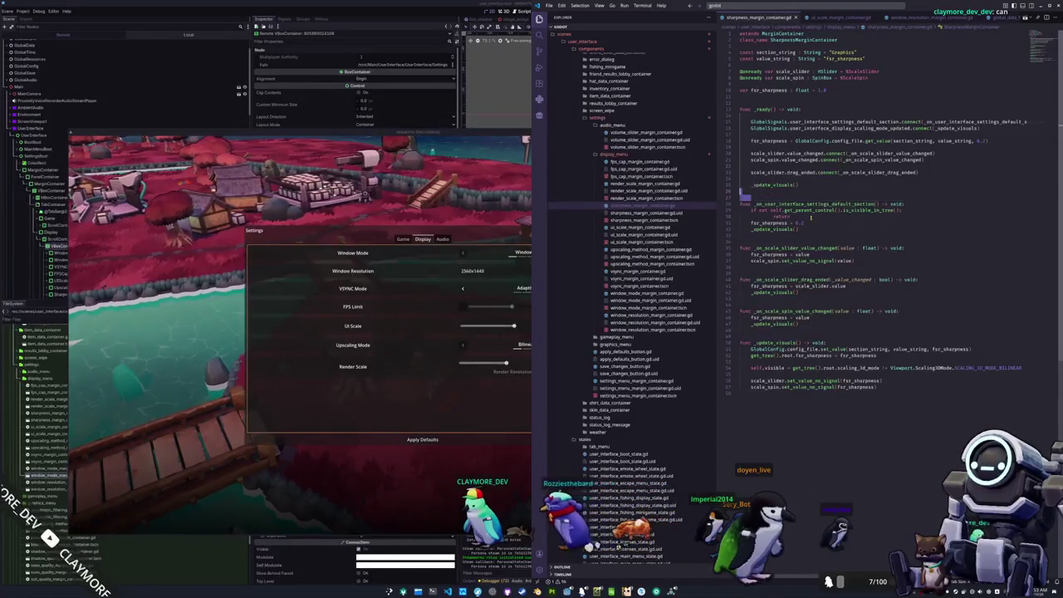
Clear the stray indentation on the empty line after _update_visuals
key("Tab")
key("BackSpace")
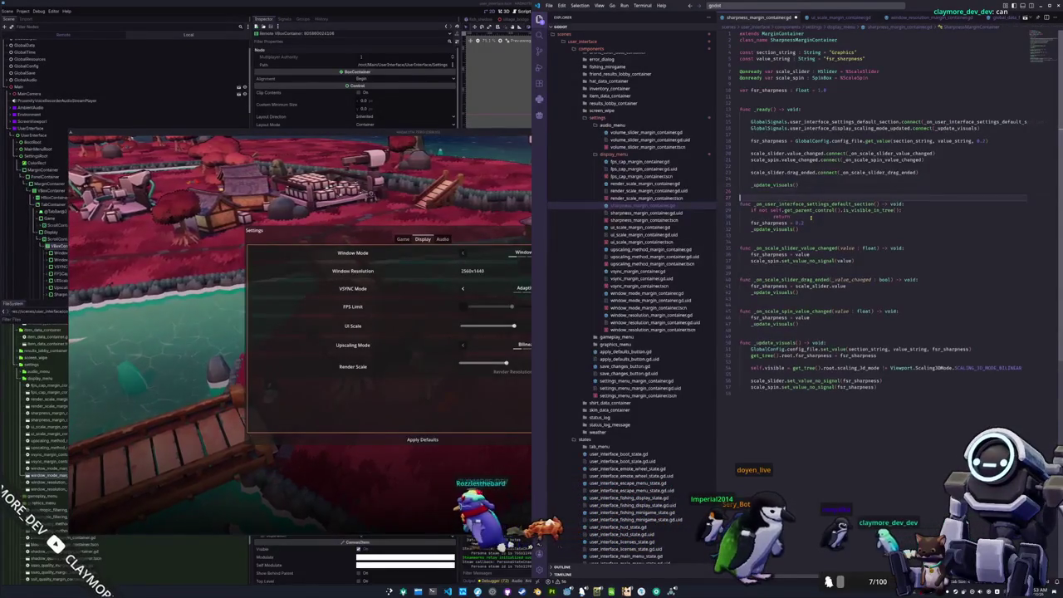
key("Down")
Insert 'await get_tree().process_frame' above 'get_tree().root.size = resolution' in window_resolution_margin_container.gd
key("Down")
key("Down")
key("Down")
key("ctrl+Tab")
left_click_drag(777, 310, 752, 304)
left_click(749, 292)
key("Down")
key("Down")
key("Down")
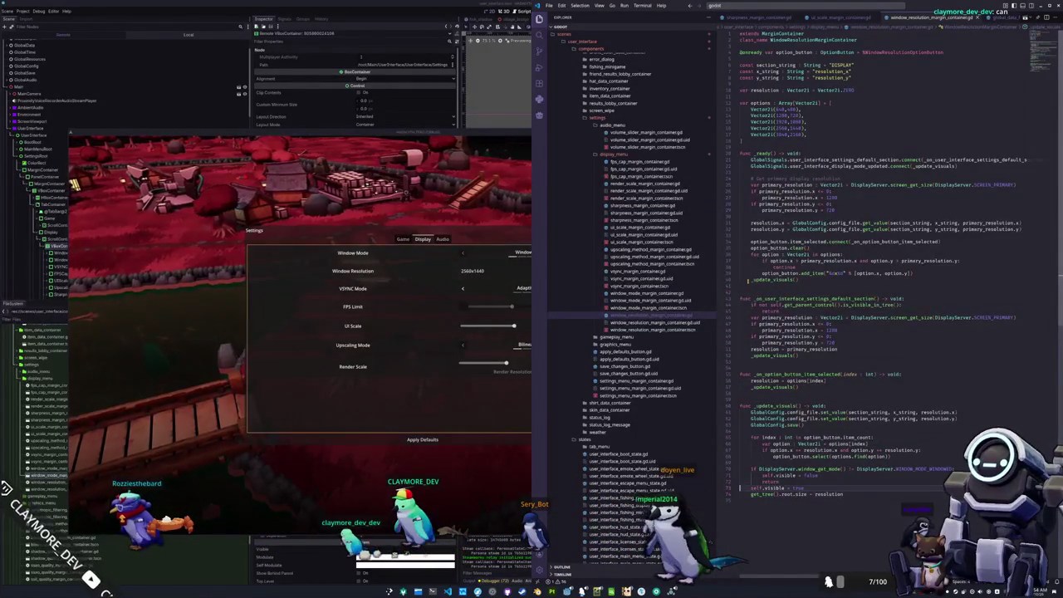
key("shift+Down")
key("Escape")
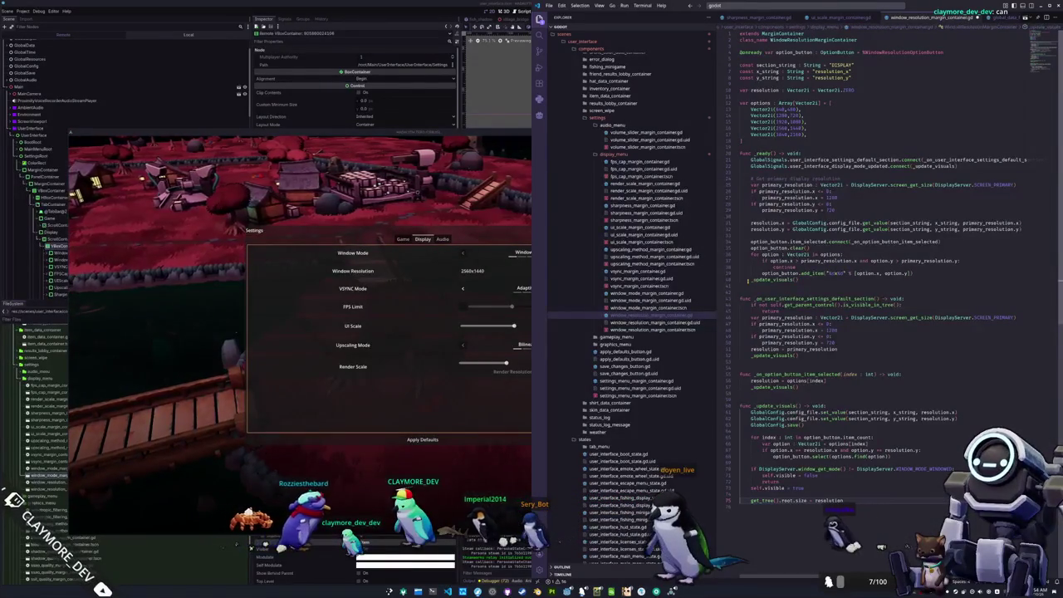
type("await")
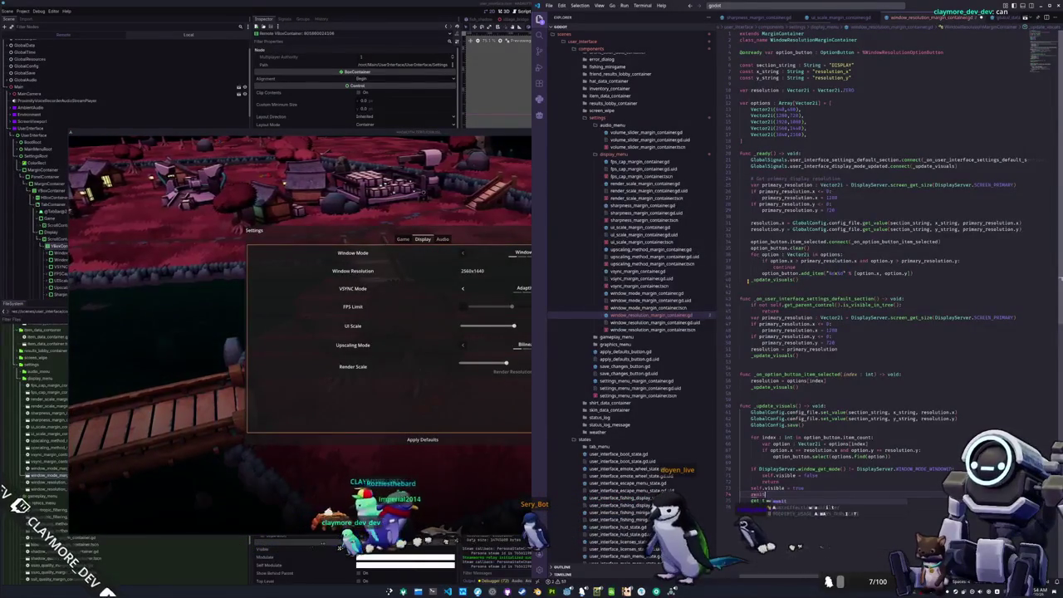
type(" get_tr")
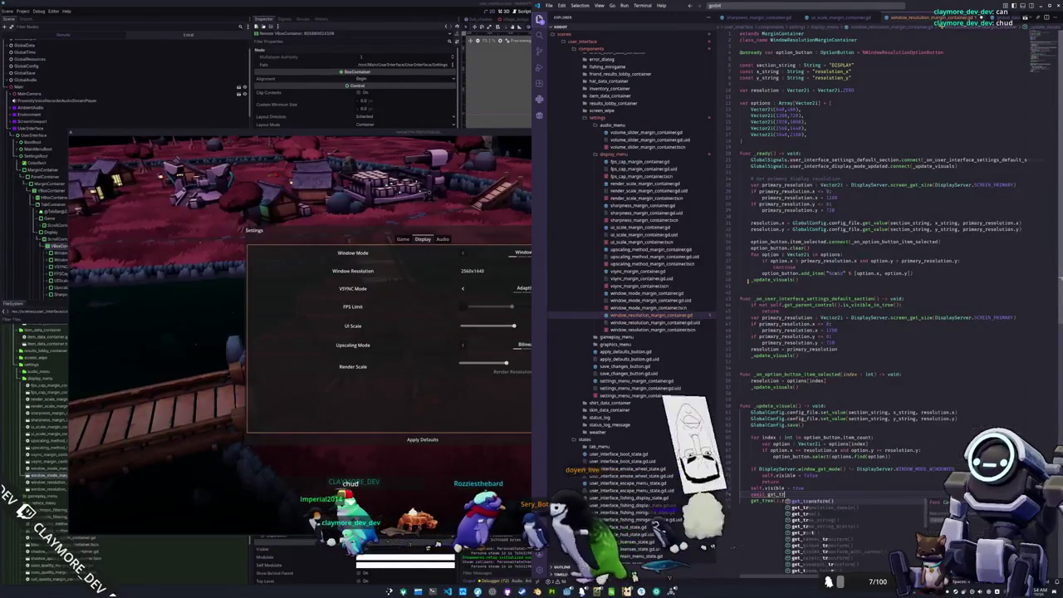
type("ee().process_frame")
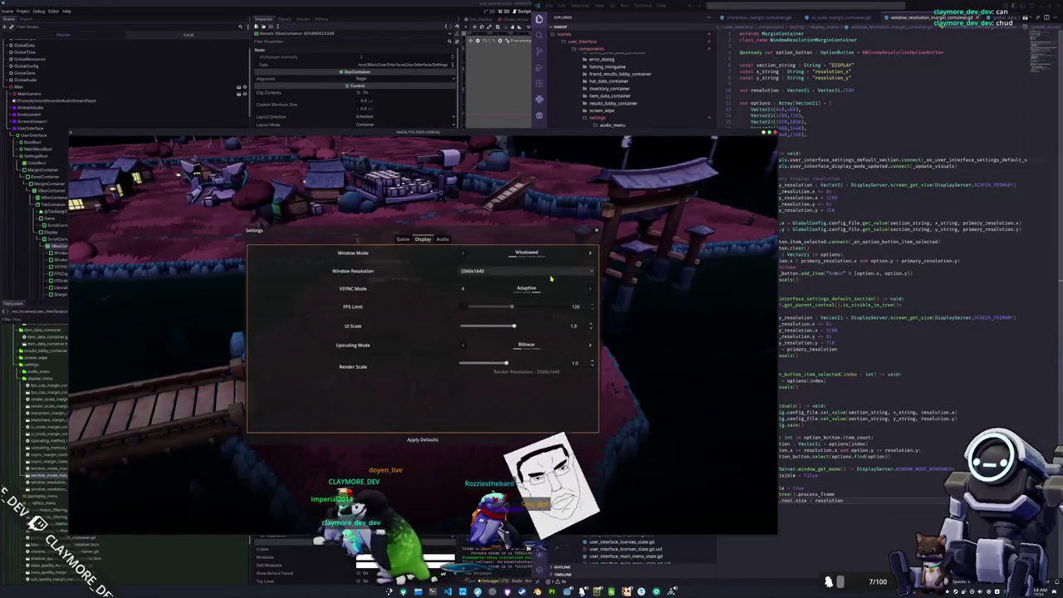
Apply defaults and test switching Window Mode to Fullscreen and back
left_click(424, 441)
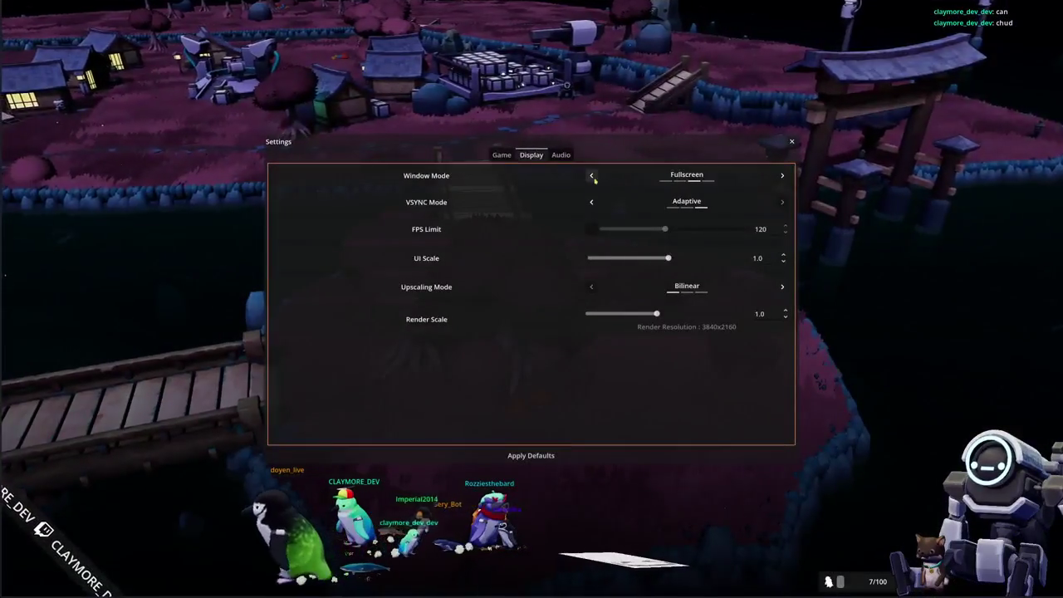
left_click(591, 173)
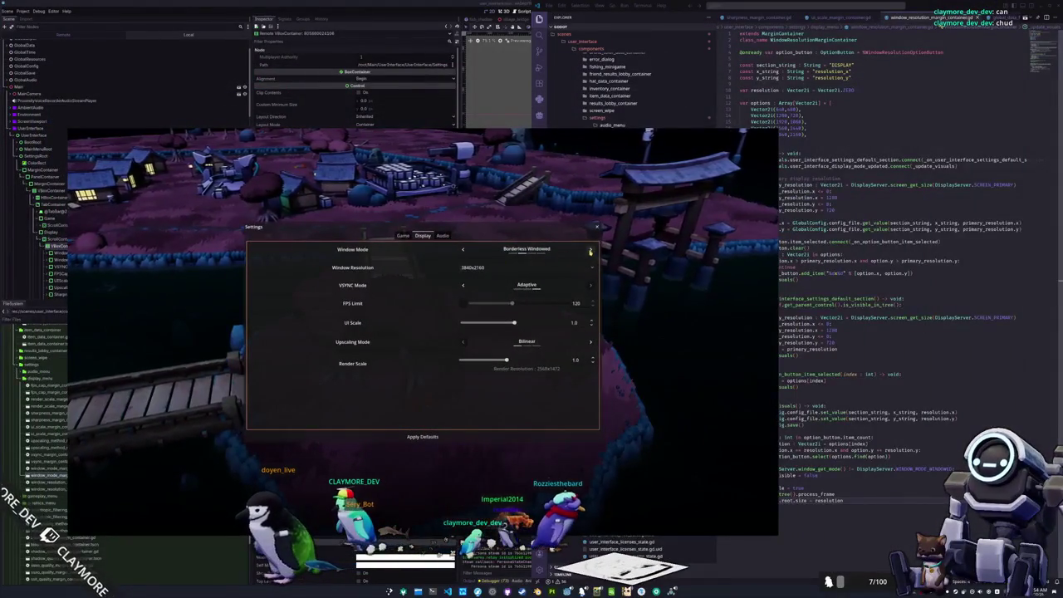
left_click(589, 250)
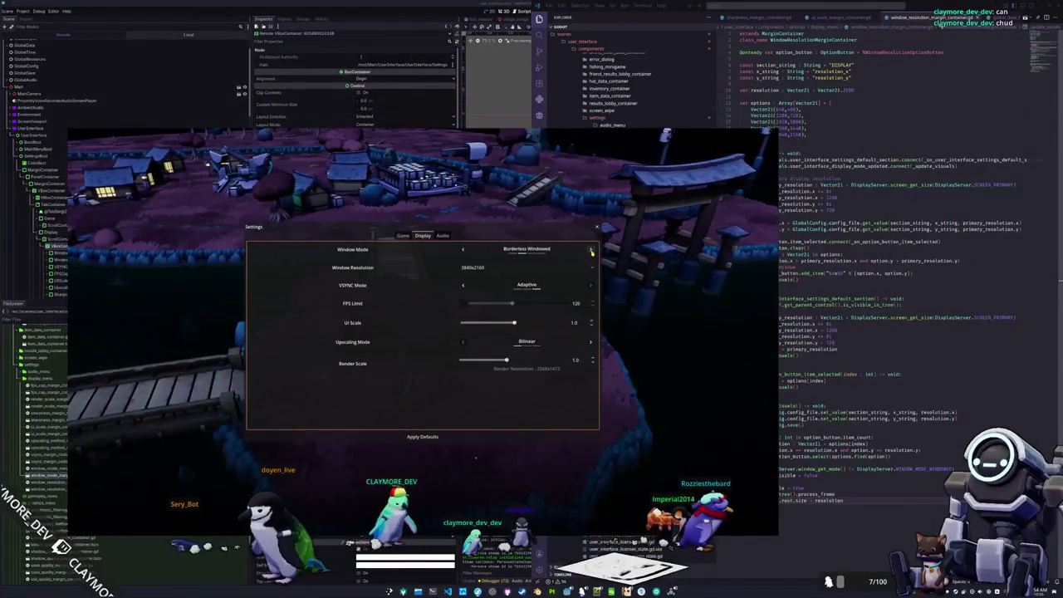
left_click(591, 251)
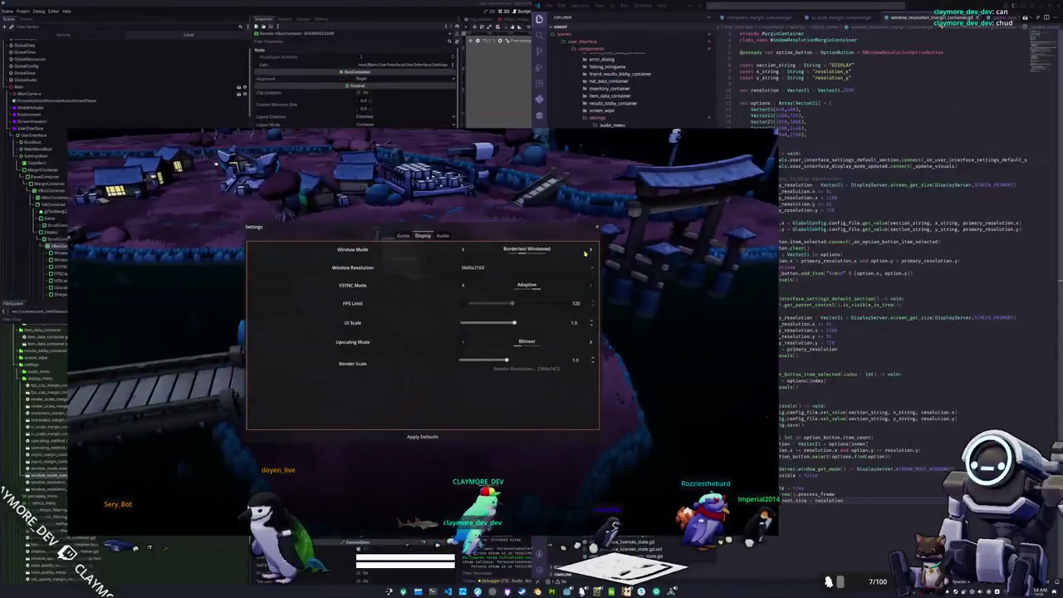
left_click(590, 251)
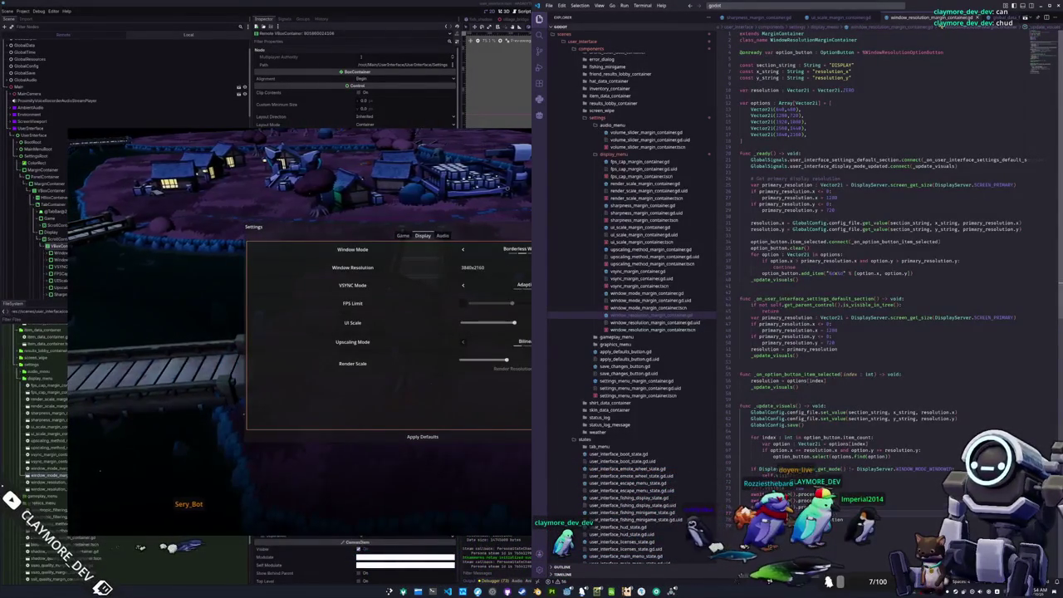
key("alt+Tab")
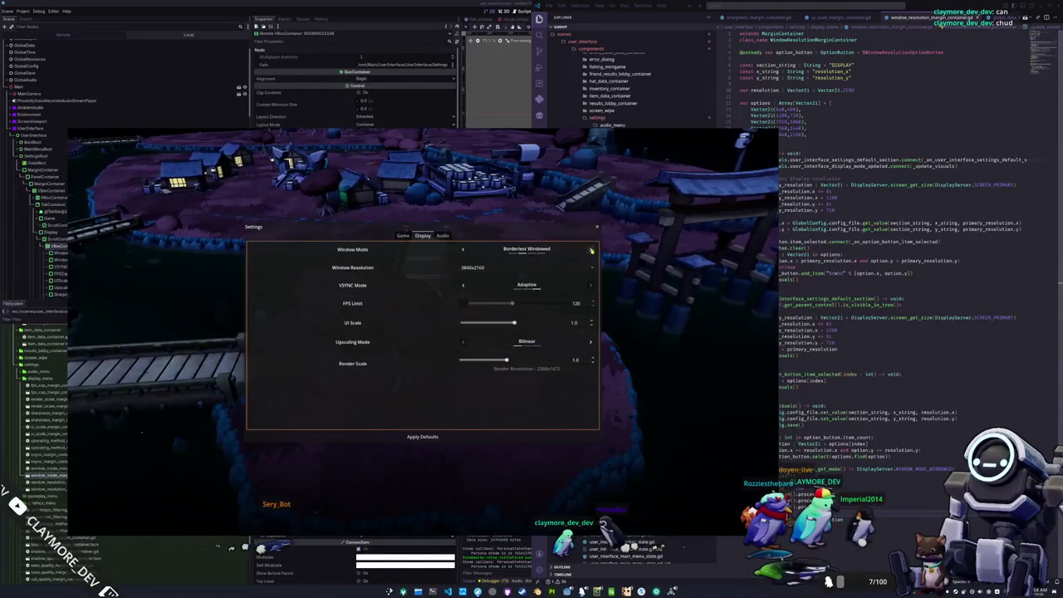
Cycle Window Mode through Fullscreen and Borderless Windowed, ending on Windowed
left_click(590, 250)
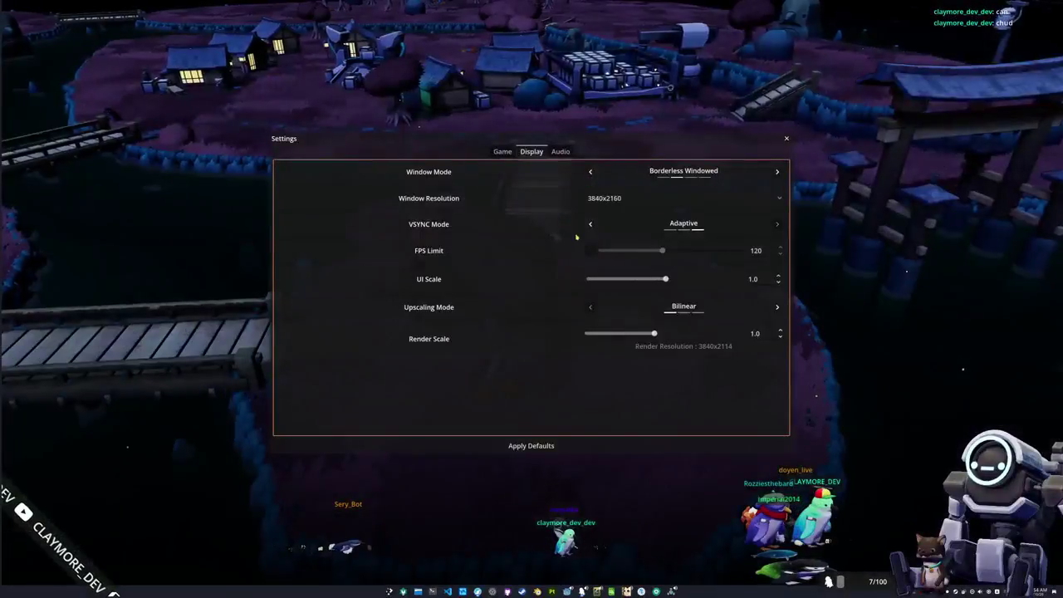
left_click(775, 173)
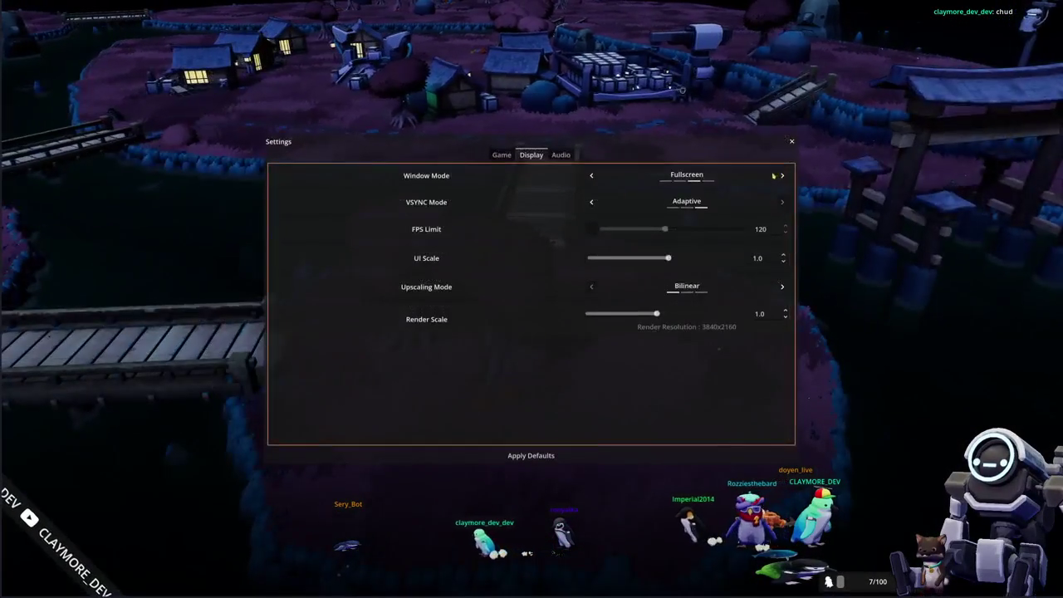
left_click(591, 175)
left_click(591, 177)
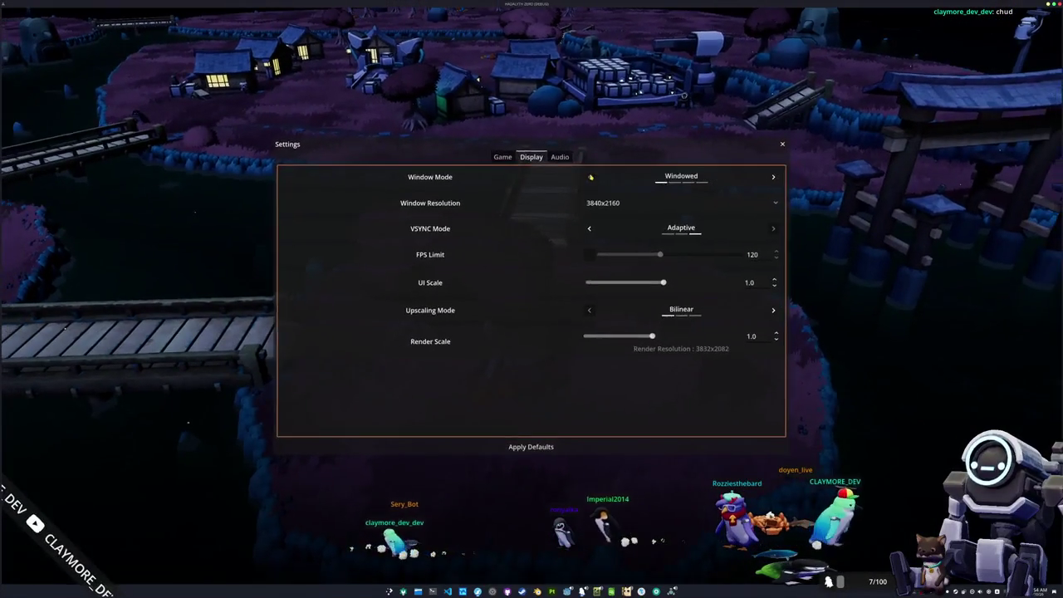
left_click(591, 177)
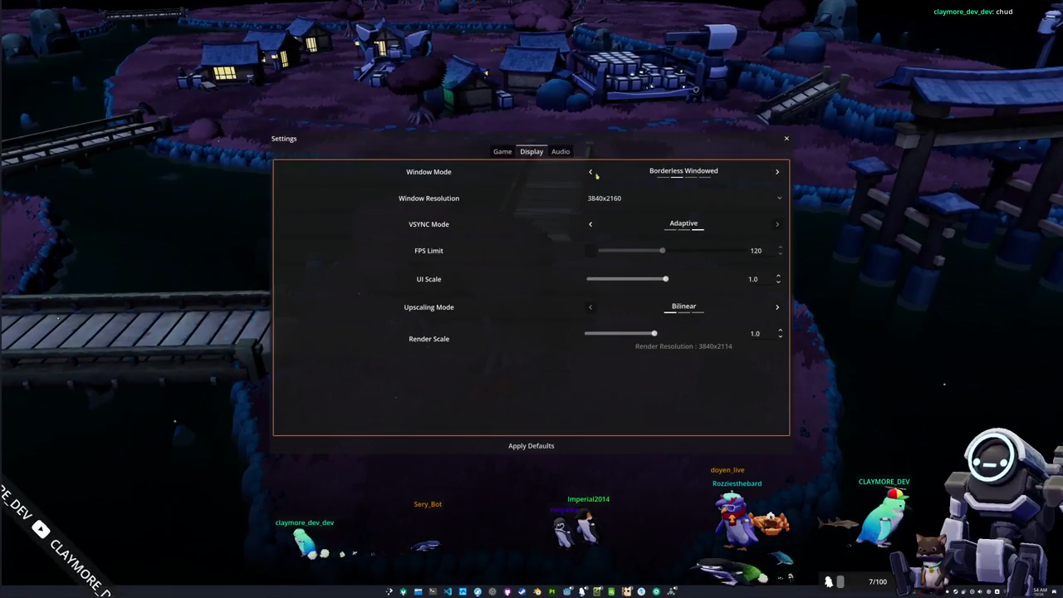
left_click(592, 173)
Choose 2560x1440 from the Window Resolution dropdown, then return to VS Code
left_click(616, 203)
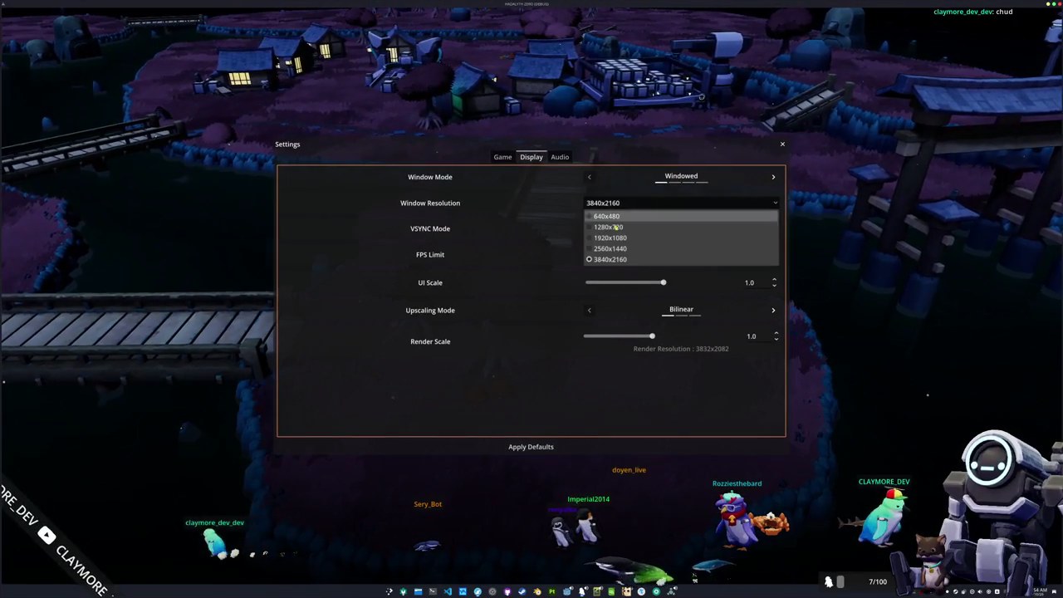
left_click(606, 249)
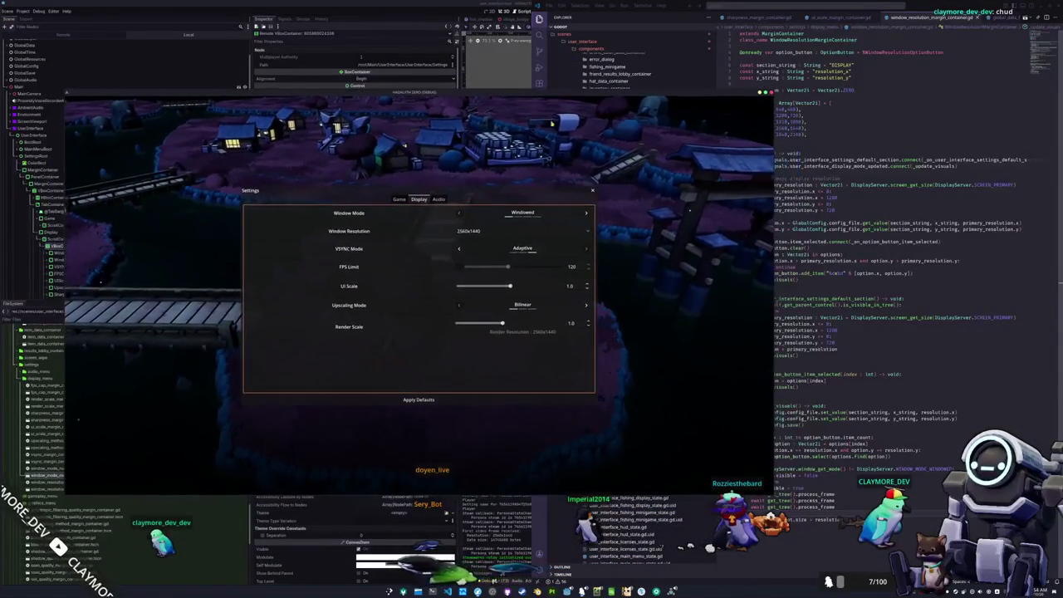
key("alt+Tab")
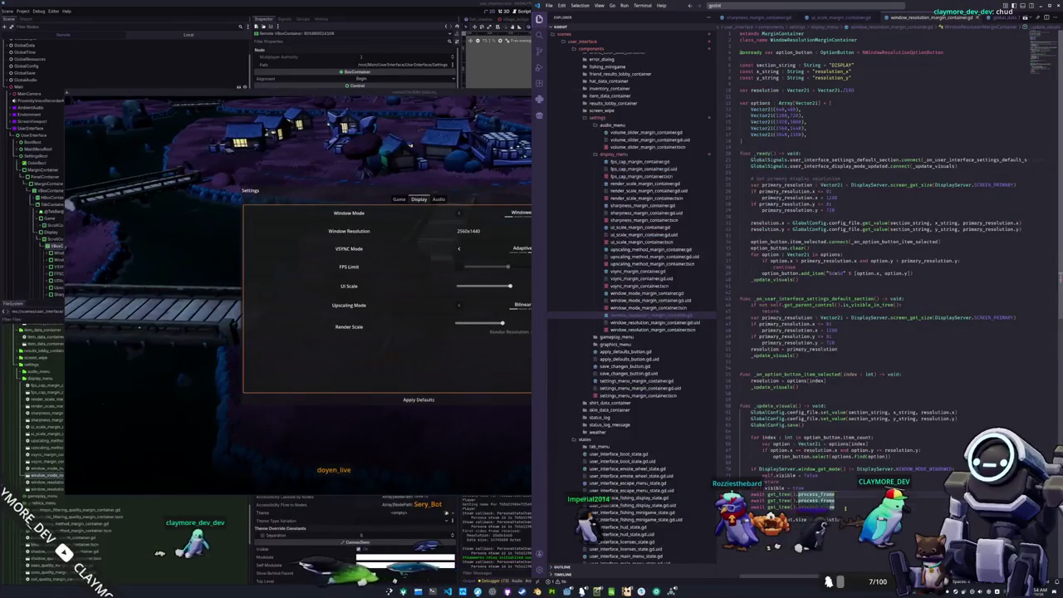
key("ctrl+z")
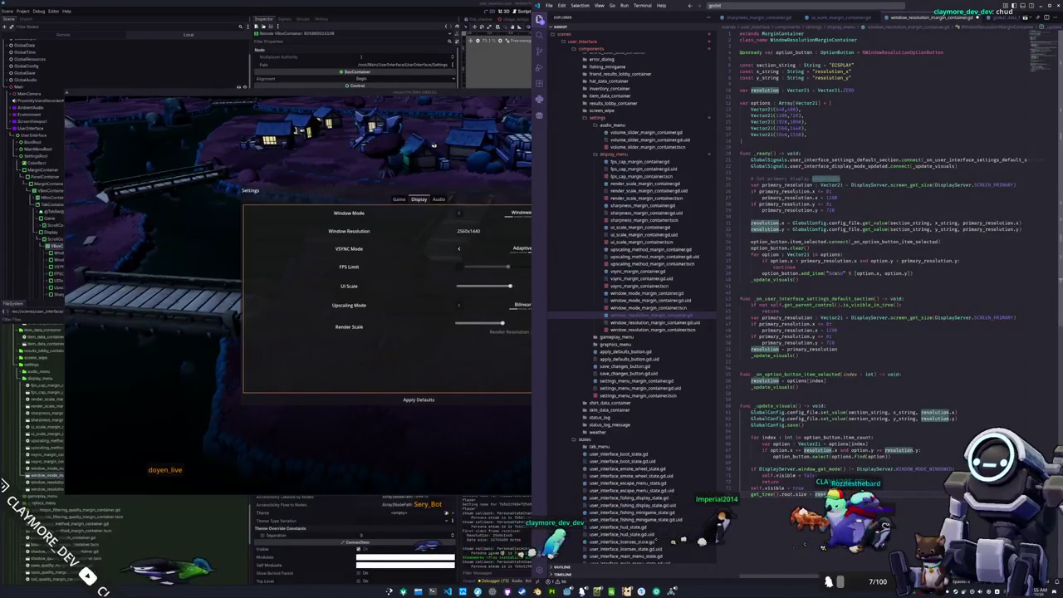
key("ctrl+d")
key("Escape")
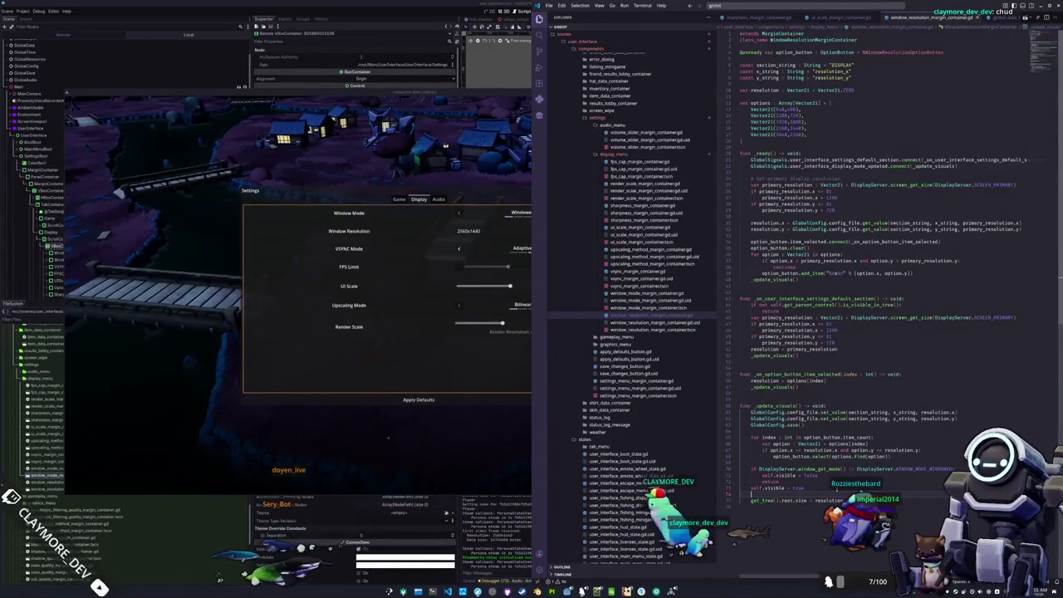
type("get_tree().")
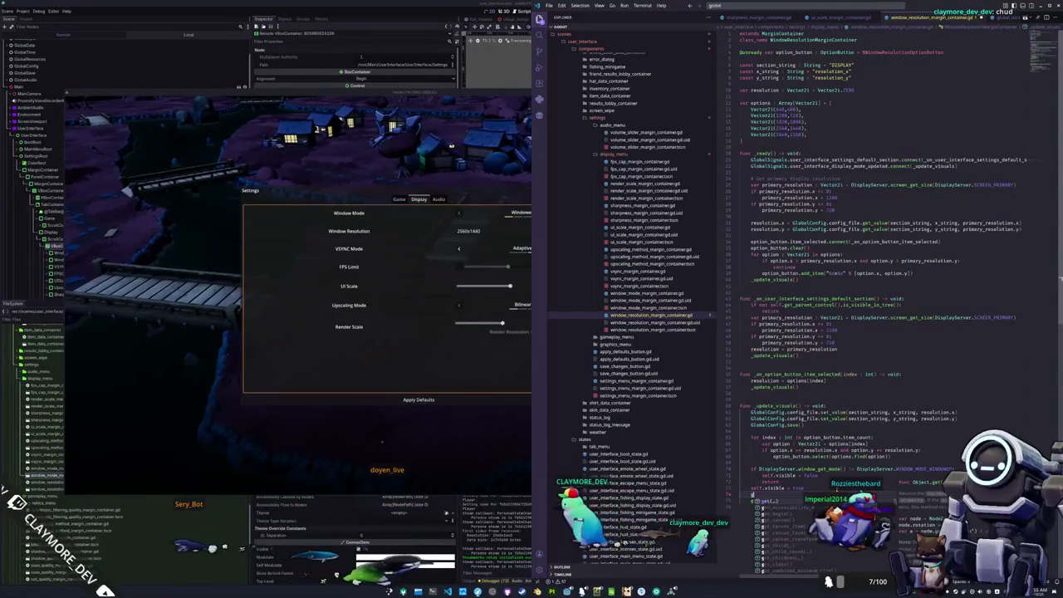
type("Displa")
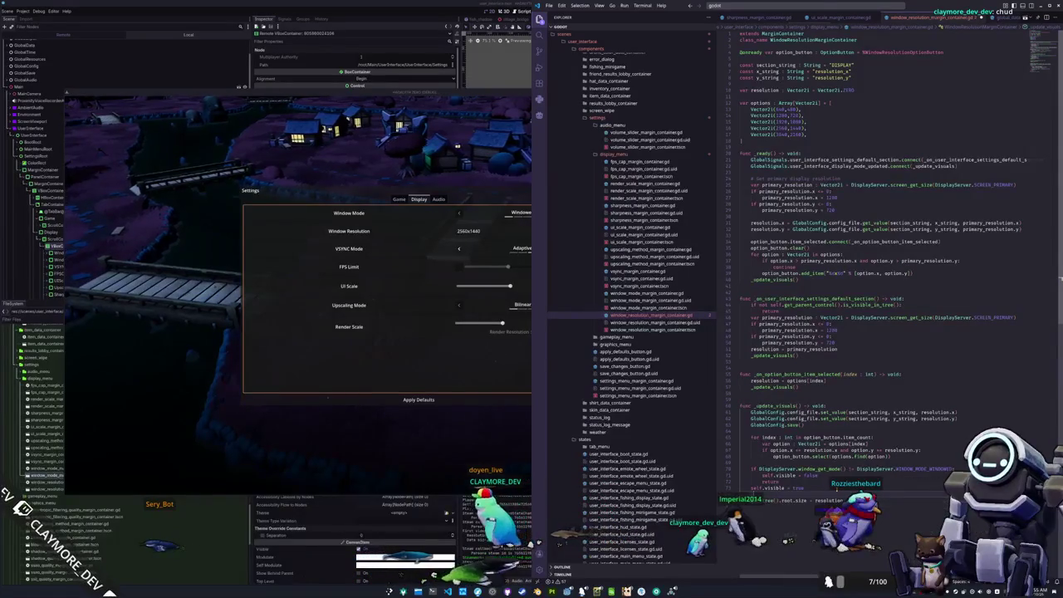
type("yServer.wind")
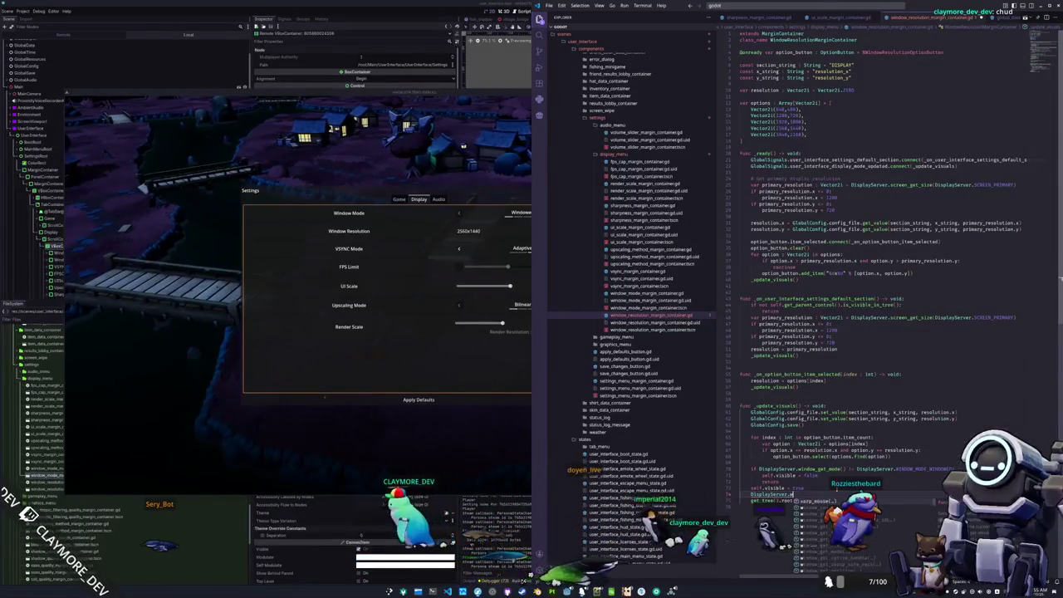
type("ow_set")
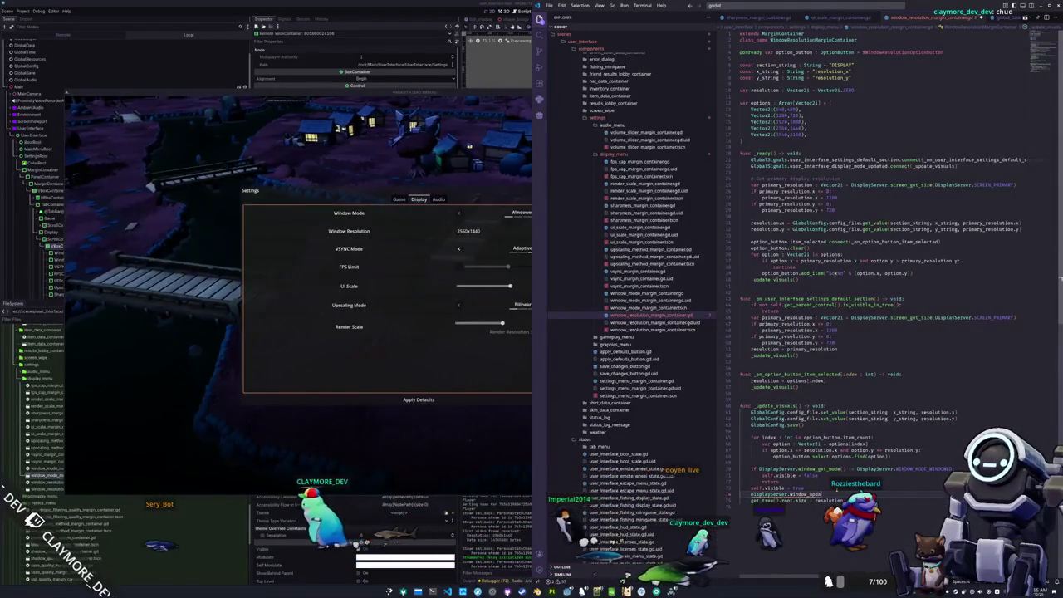
key("BackSpace")
key("BackSpace")
key("BackSpace")
type("upd")
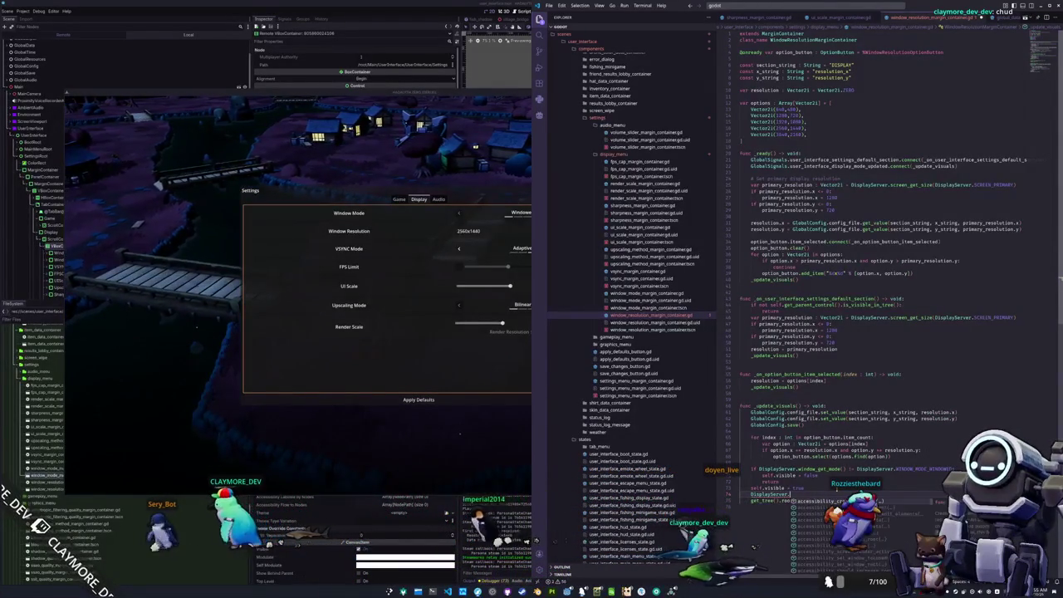
type("ate")
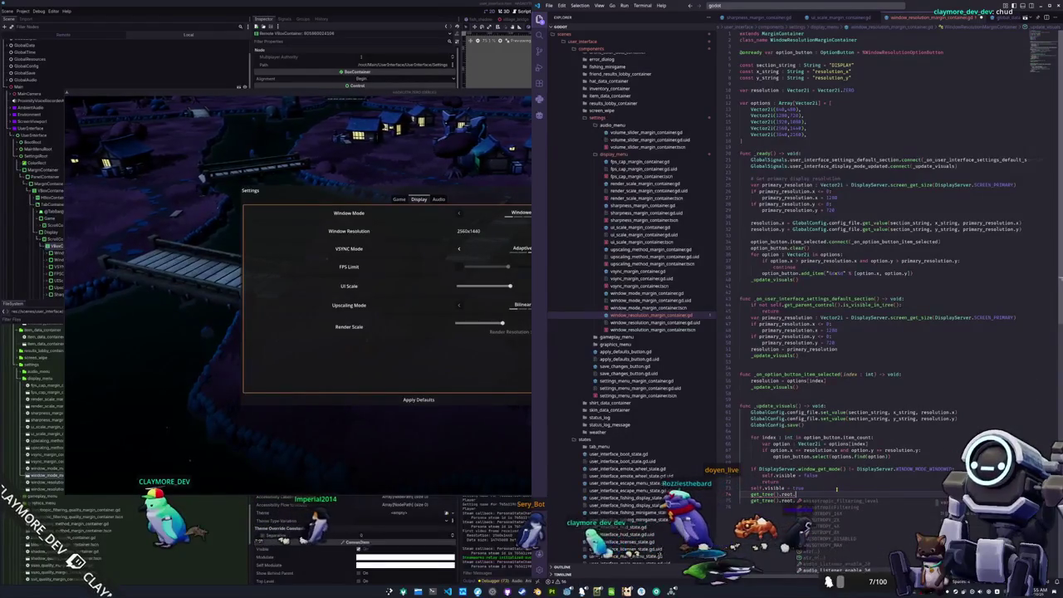
type("window")
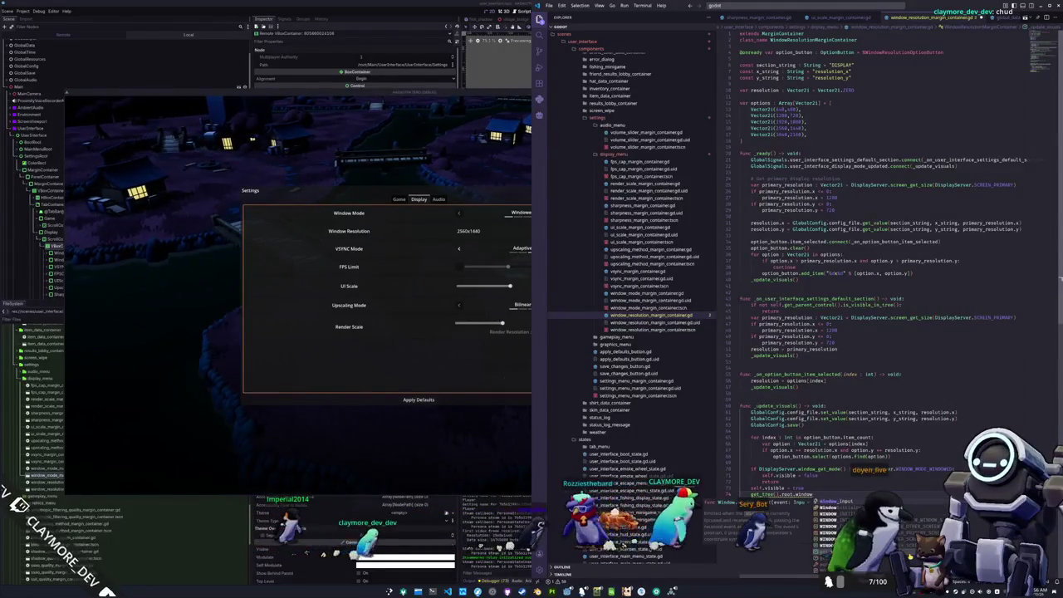
key("ctrl+shift+Left")
key("ctrl+shift+Left")
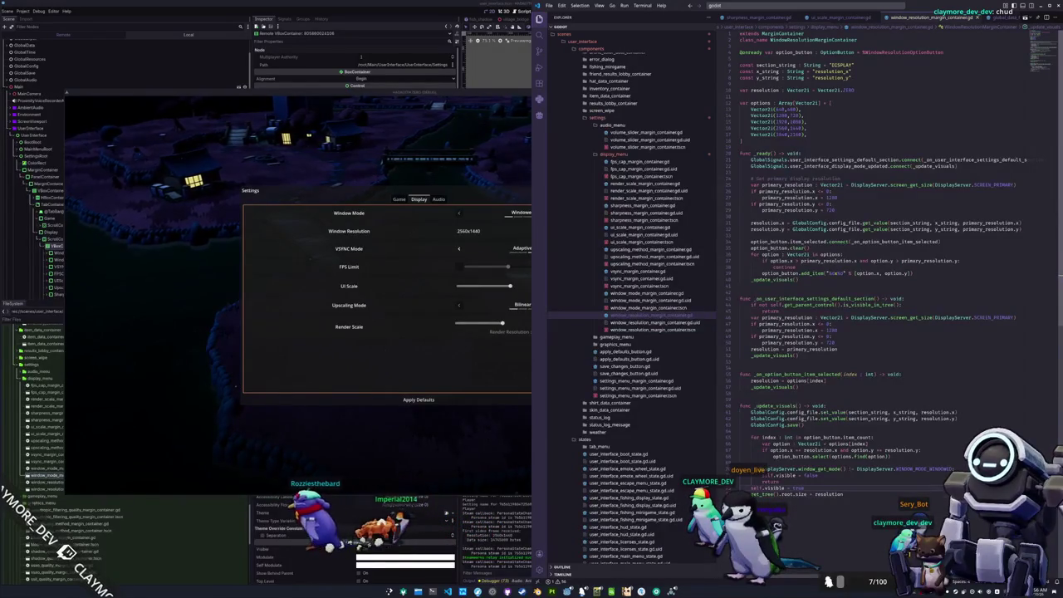
Set the game's Window Mode to Fullscreen, via Borderless Windowed and back
left_click(515, 232)
left_click(586, 213)
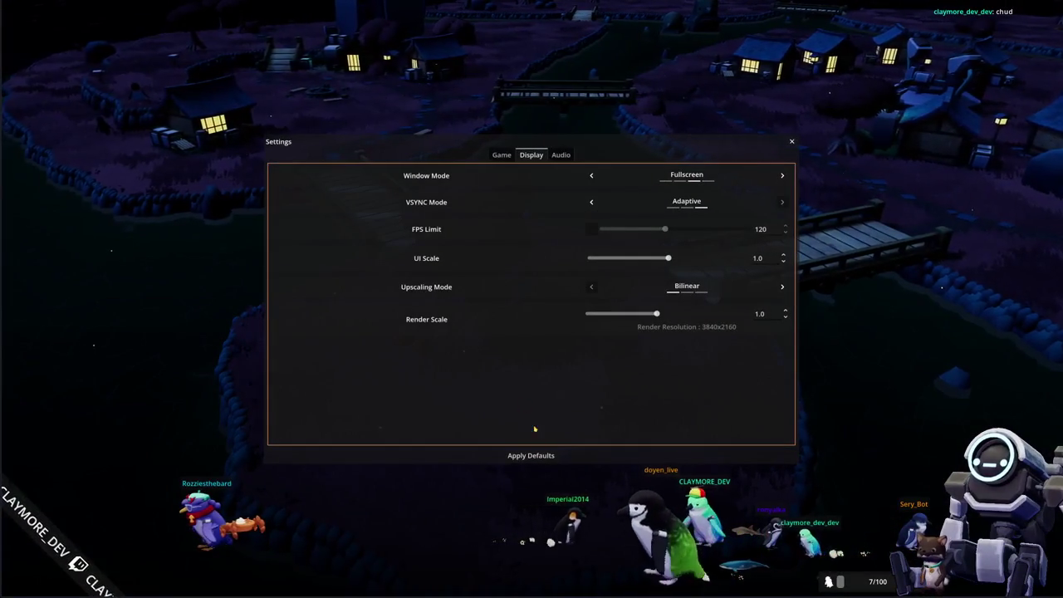
left_click(591, 175)
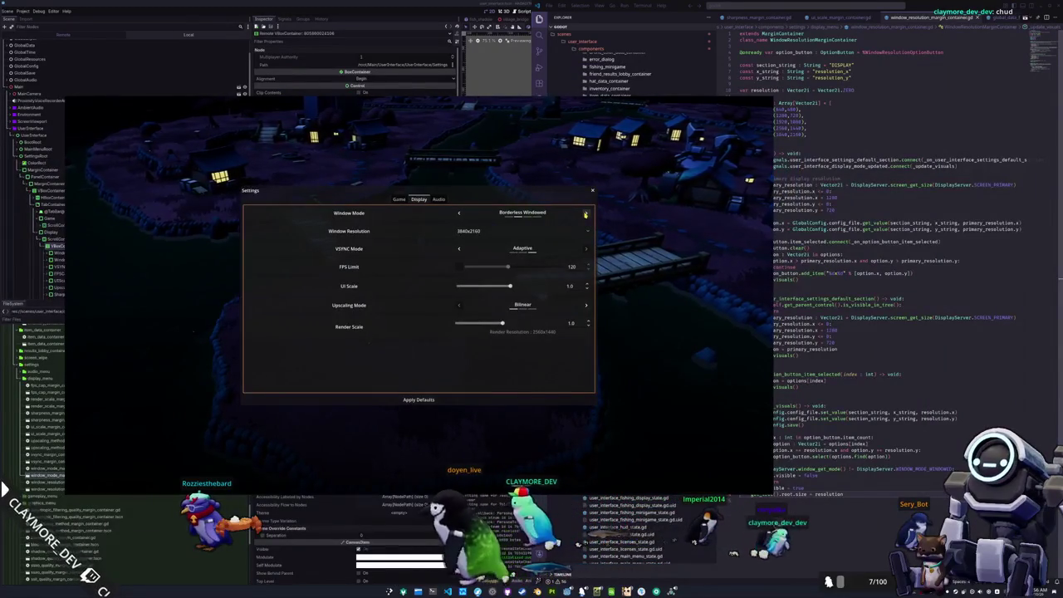
left_click(584, 213)
Complete 'get_tree' on the window size line in VS Code, then return to the fullscreen game
key("alt+Tab")
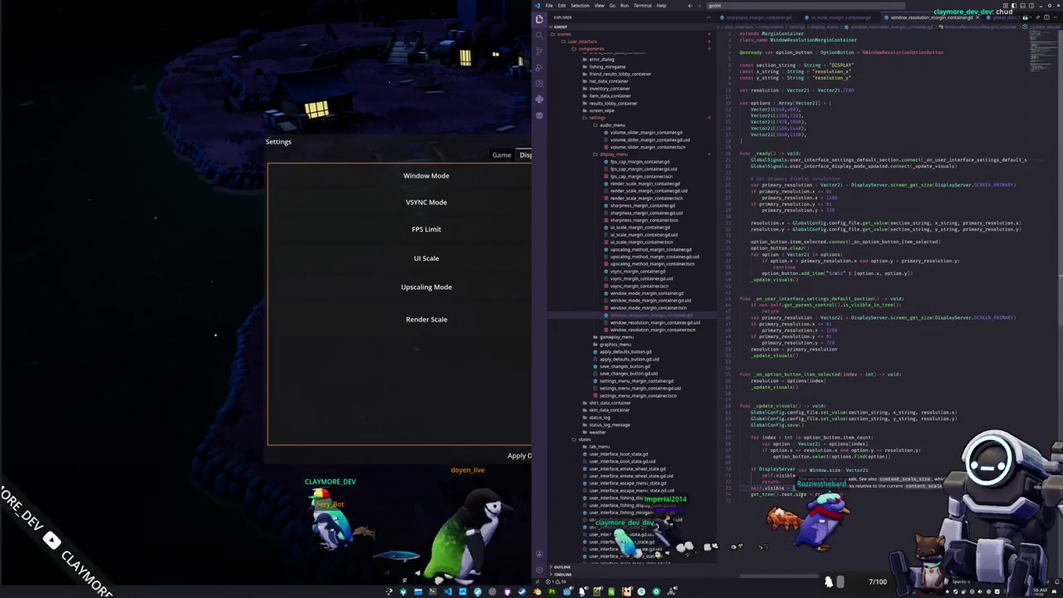
left_click(802, 494)
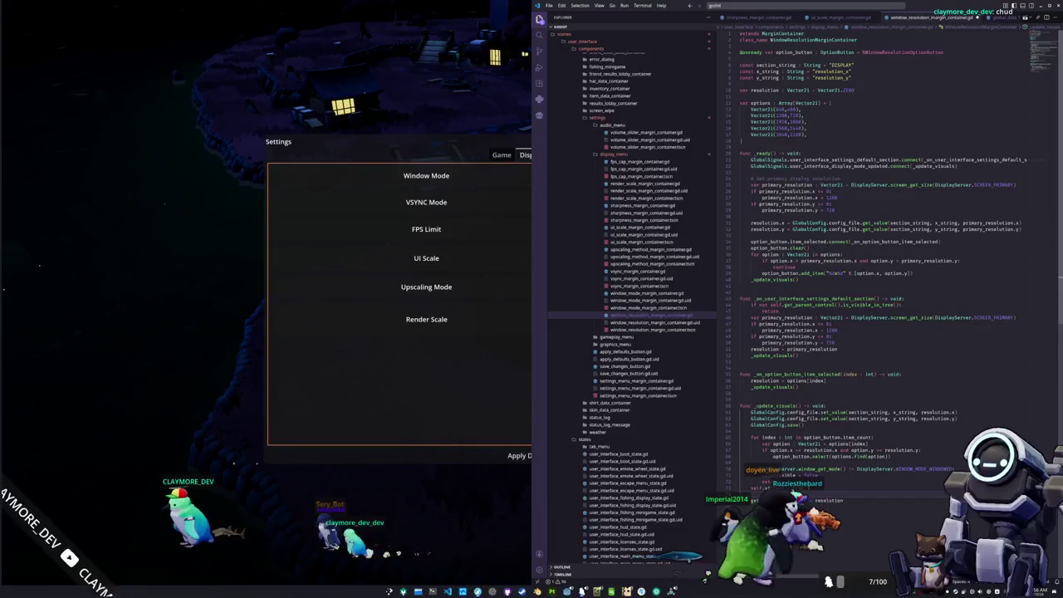
type("_tree().physics_frame")
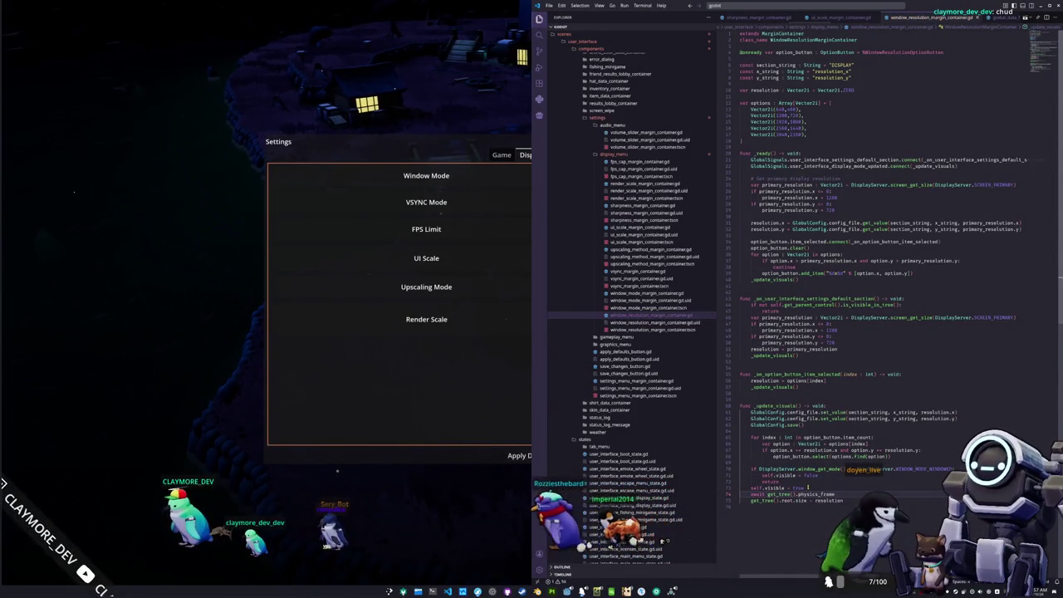
key("alt+Tab")
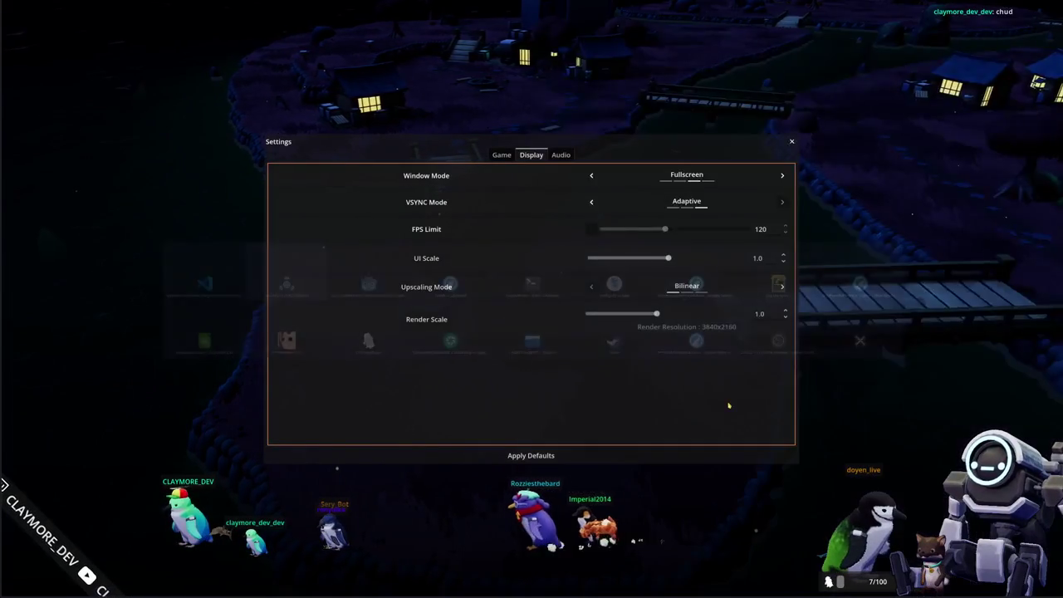
Try Windowed mode at 2560x1440, then reset all settings to their defaults
left_click(591, 175)
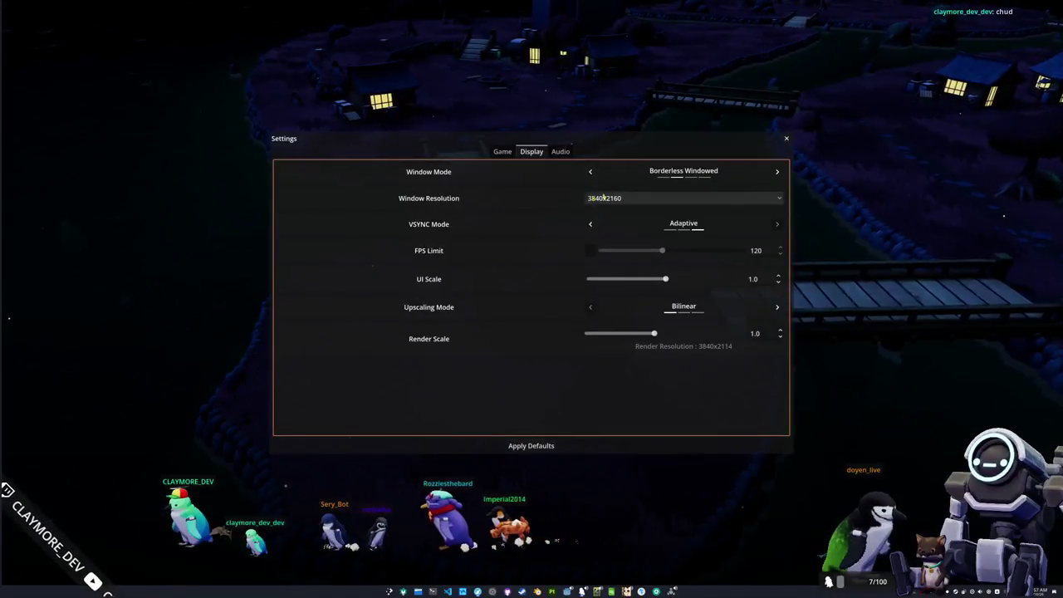
left_click(690, 182)
left_click(737, 205)
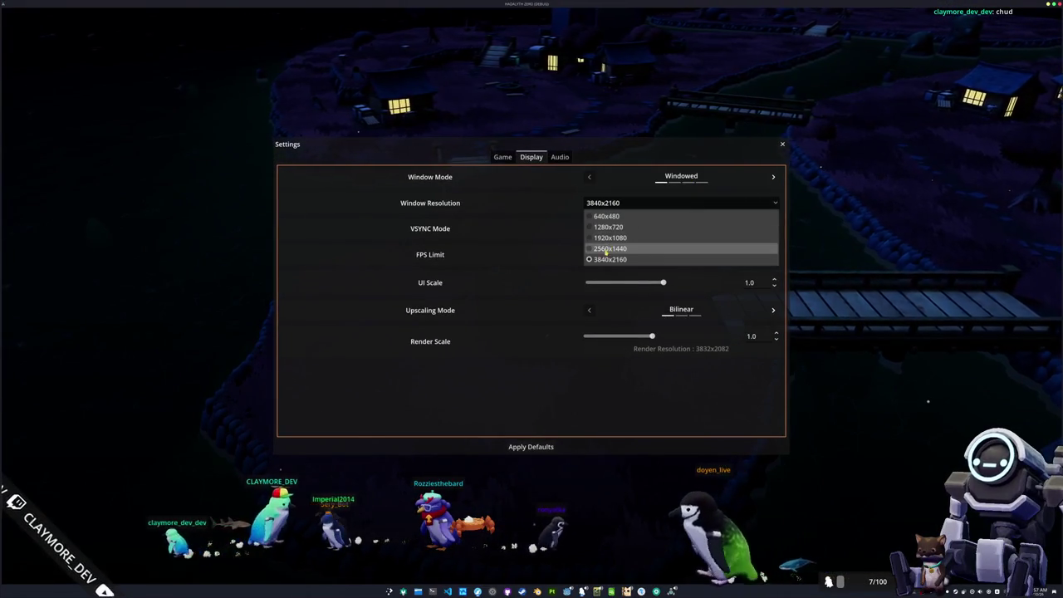
left_click(608, 249)
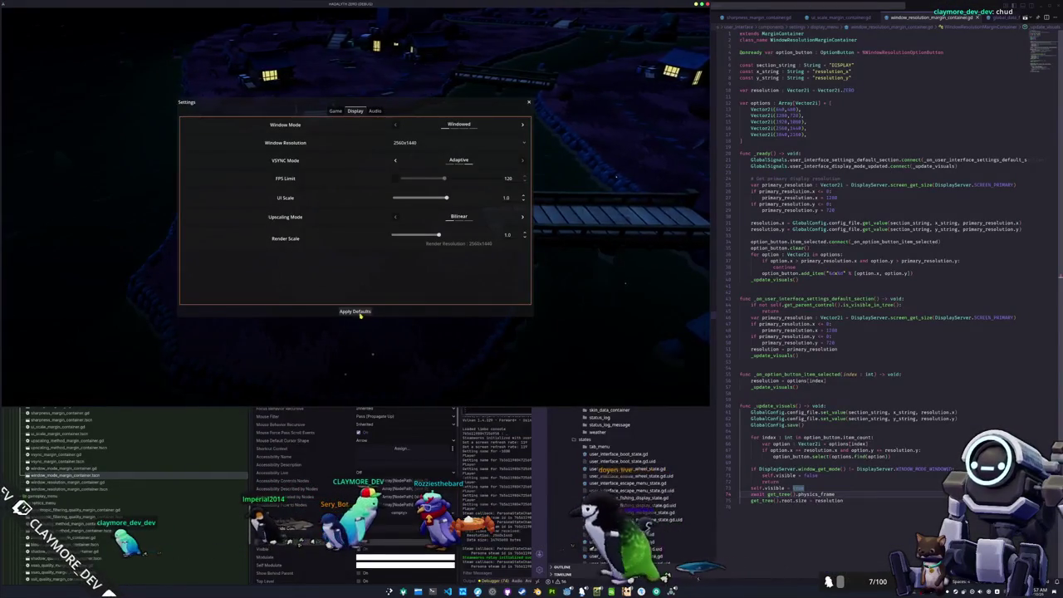
left_click(357, 311)
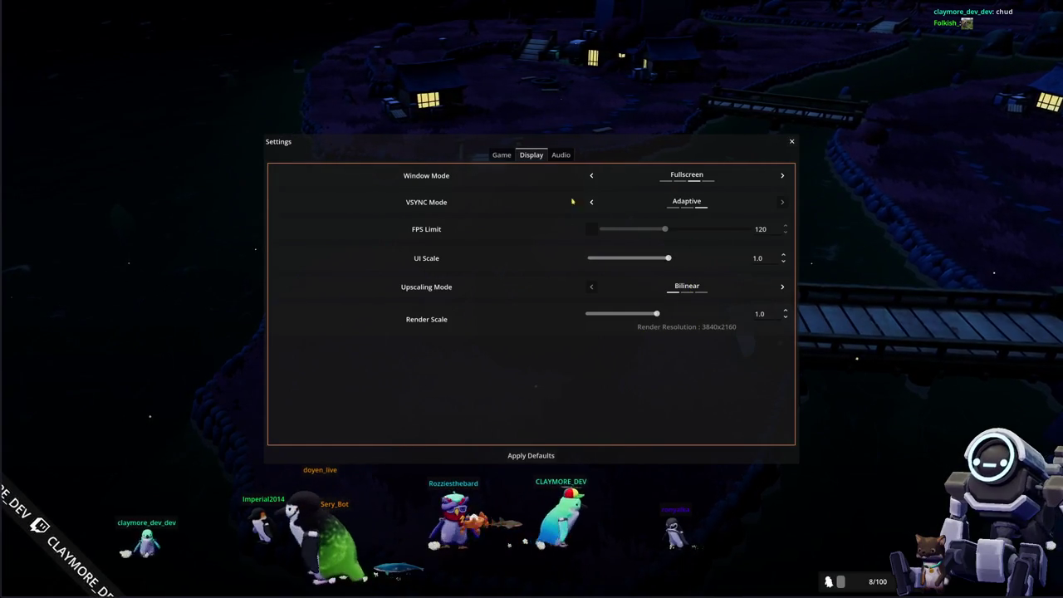
Browse the Audio and Game tabs, close and reopen settings, and return to Display
left_click(561, 156)
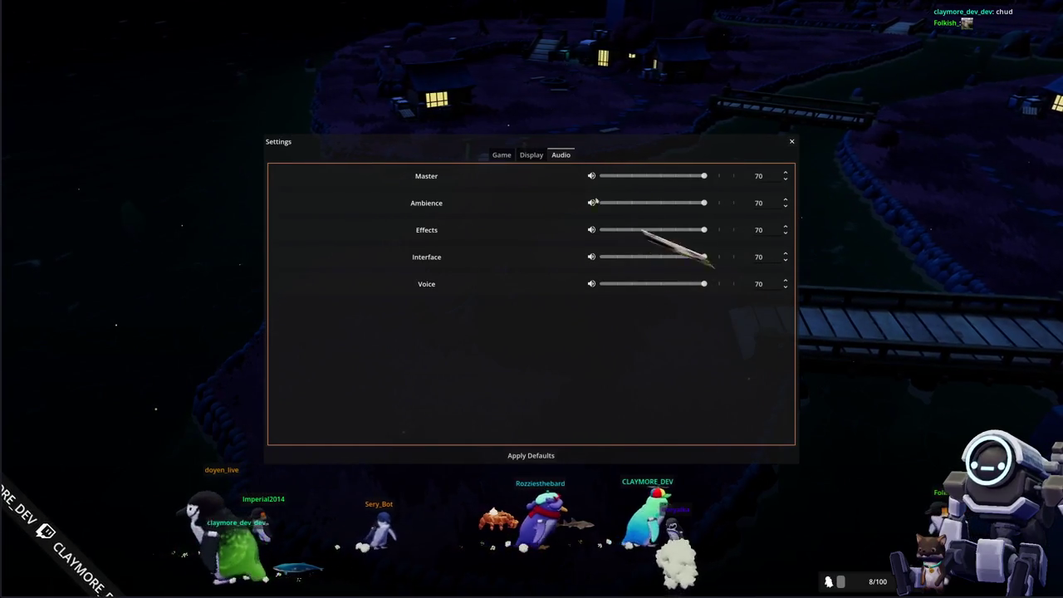
left_click(502, 155)
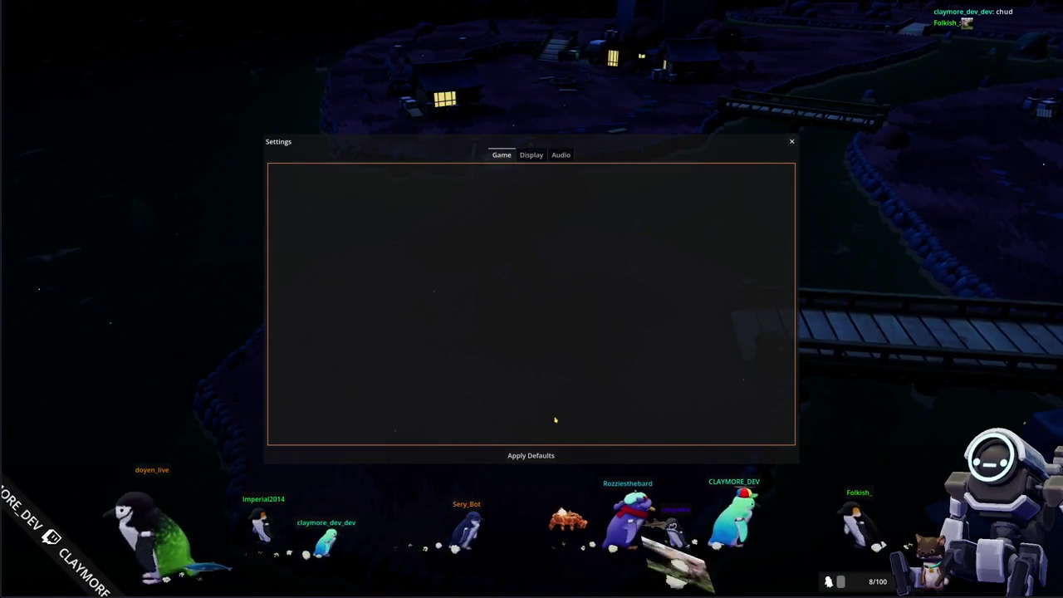
key("Escape")
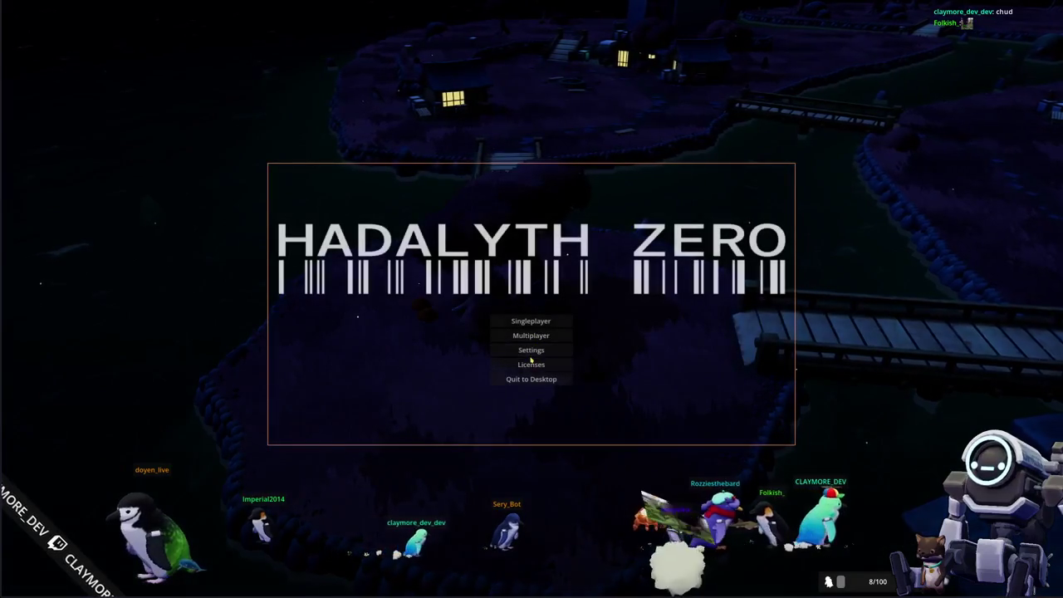
left_click(531, 350)
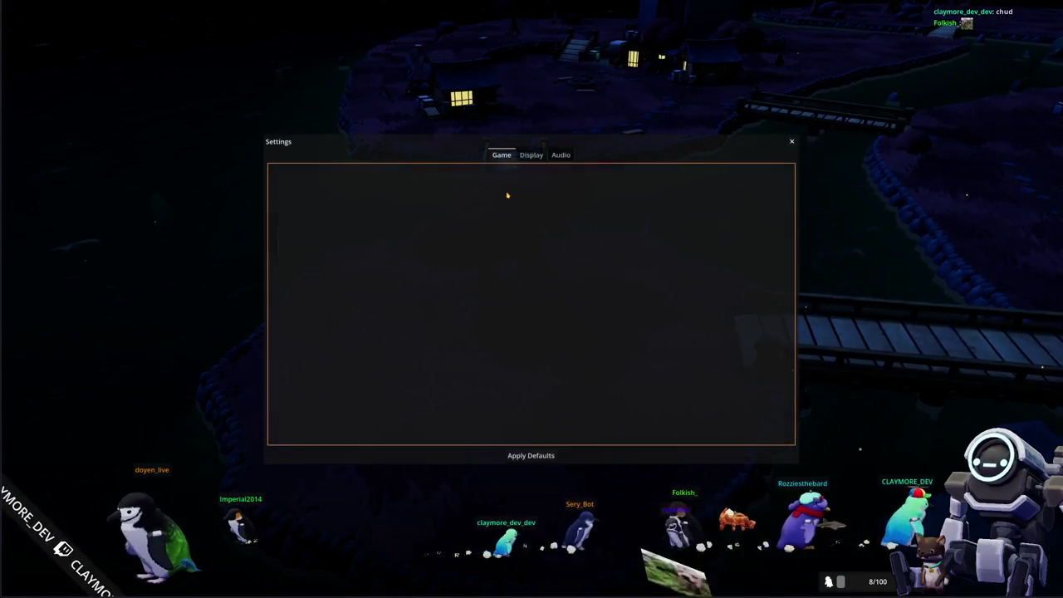
left_click(532, 155)
left_click(558, 156)
left_click(532, 155)
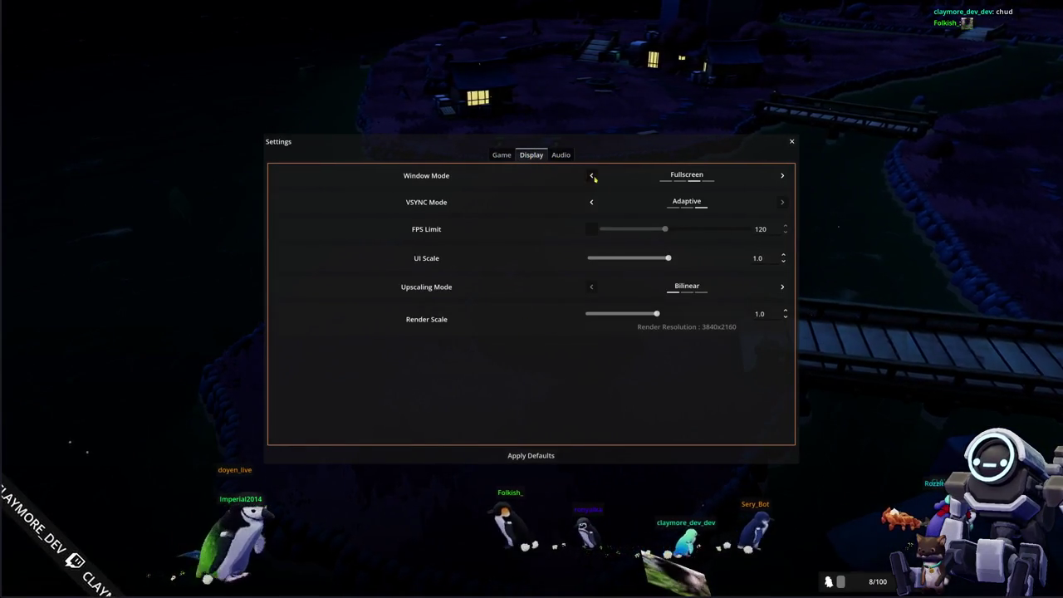
Set Window Mode to Windowed and Window Resolution to 2560x1440
left_click(592, 176)
left_click(605, 198)
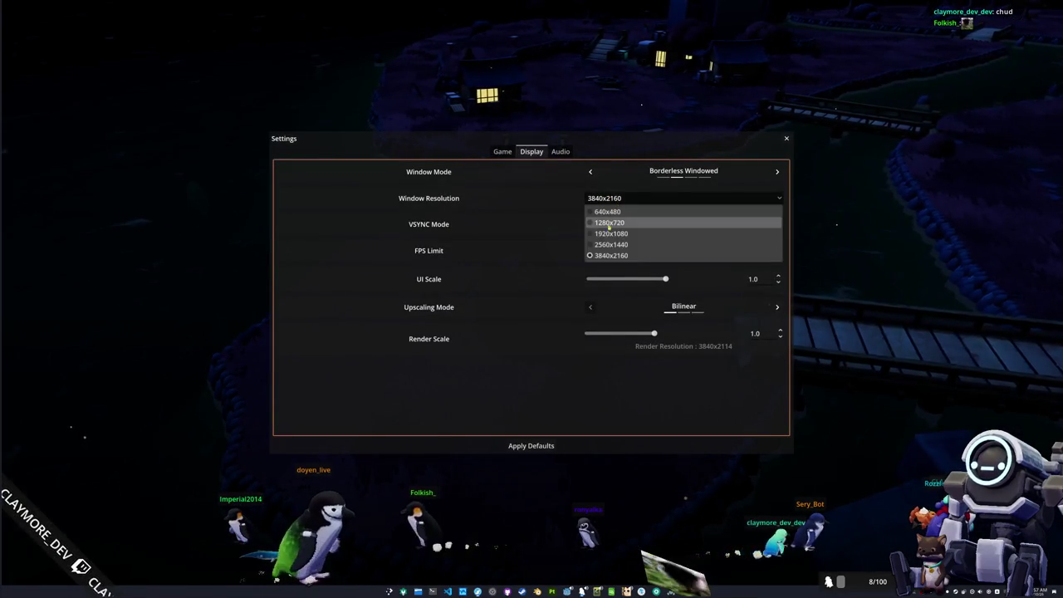
left_click(596, 209)
left_click(600, 206)
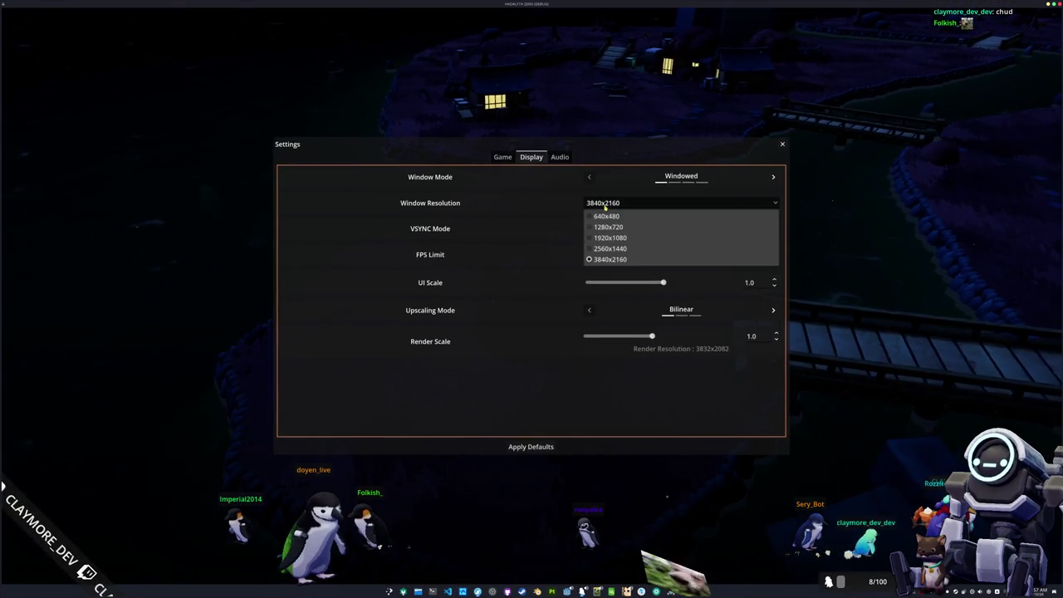
left_click(603, 243)
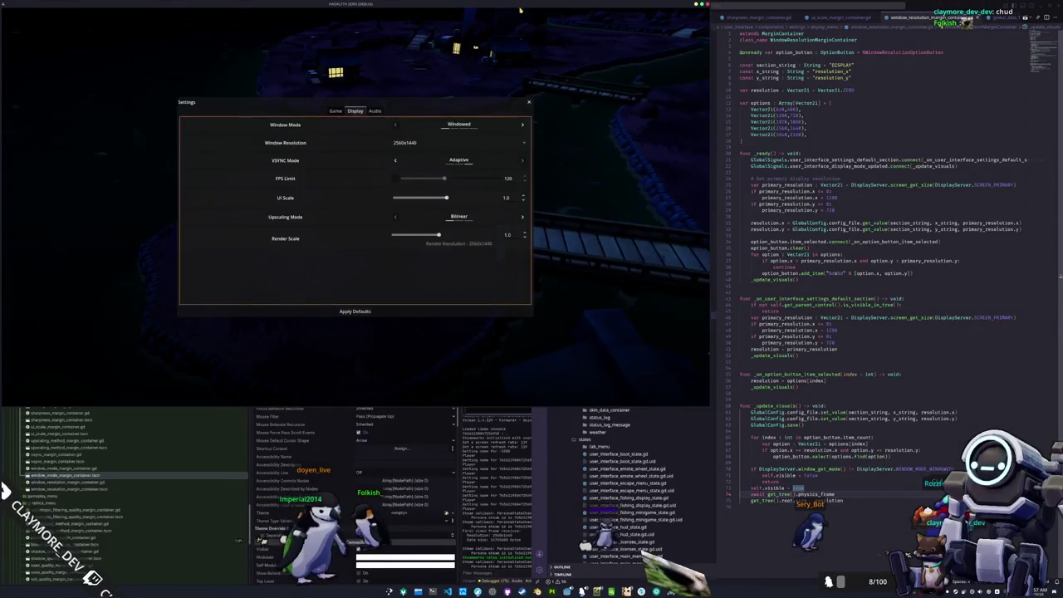
key("Print")
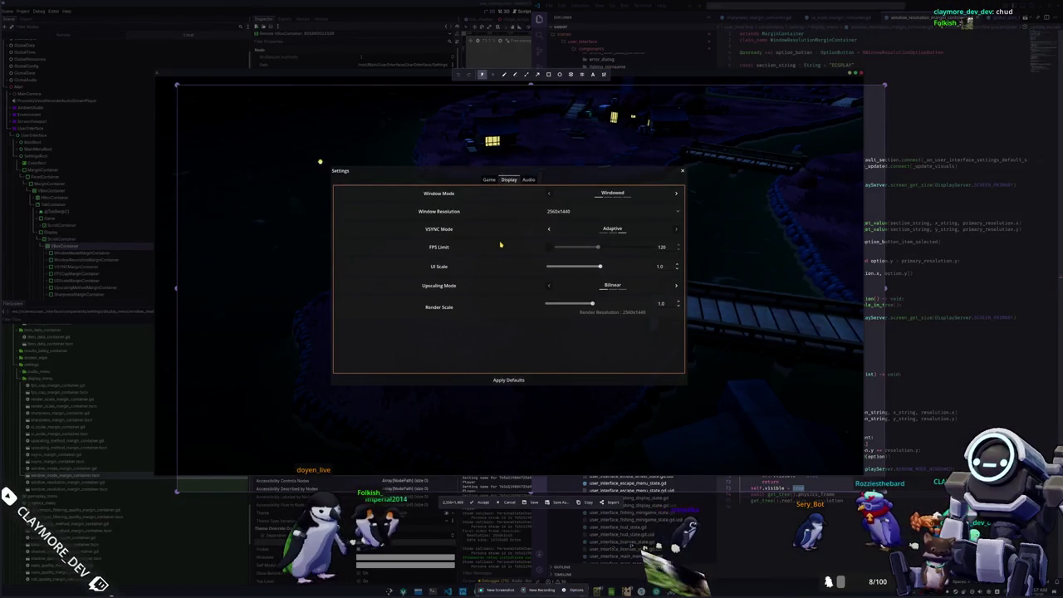
Capture the selected region, save the scene, and close the old screenshot window
key("Return")
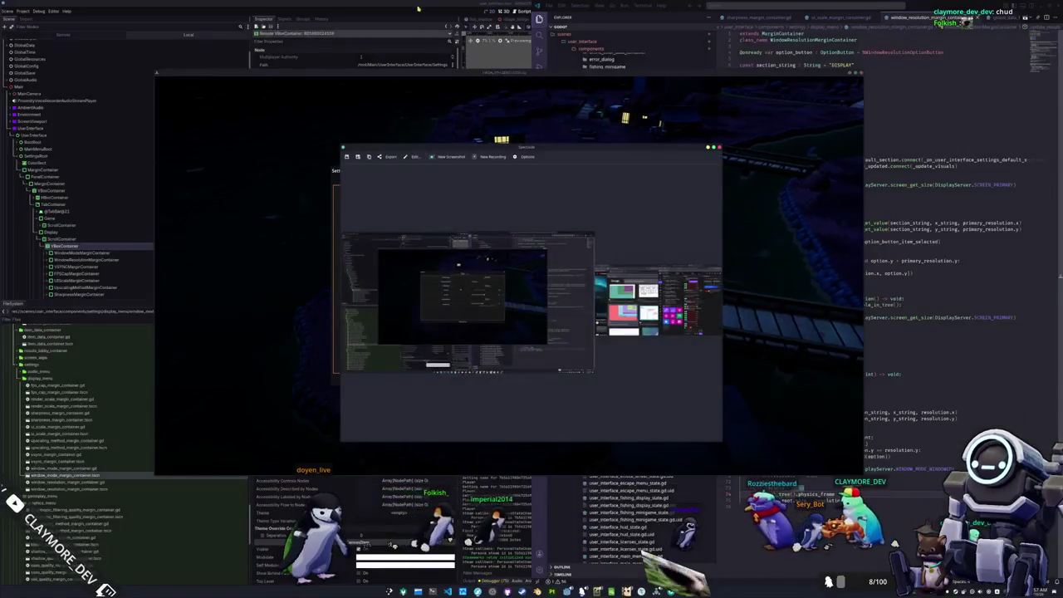
left_click(418, 8)
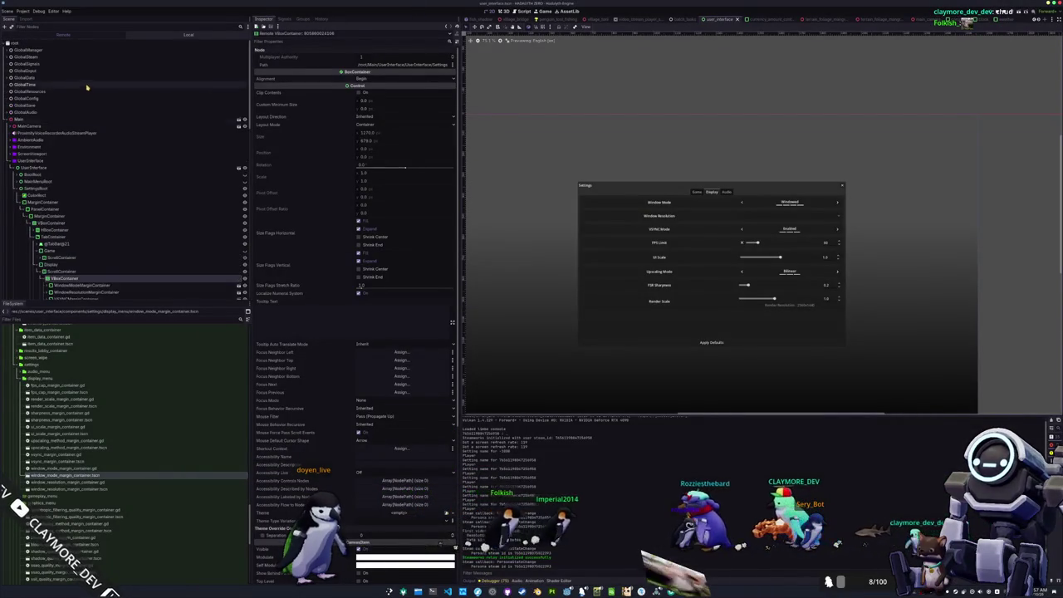
key("ctrl+s")
key("alt+Tab")
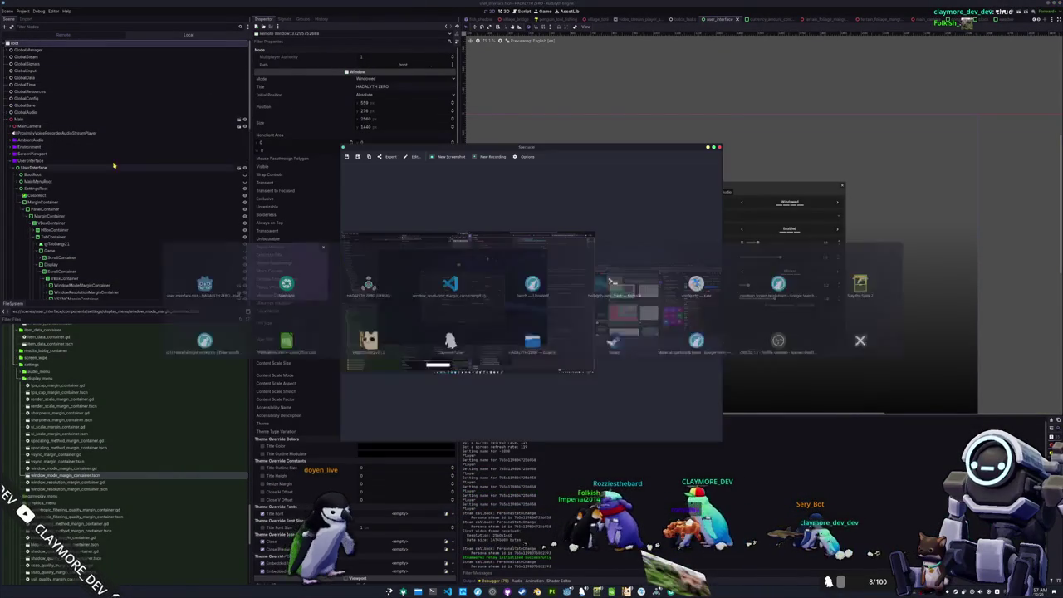
left_click(719, 148)
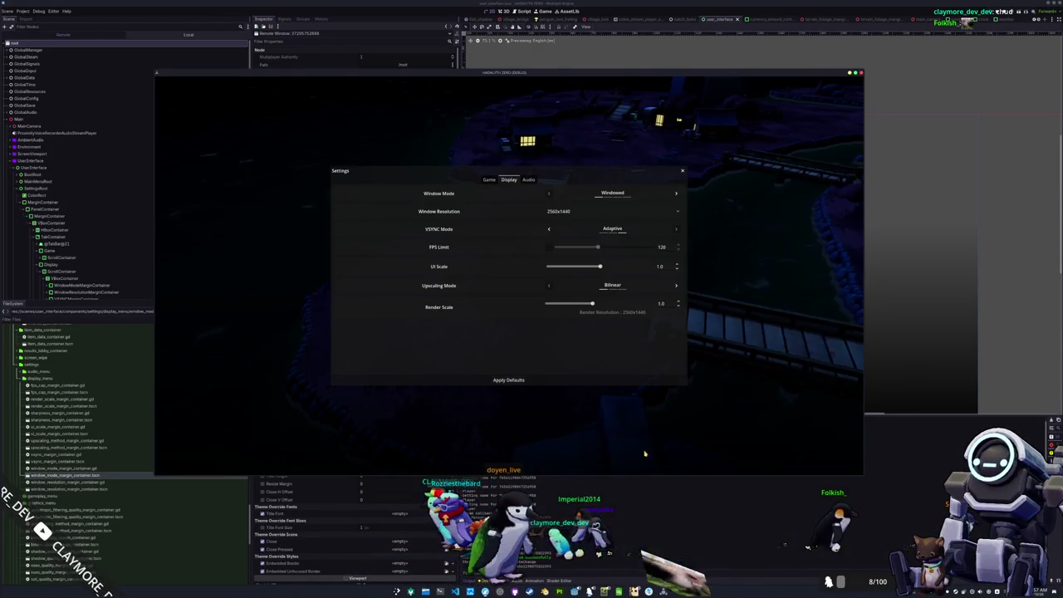
Screenshot the whole game window, then quit the game and close Spectacle
key("super+shift+Print")
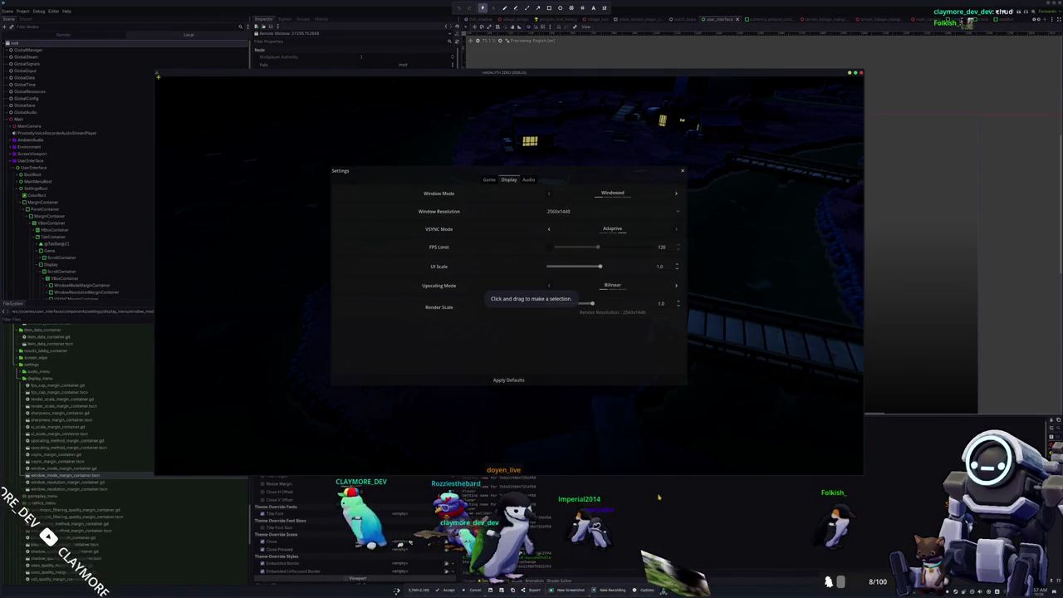
mouse_move(155, 75)
left_mouse_down()
mouse_move(213, 93)
mouse_move(872, 479)
mouse_move(864, 475)
left_mouse_up()
key("Return")
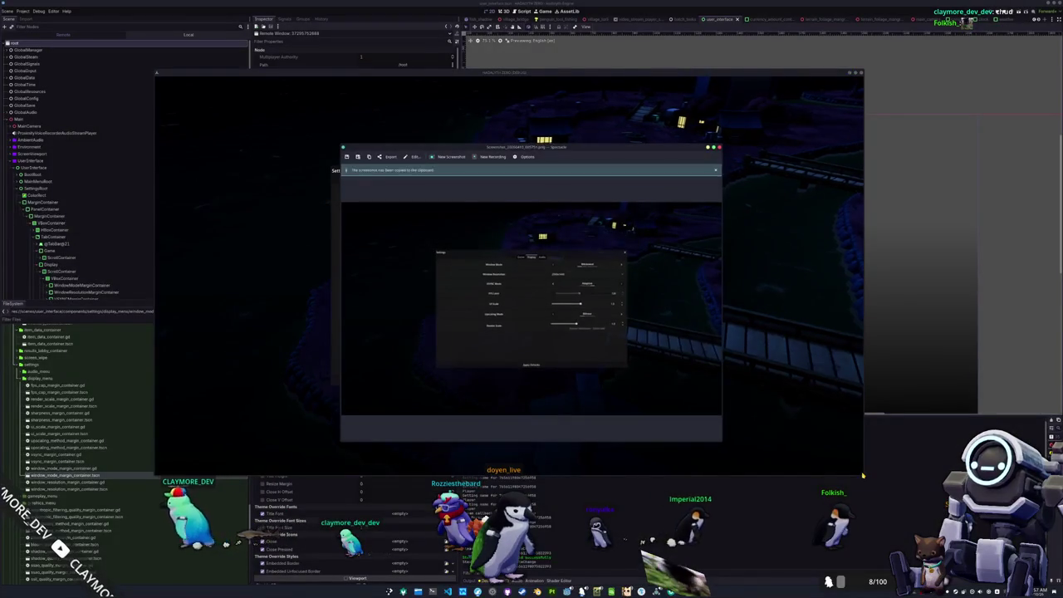
left_click(835, 462)
key("Escape")
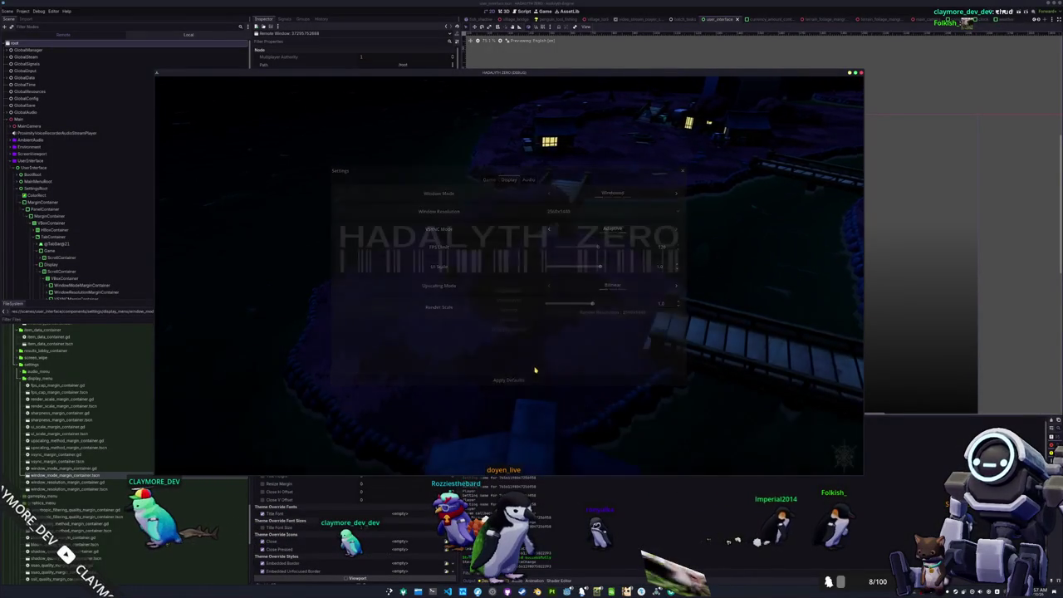
left_click(506, 328)
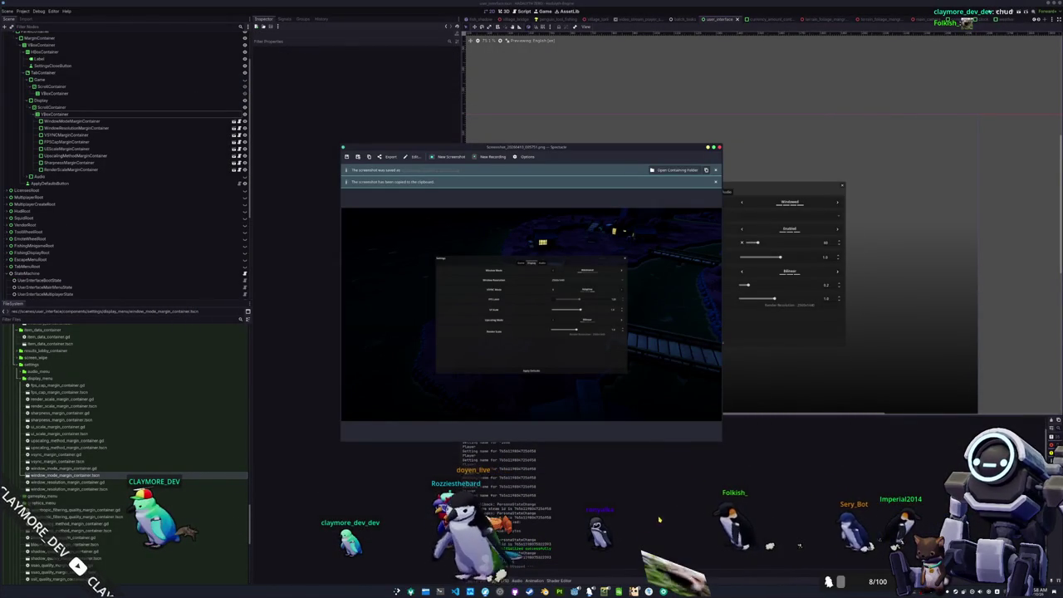
left_click(720, 148)
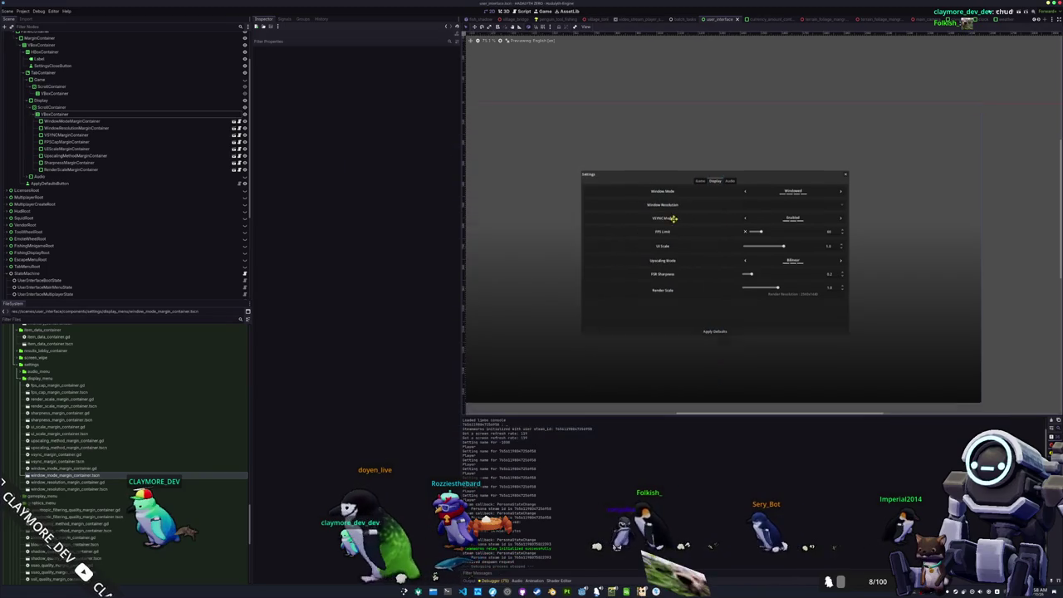
scroll(693, 243, "down", 1)
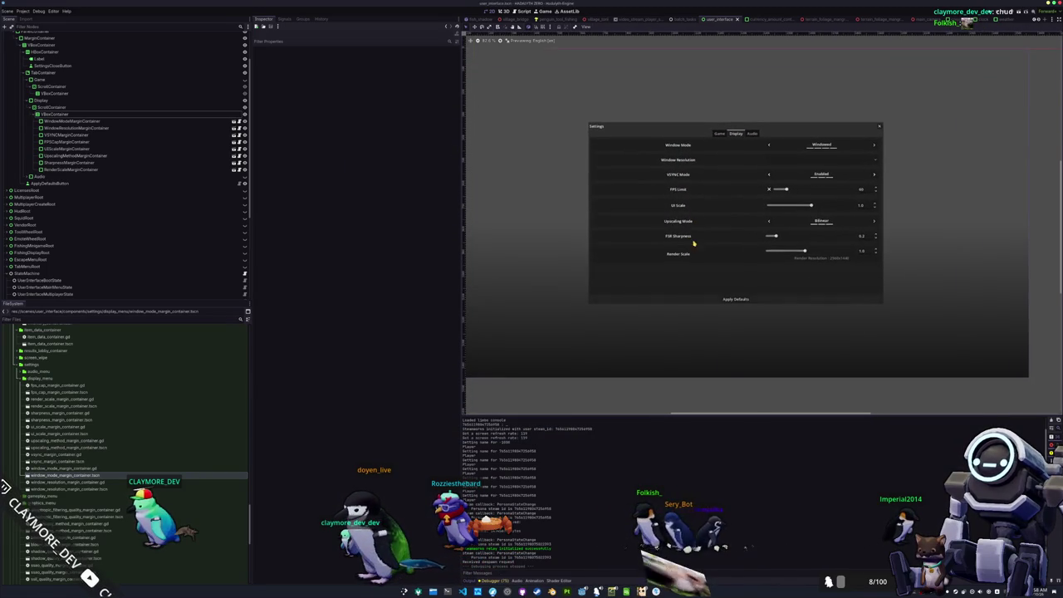
Cut UIScaleMarginContainer from Display and paste it into the Game tab's VBoxContainer
left_click_drag(696, 255, 686, 272)
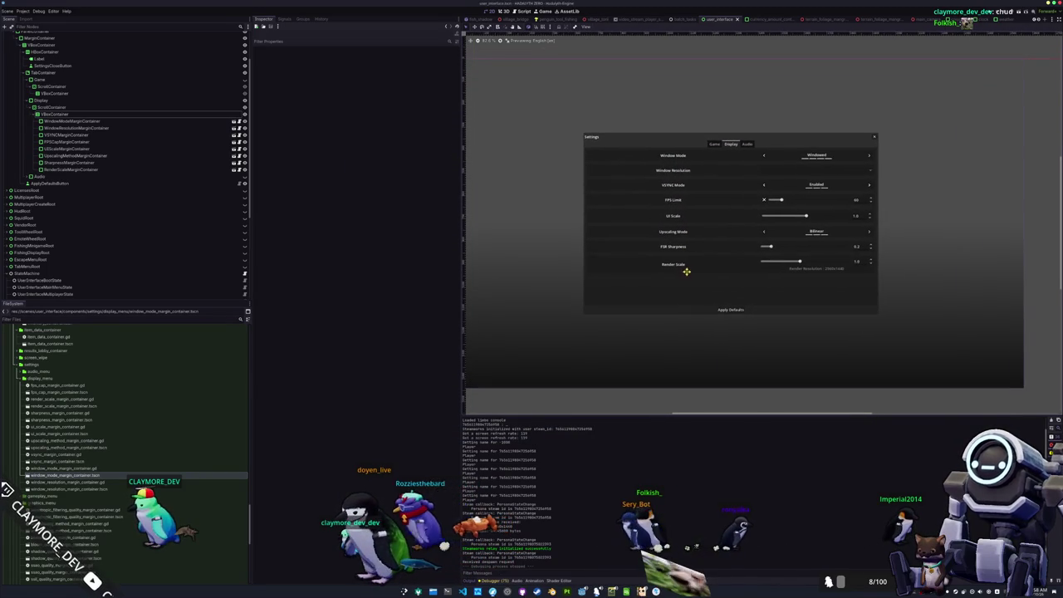
left_click(751, 147)
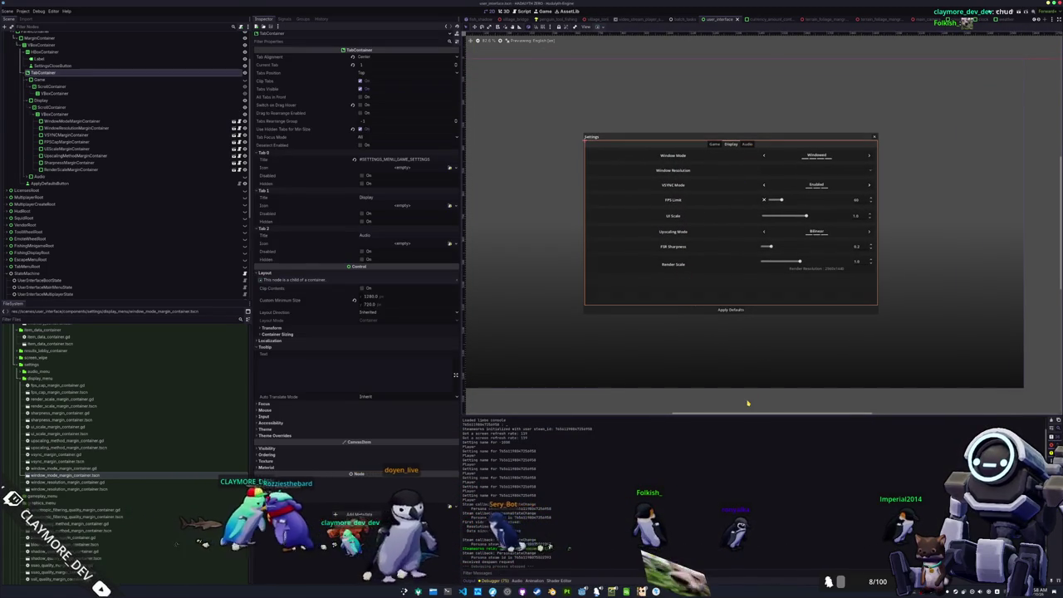
left_click(758, 377)
scroll(758, 377, "down", 1)
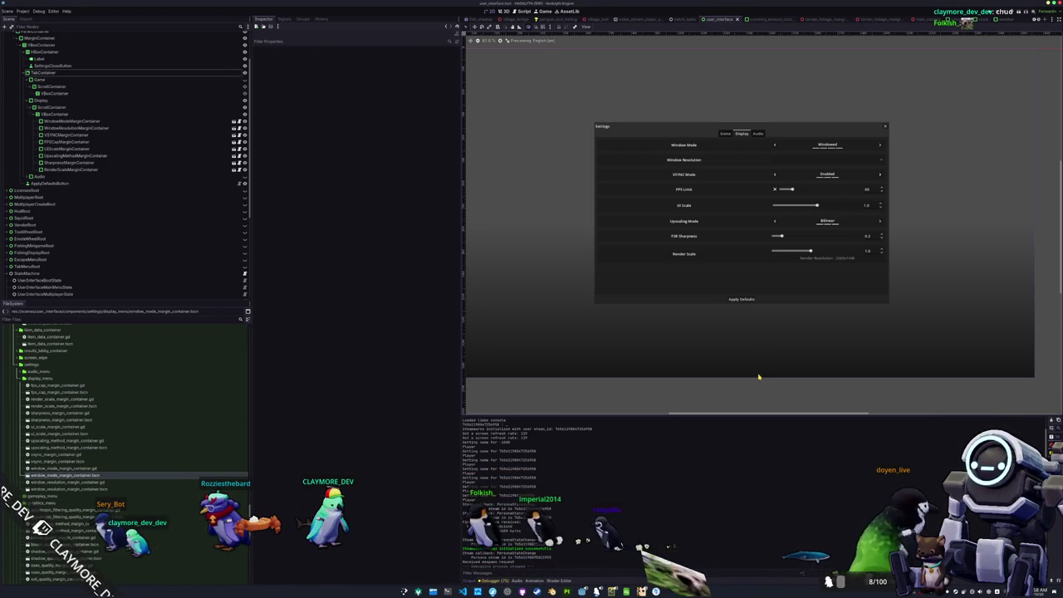
left_click(728, 207)
scroll(748, 225, "up", 2)
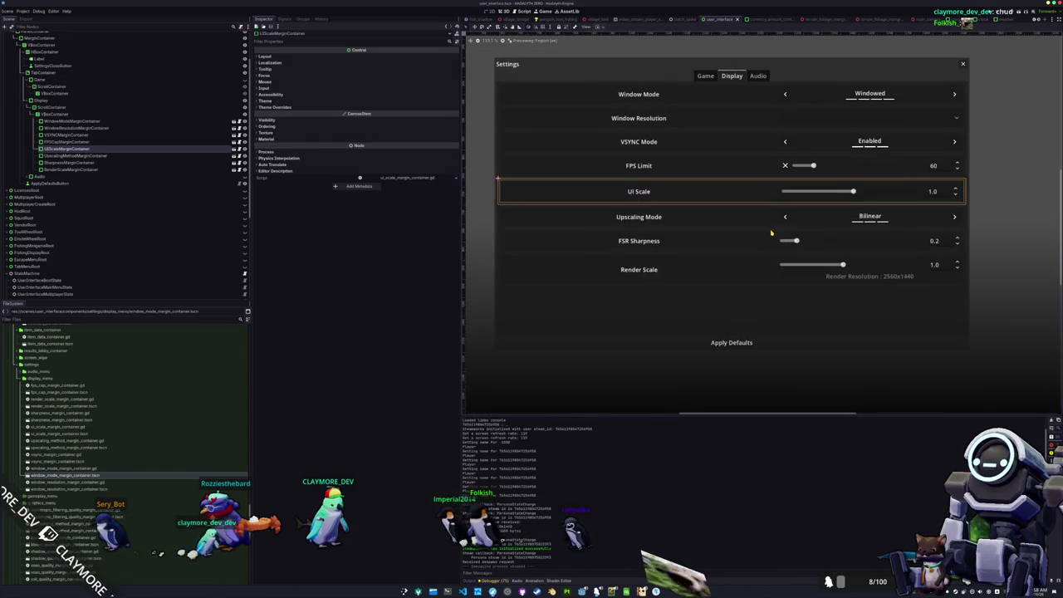
left_click(119, 142)
left_click(125, 149)
key("Delete")
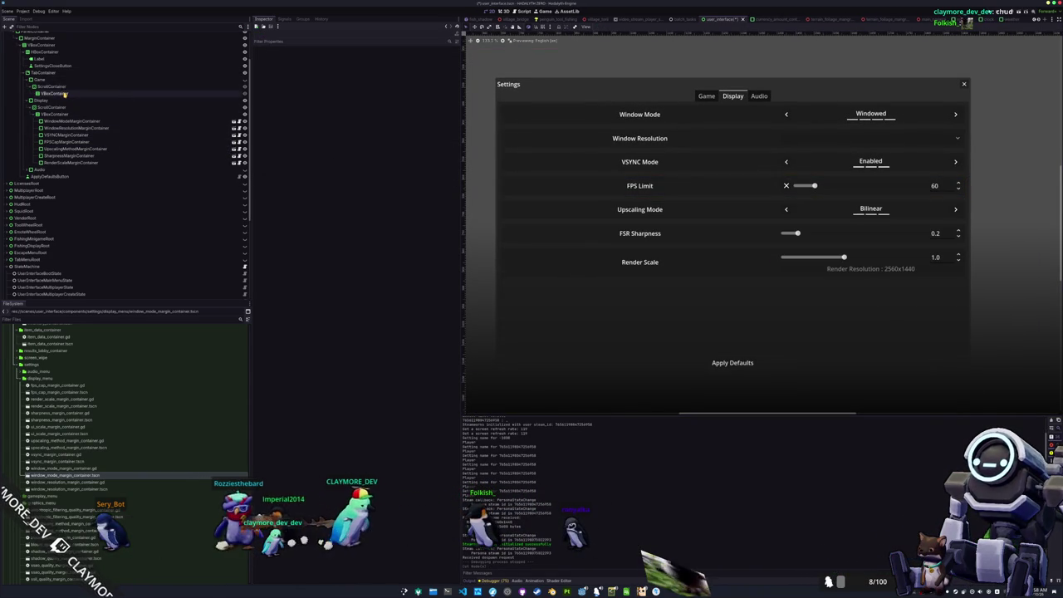
left_click(64, 94)
key("ctrl+v")
Toggle the Display node's visibility and check the moved UIScaleMarginContainer
left_click(146, 109)
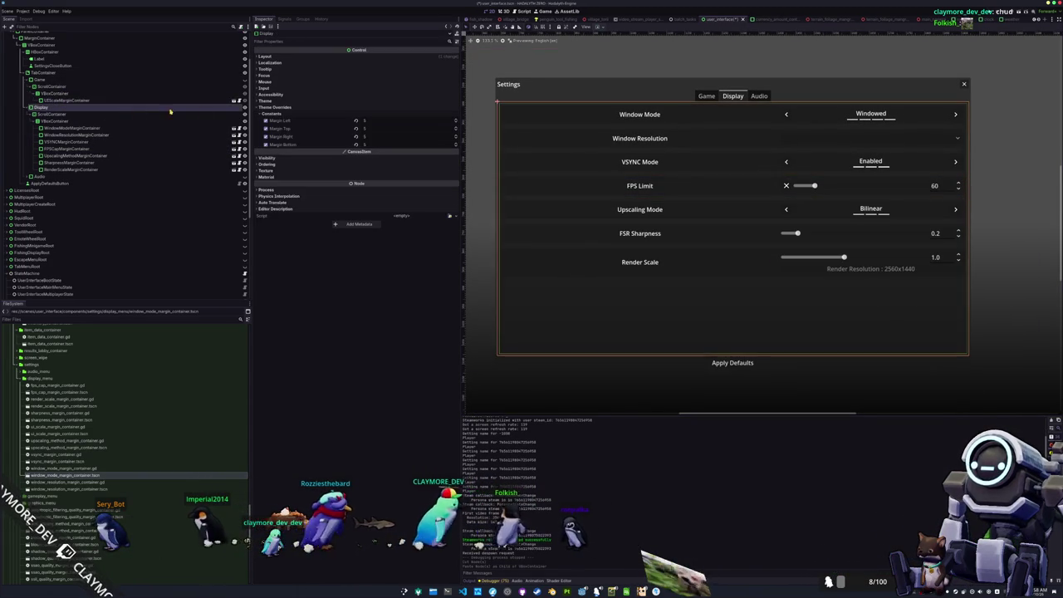
left_click(245, 108)
left_click(166, 99)
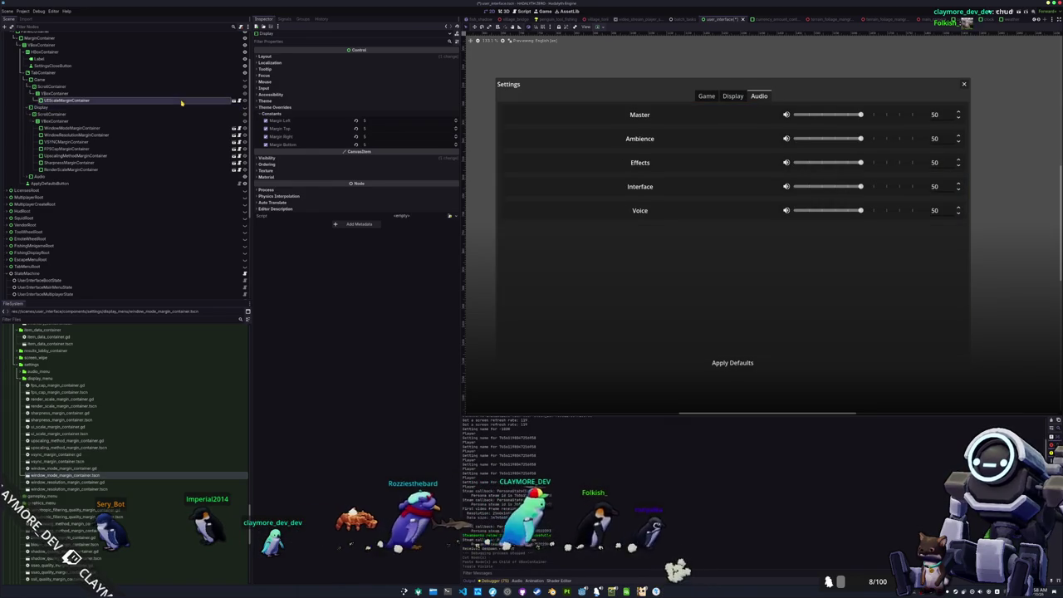
left_click(695, 103)
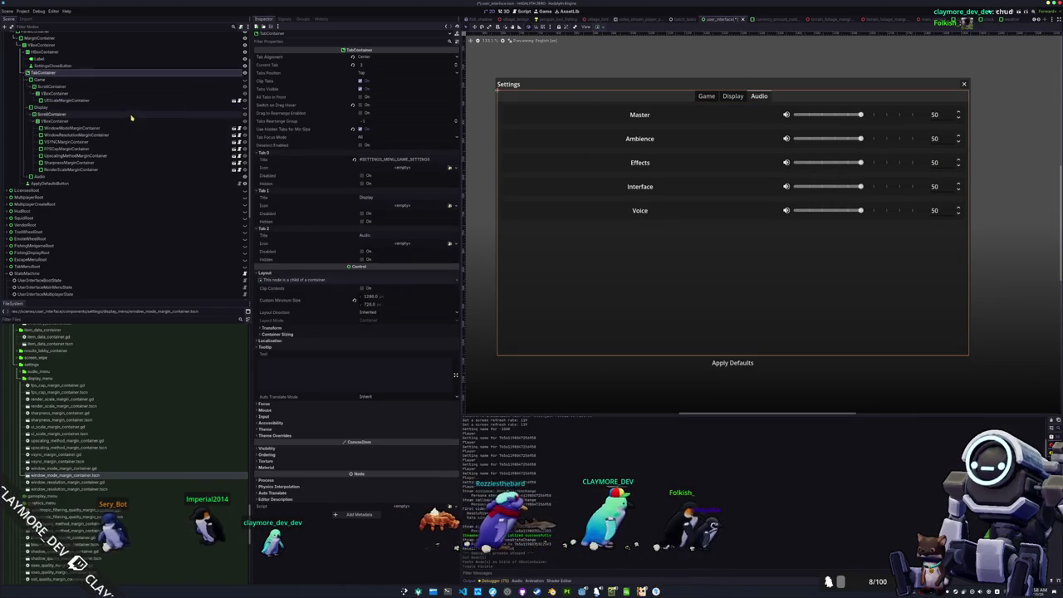
scroll(95, 95, "up", 2)
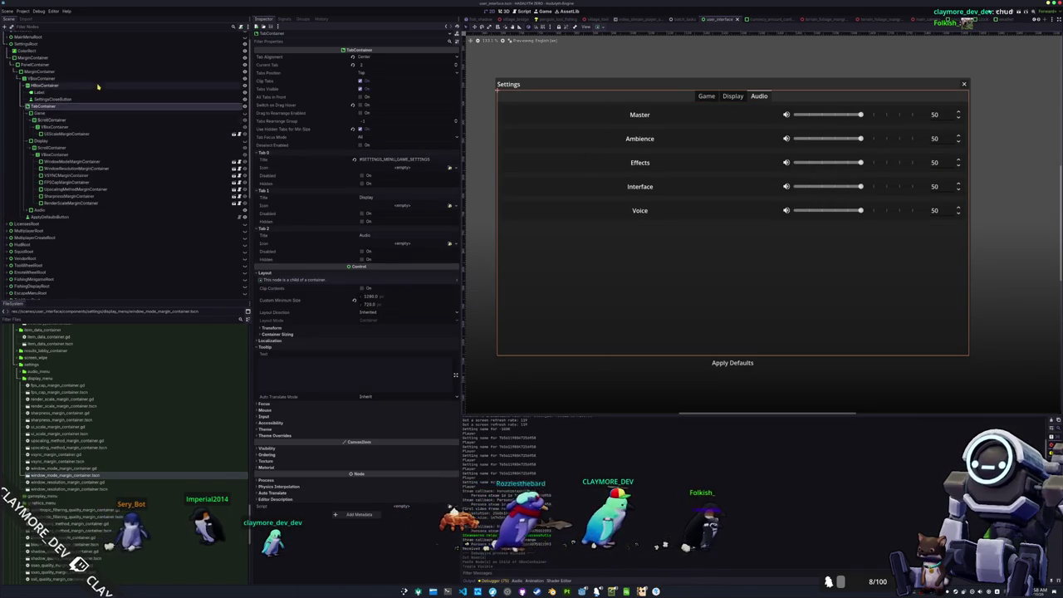
Inspect the parent containers, then change the TabContainer's Current Tab value
left_click(46, 86)
left_click(46, 79)
left_click(47, 72)
left_click(50, 58)
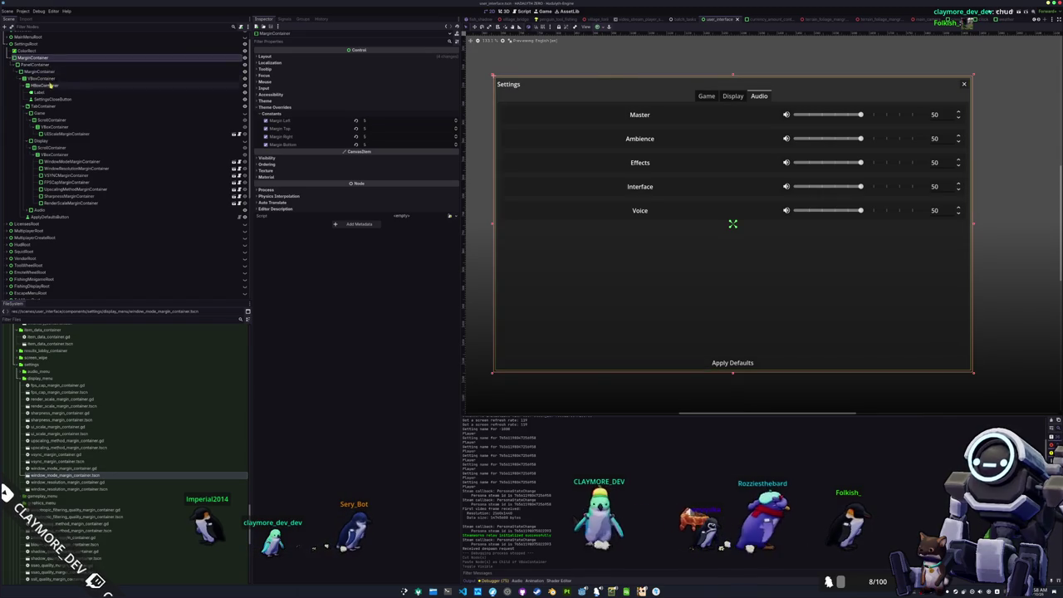
scroll(49, 91, "up", 1)
left_click(43, 118)
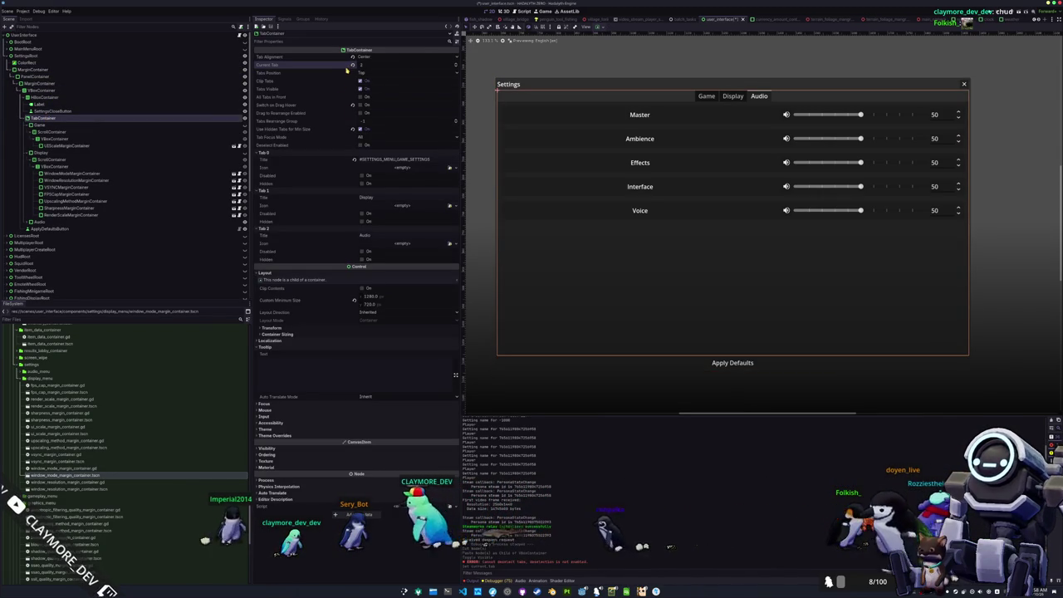
left_click_drag(352, 66, 456, 65)
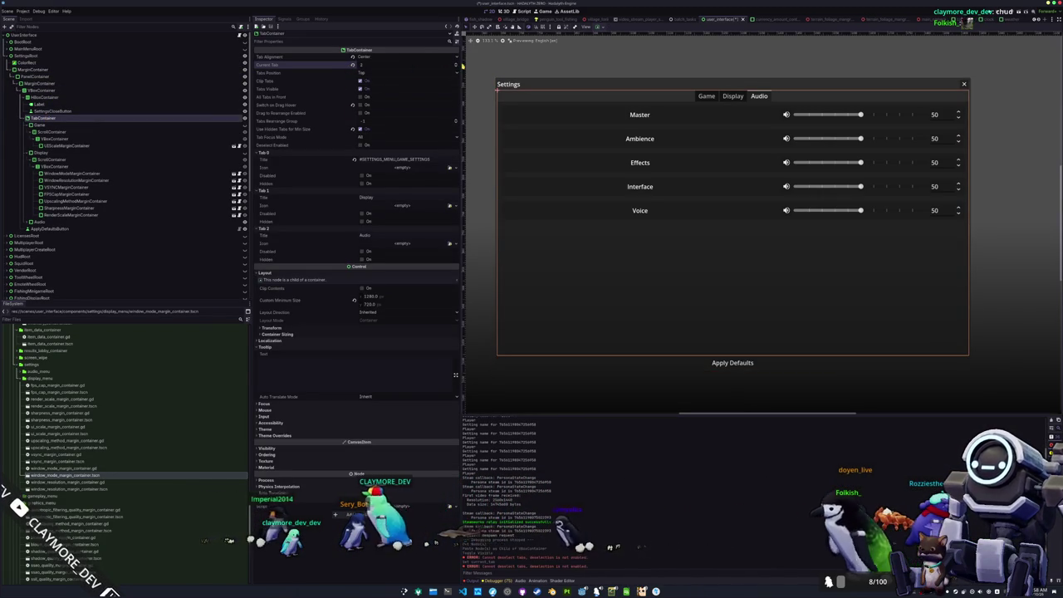
left_click(455, 67)
Set TabContainer's Current Tab to 0 to preview the Game tab with UI Scale, and save the scene
left_click(455, 67)
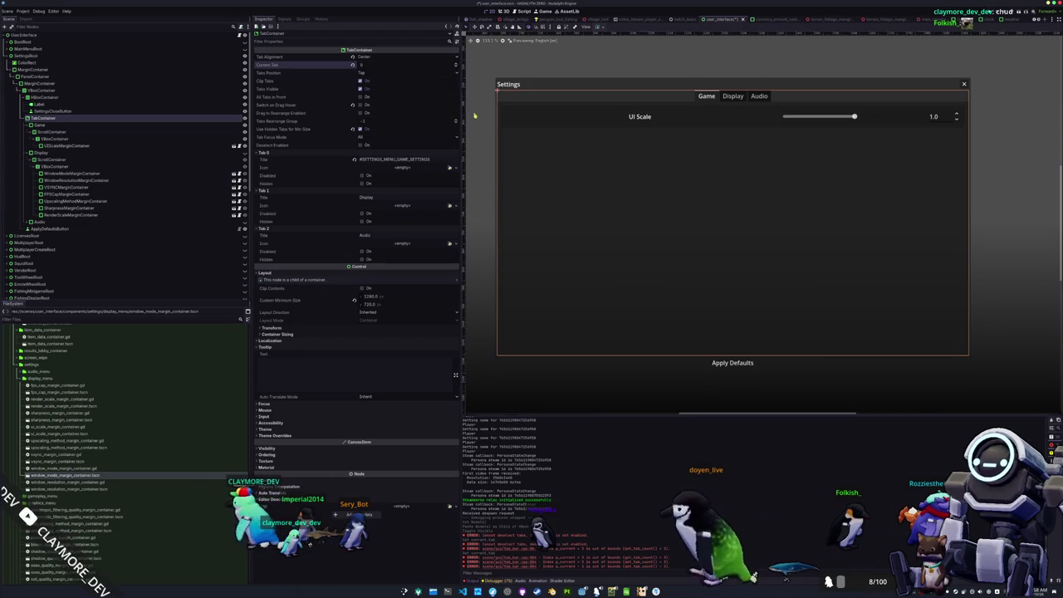
left_click_drag(607, 194, 604, 207)
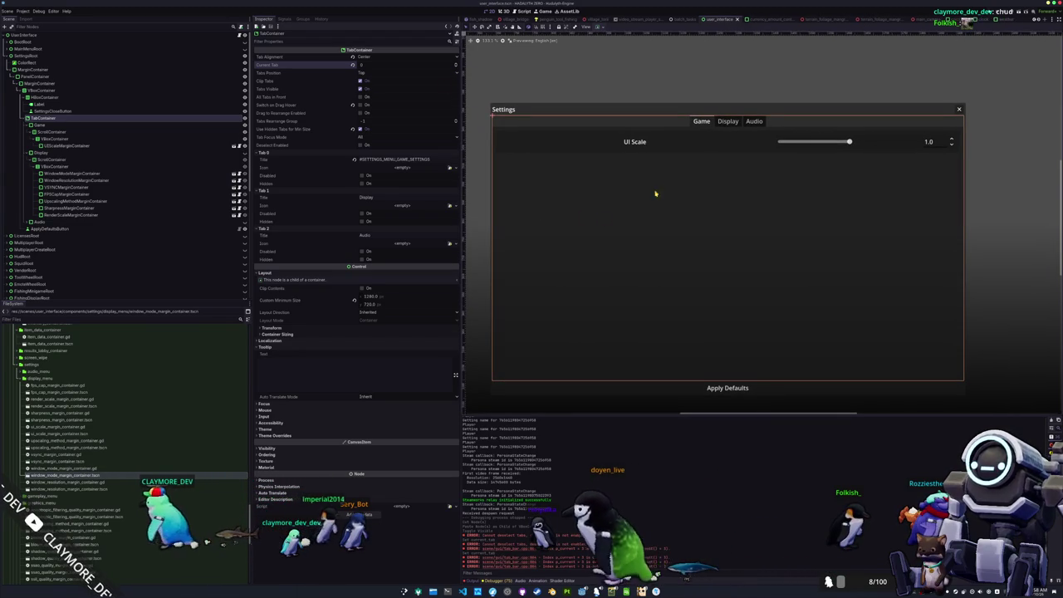
left_click(701, 148)
key("ctrl+s")
scroll(686, 200, "down", 1)
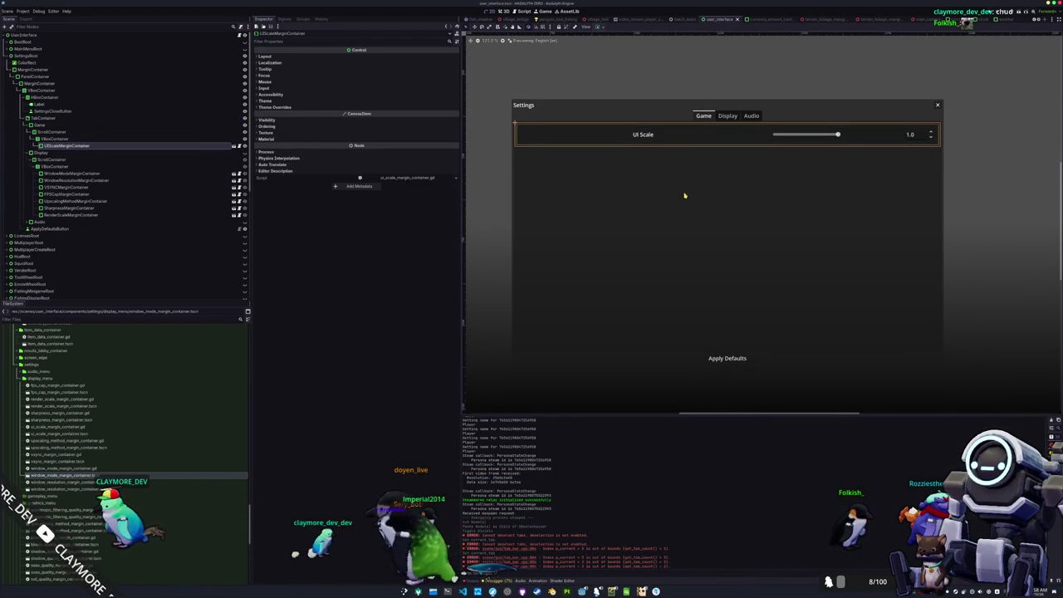
mouse_move(690, 195)
left_mouse_down()
mouse_move(688, 164)
mouse_move(706, 159)
mouse_move(695, 195)
left_mouse_up()
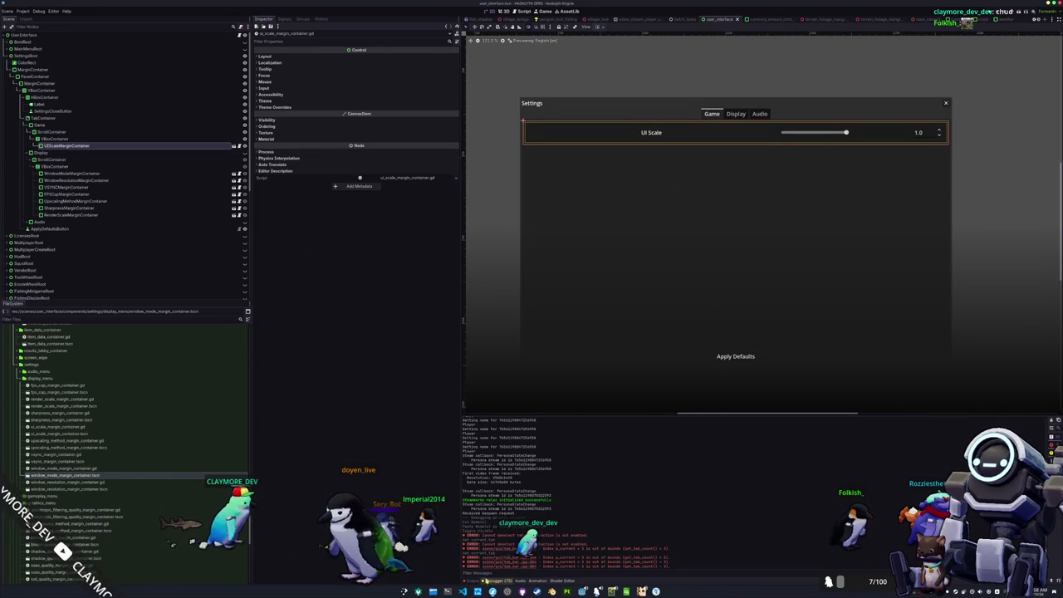
key("alt+Tab")
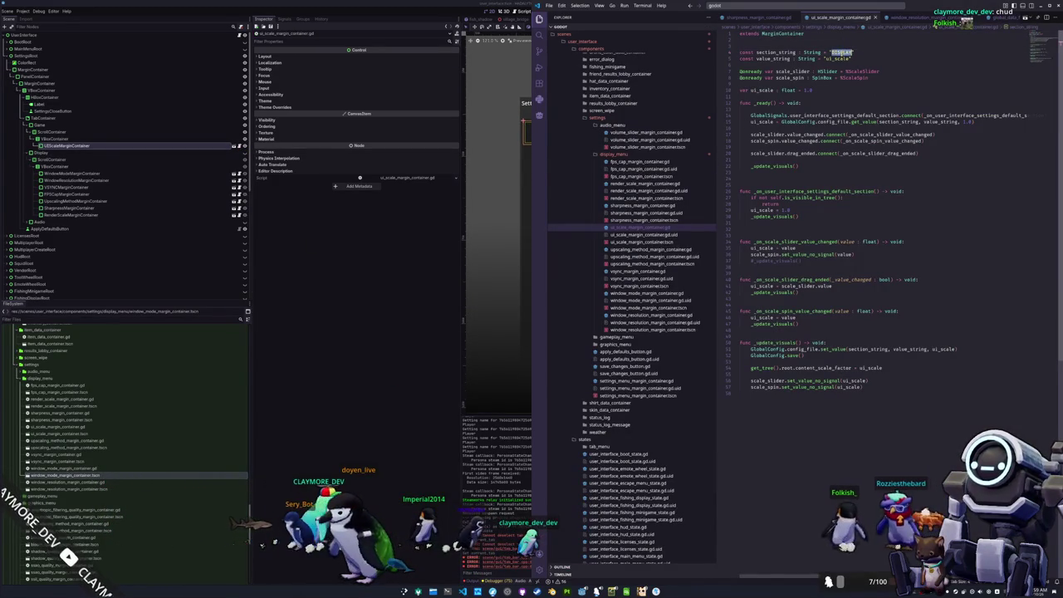
Search for 'game' and review the Graphics section of config.cfg
type("game")
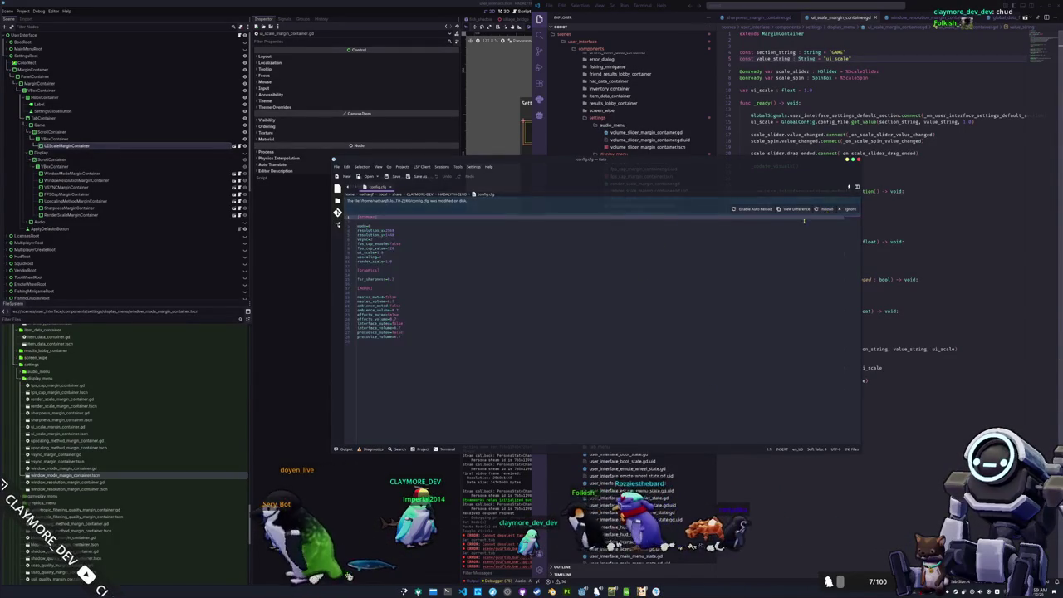
left_click(595, 312)
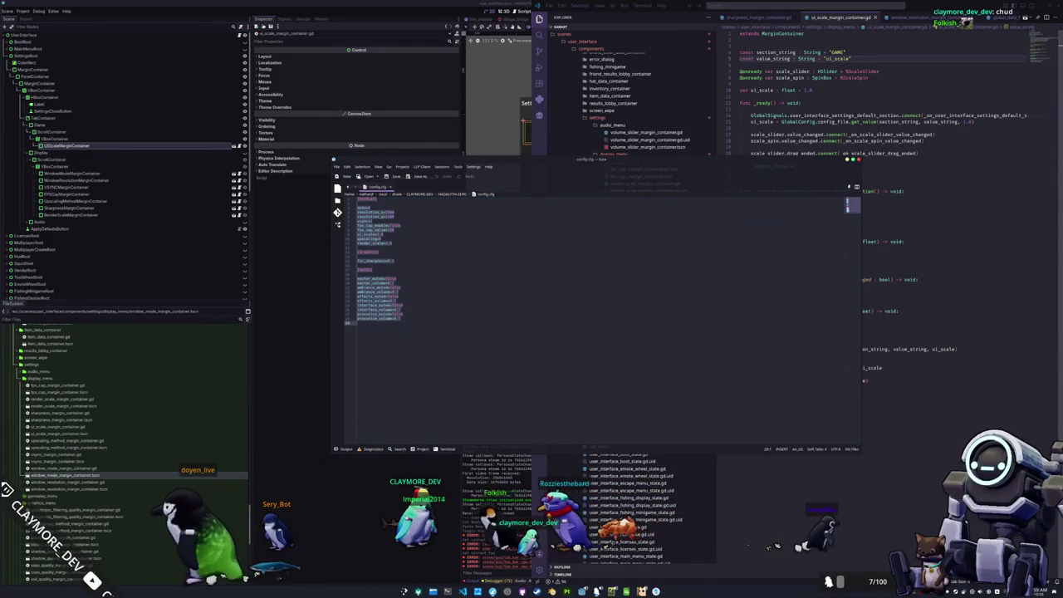
left_click(368, 251)
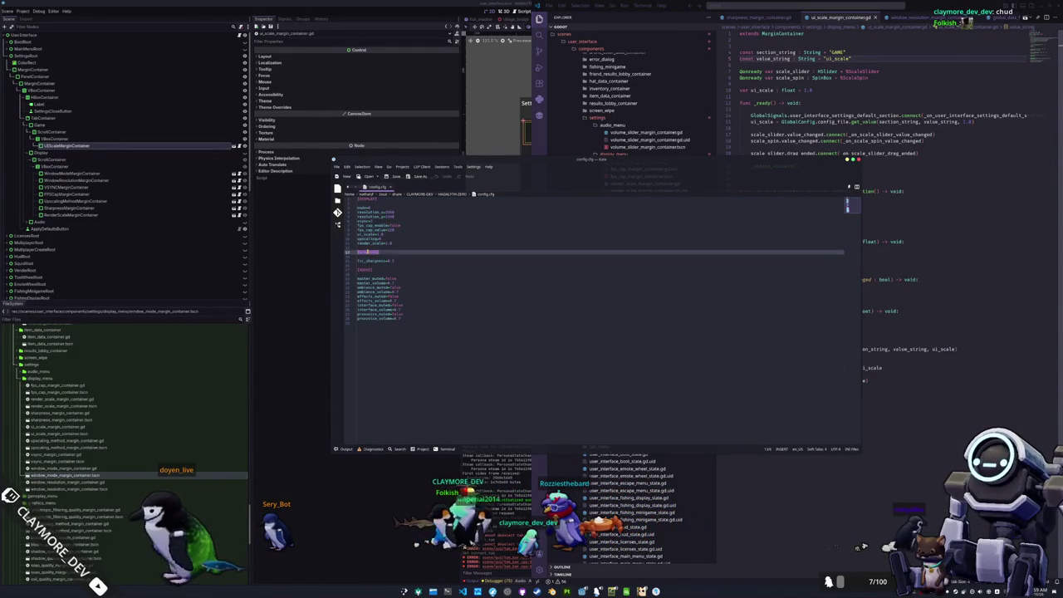
Expand the display_menu and gameplay_menu folders and check the bloom quality script
left_click(613, 154)
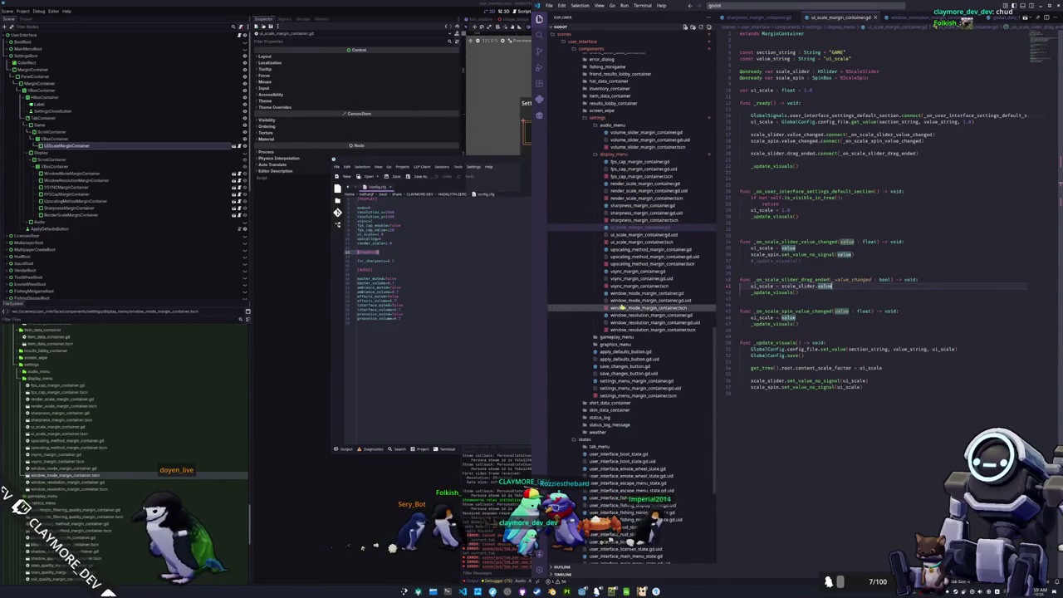
left_click(617, 337)
scroll(619, 357, "down", 1)
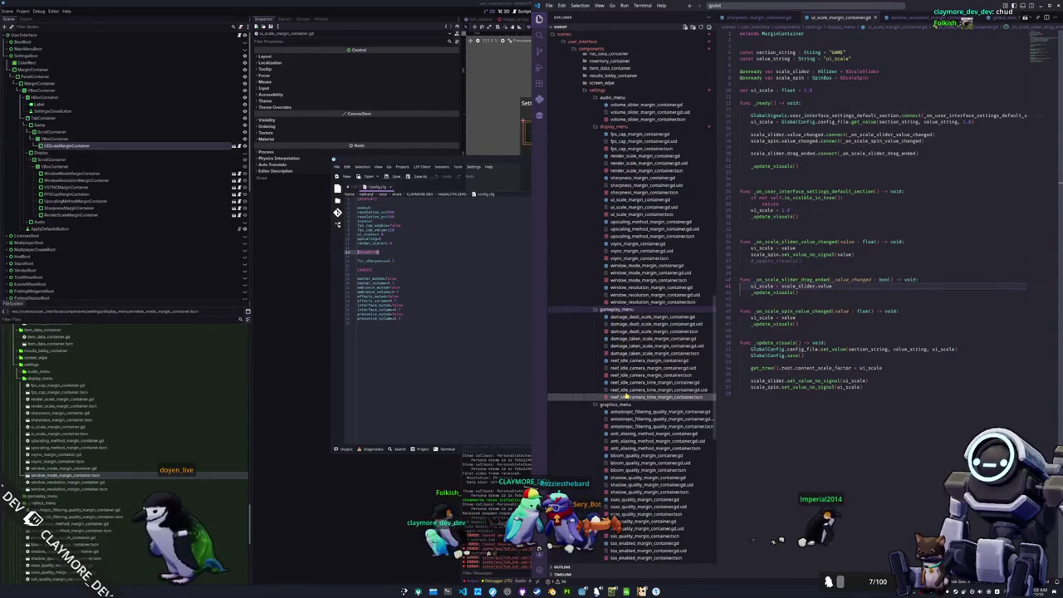
left_click_drag(629, 397, 643, 363)
scroll(642, 363, "down", 1)
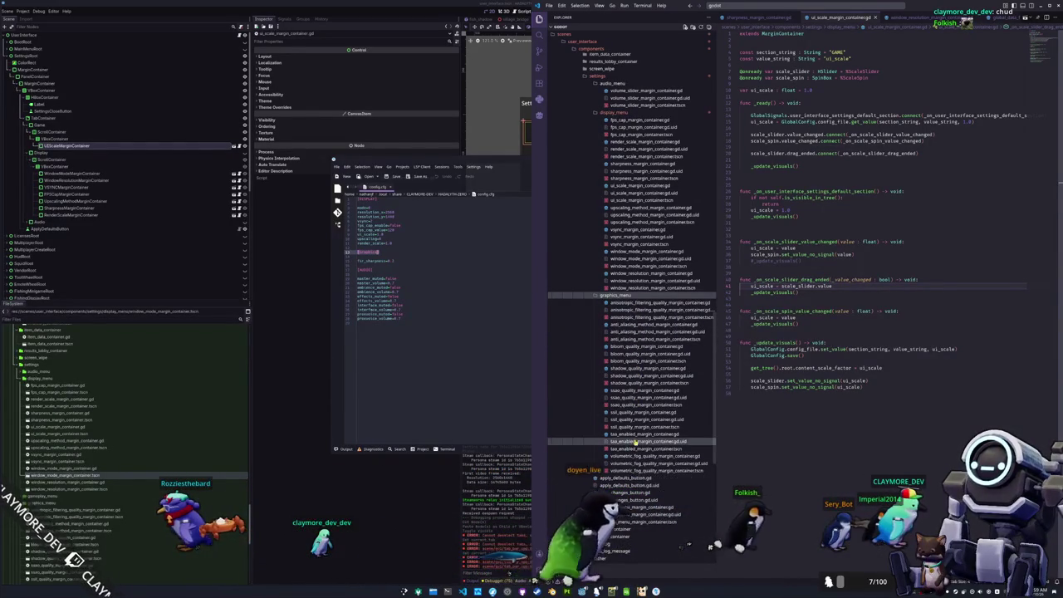
left_click(644, 350)
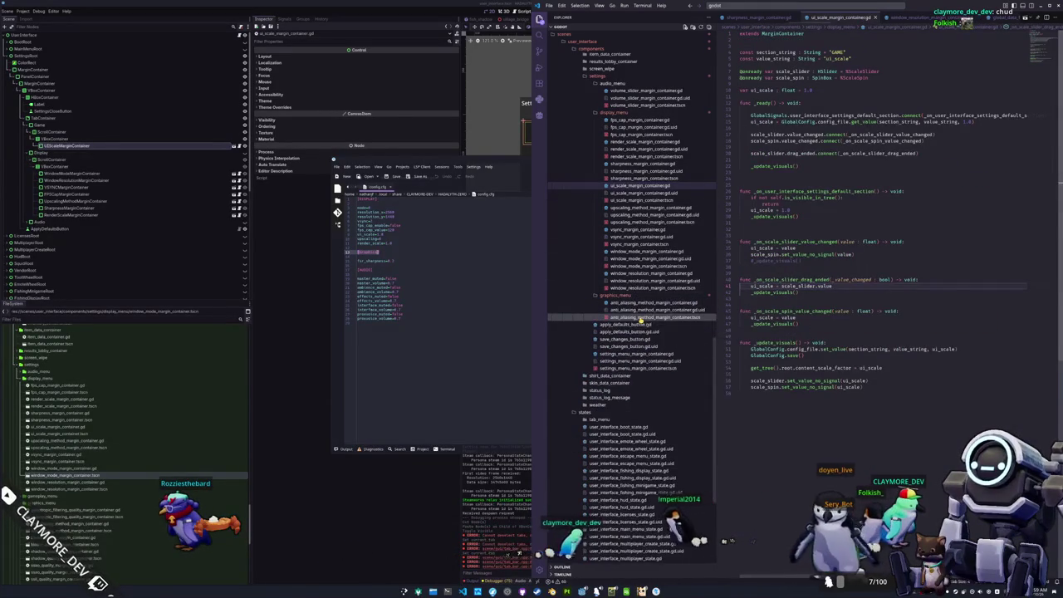
left_click(392, 555)
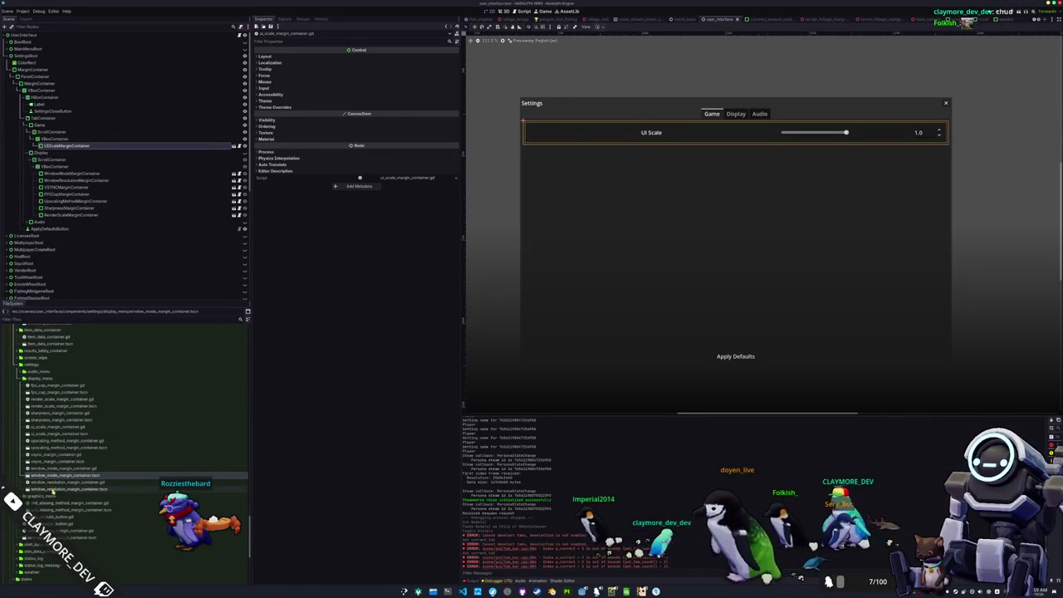
Move the anti_aliasing_method files from graphics_menu into display_menu
left_click(45, 496)
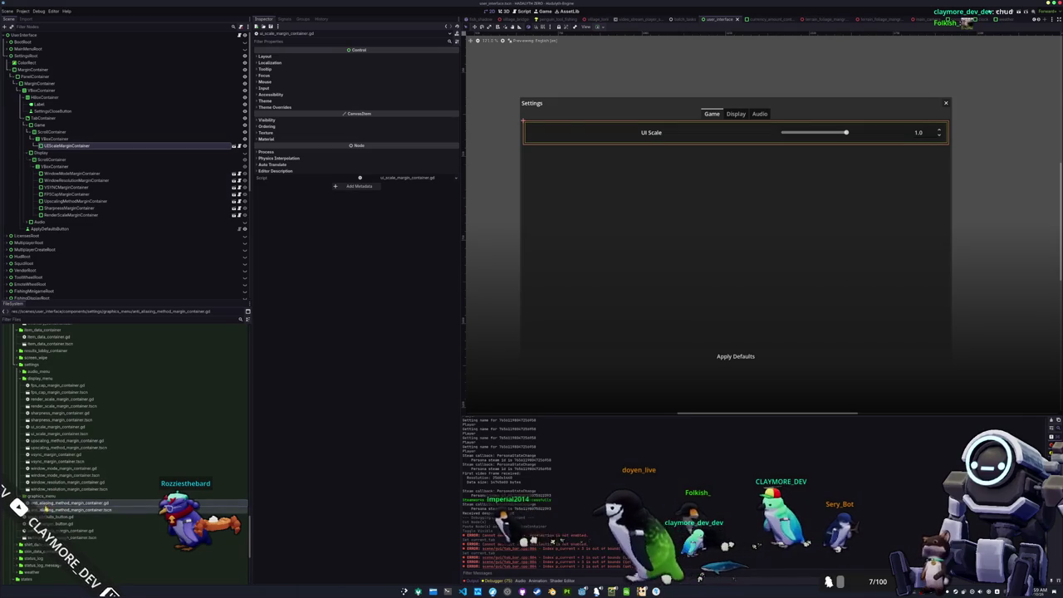
left_click_drag(90, 470, 55, 379)
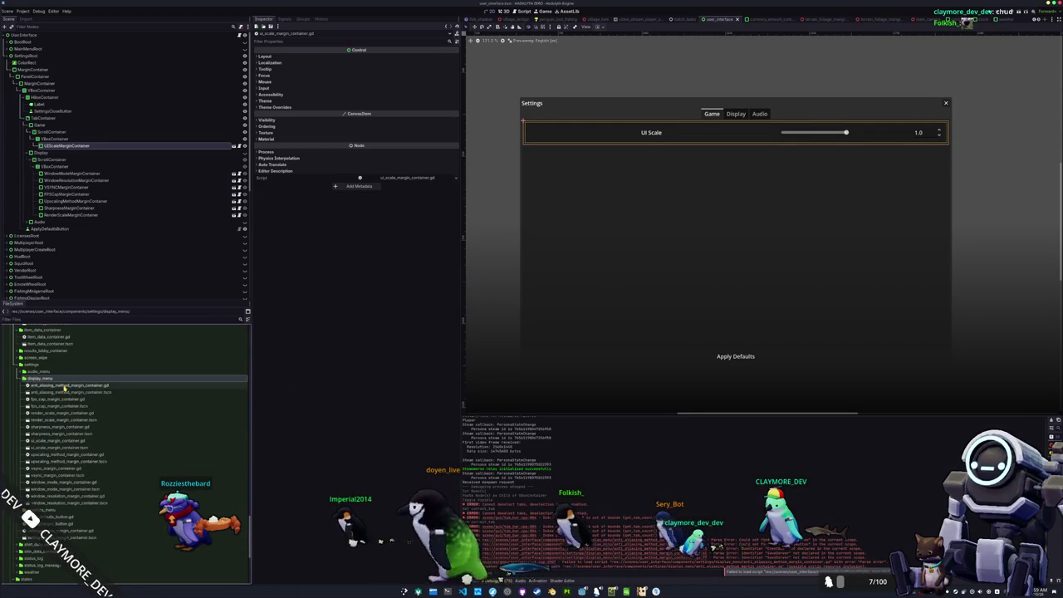
left_click(65, 392)
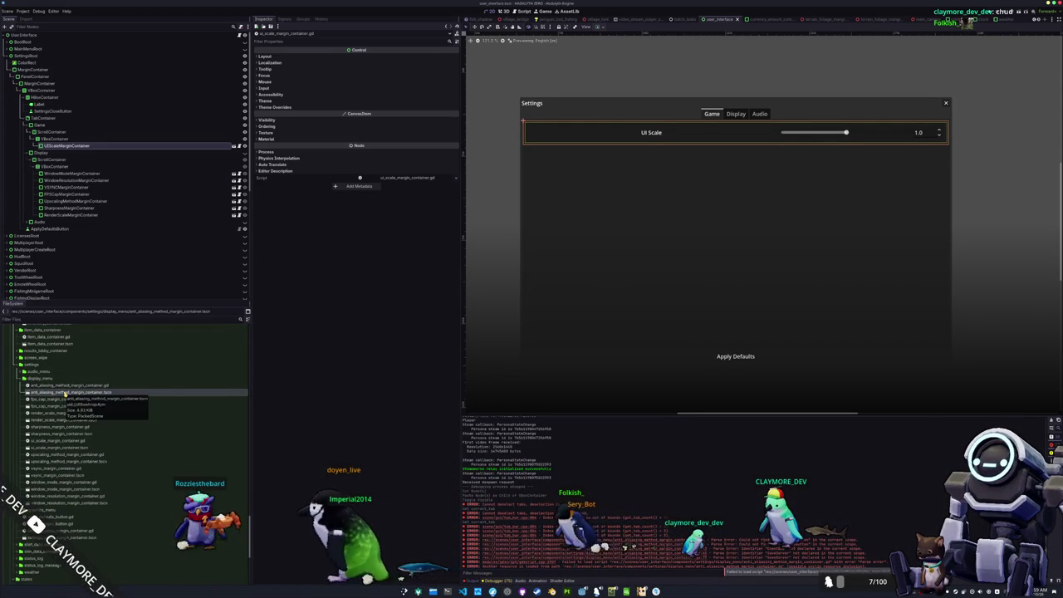
Delete the settings_menu_margin_container files and save_changes_button.gd
left_click(75, 509)
scroll(43, 512, "down", 3)
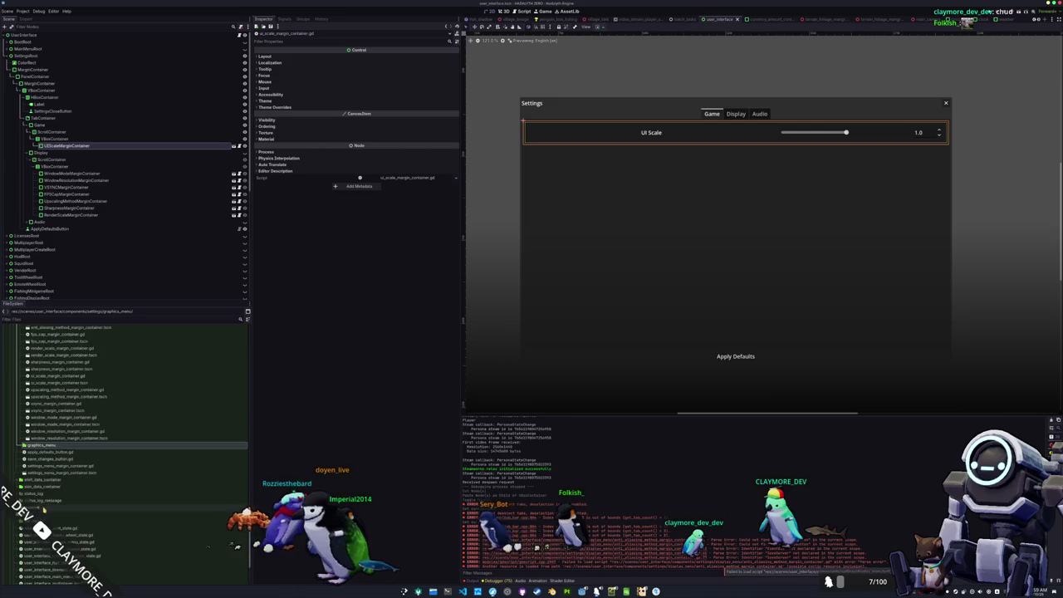
left_click(52, 447)
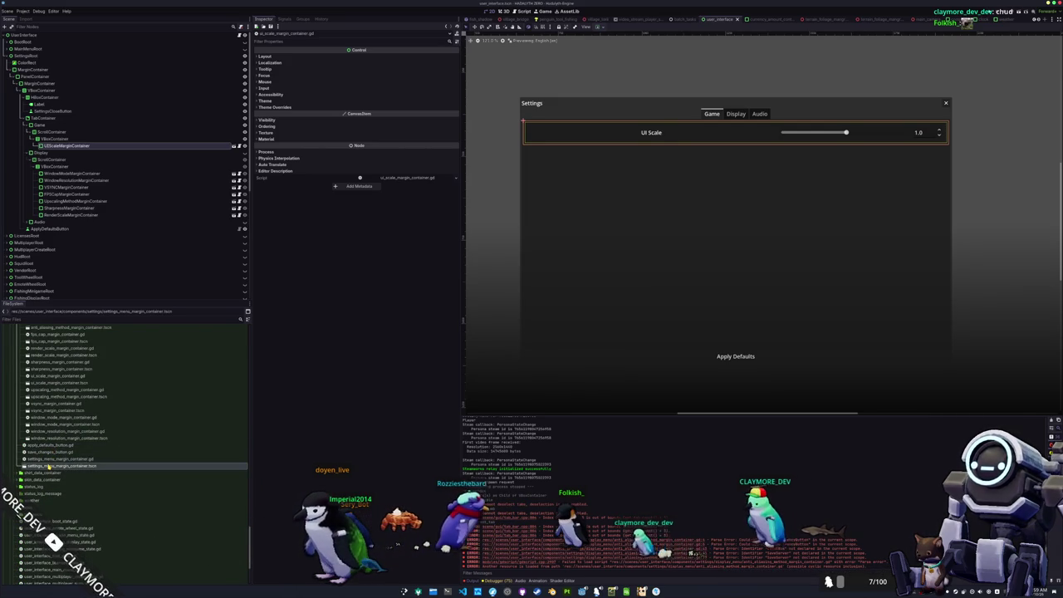
key("Delete")
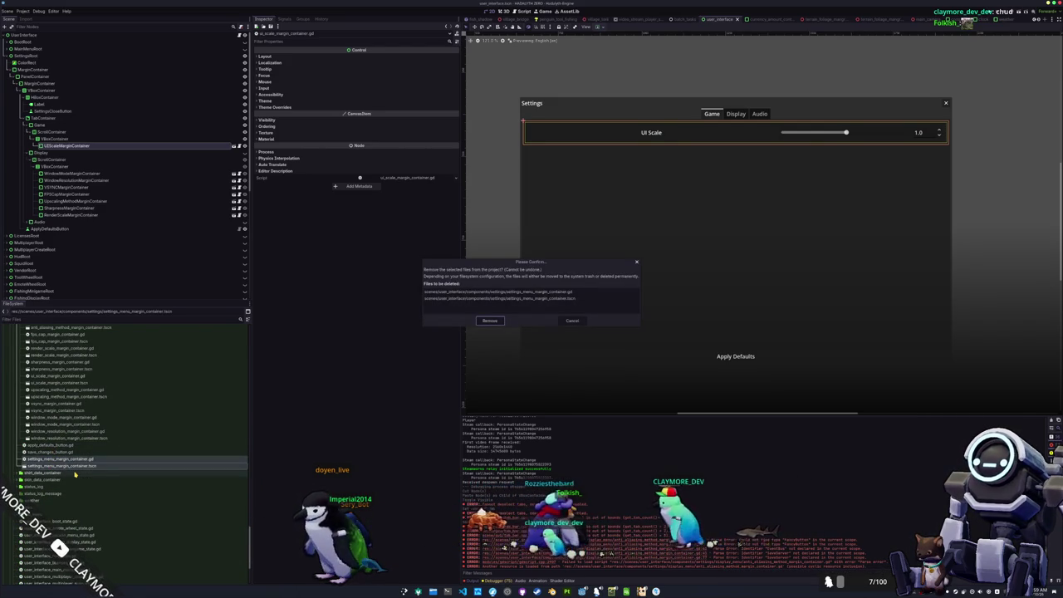
key("Return")
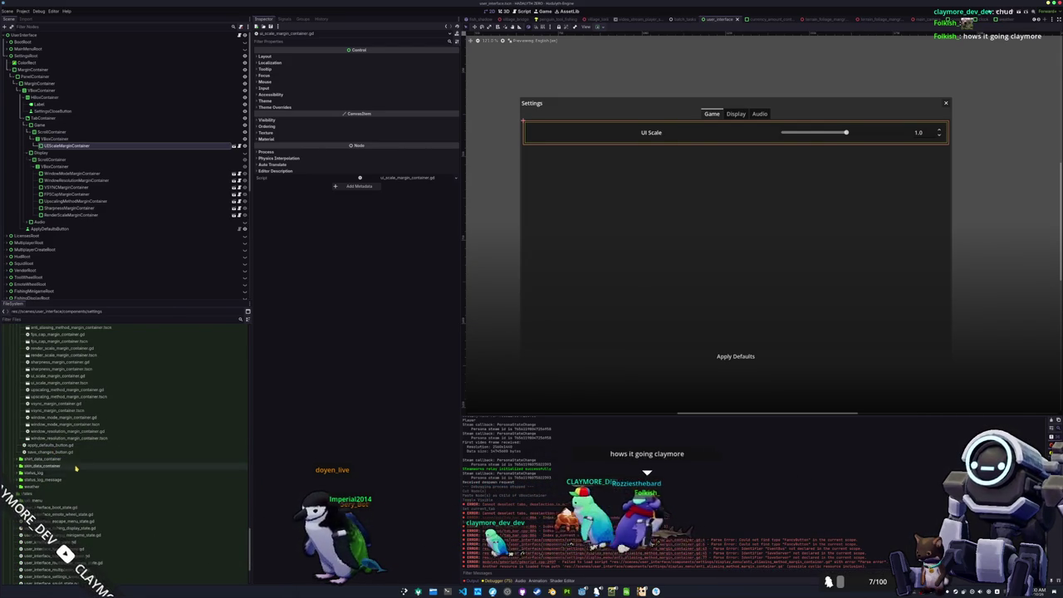
key("Delete")
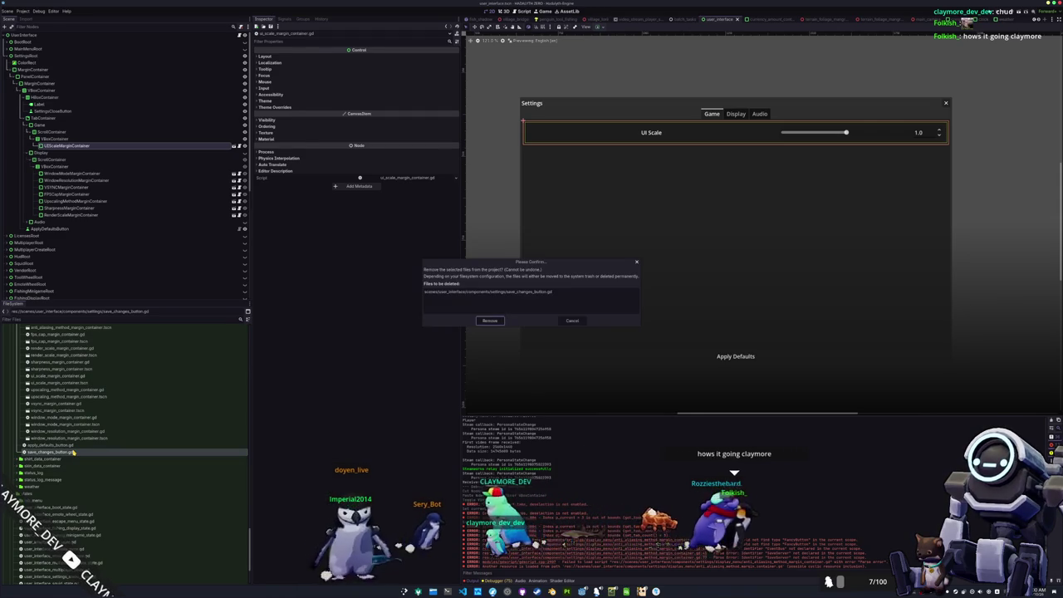
key("Return")
Open anti_aliasing_method_margin_container.tscn despite its missing dependencies
scroll(41, 407, "up", 3)
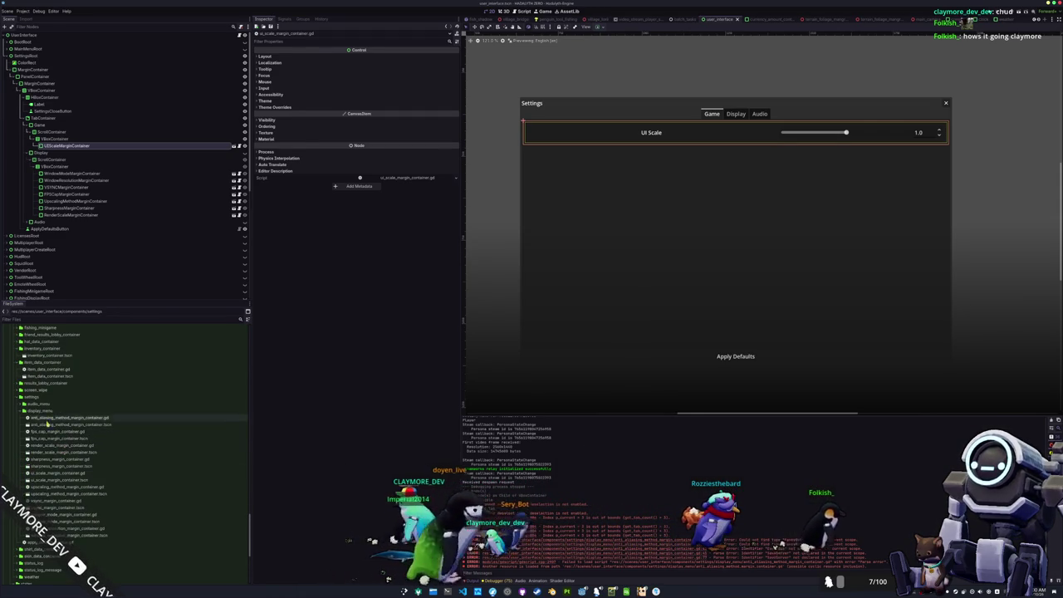
left_click(56, 425)
double_click(58, 425)
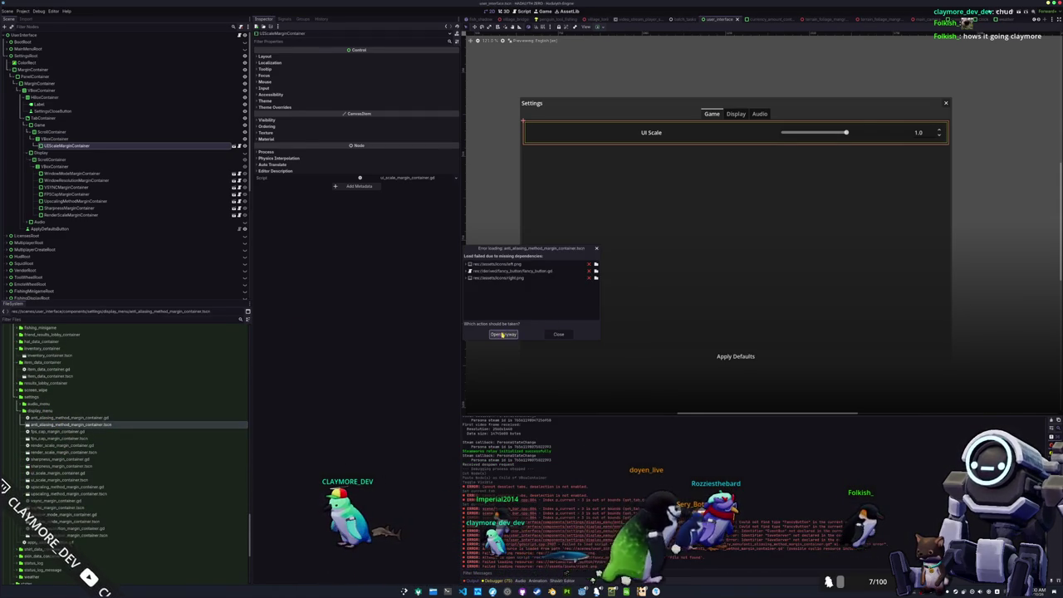
left_click(503, 335)
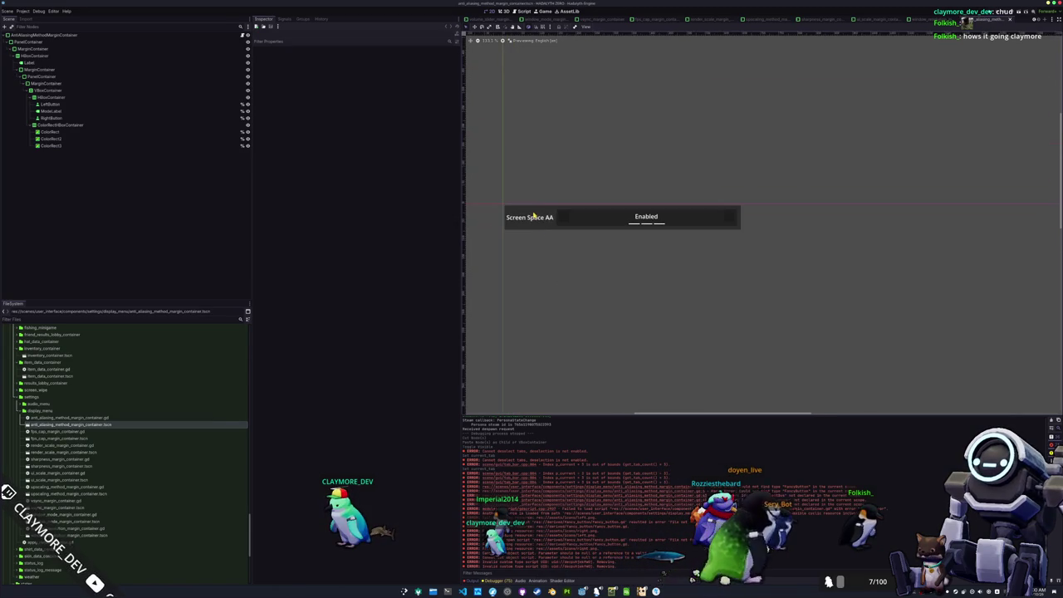
Replace the Screen Space AA label's text with the key #DISPLAY_MENU_ANTI_ALIASING
left_click(529, 218)
triple_click(309, 80)
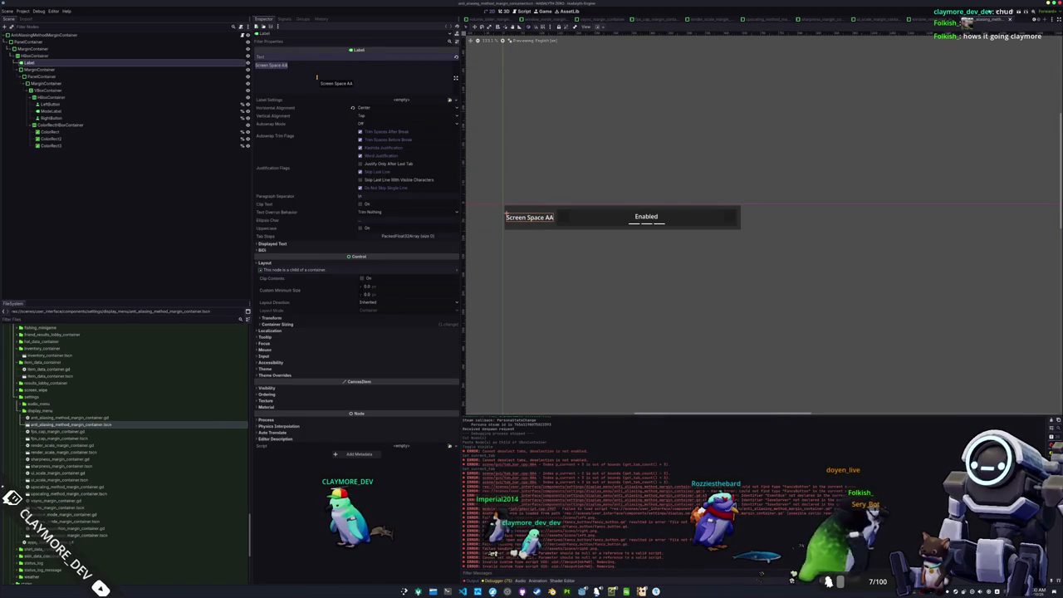
key("BackSpace")
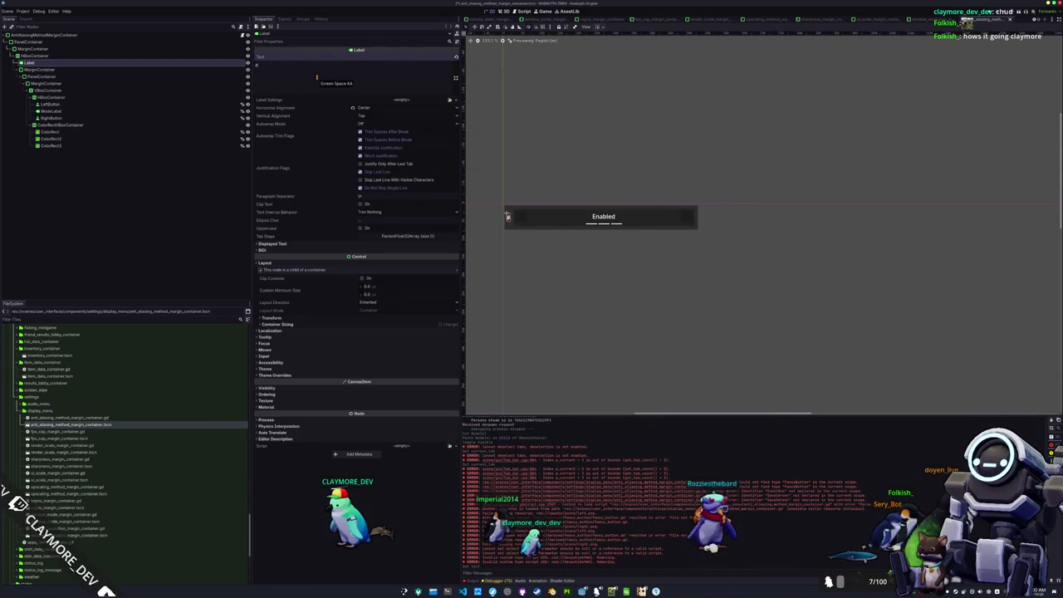
type("#DISPLAY_MENU_ANTI")
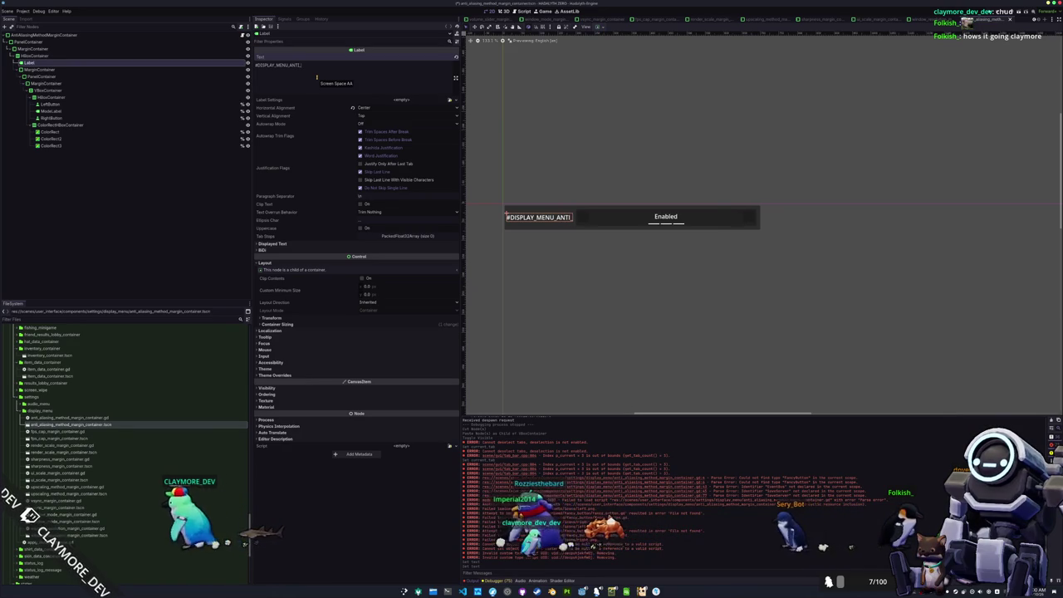
type("_A")
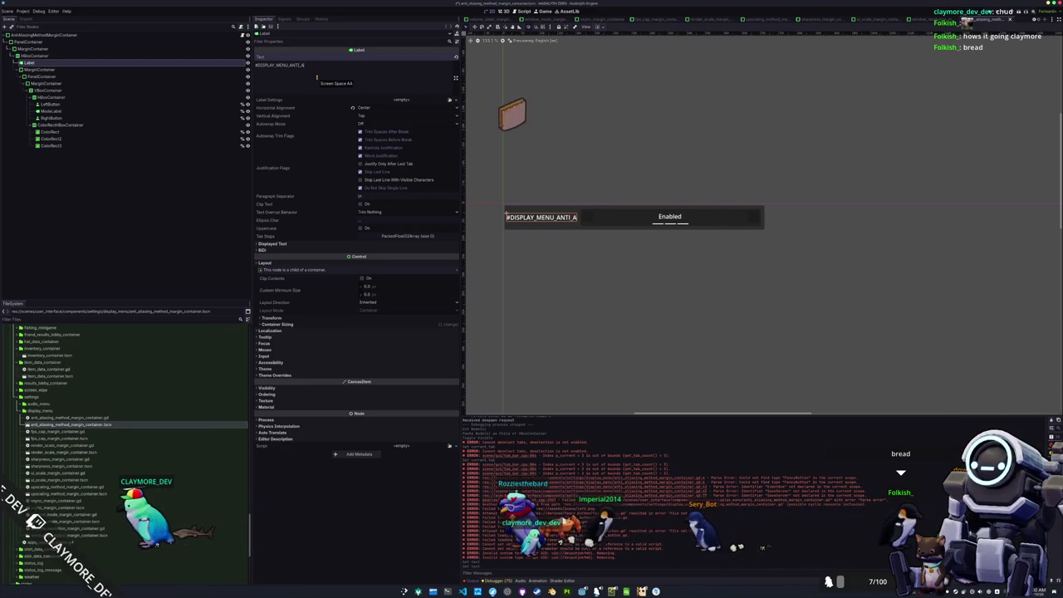
type("LIASING")
key("alt+Tab")
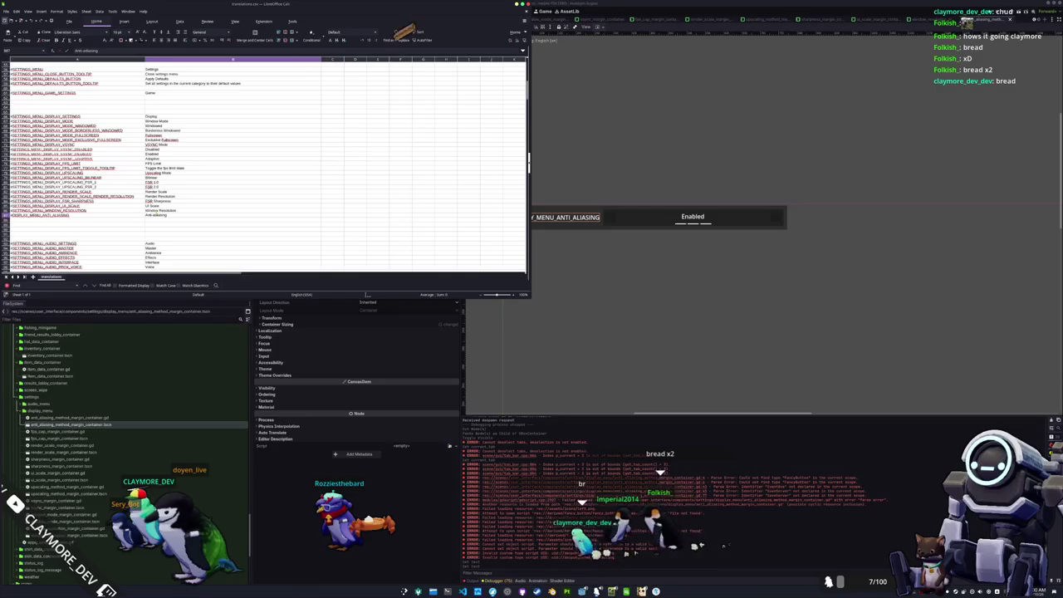
Confirm the label in Godot, then select the Anti-aliasing key cell in column A
key("alt+Tab")
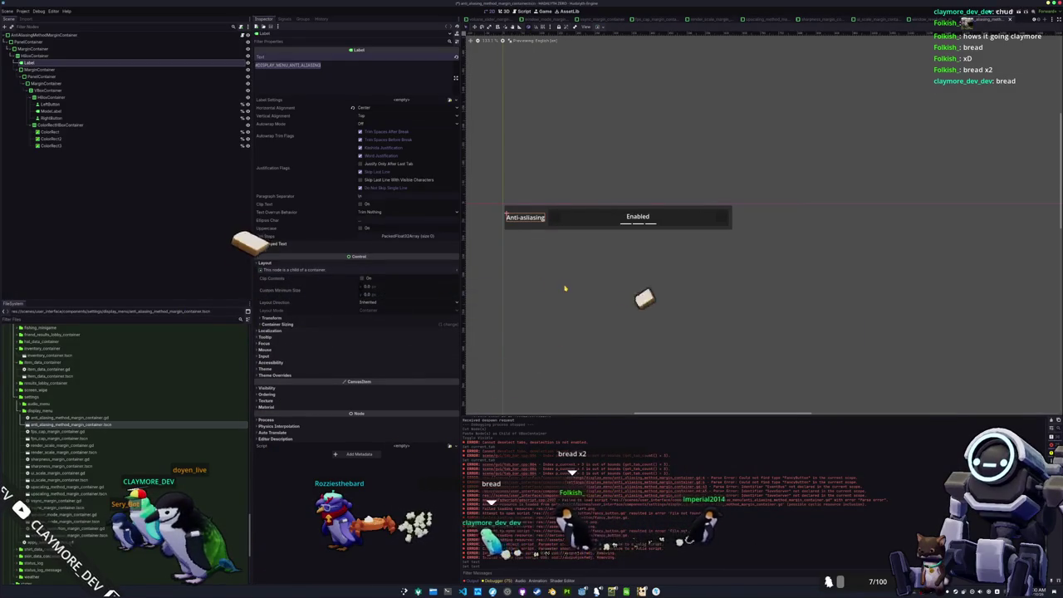
key("alt+Tab")
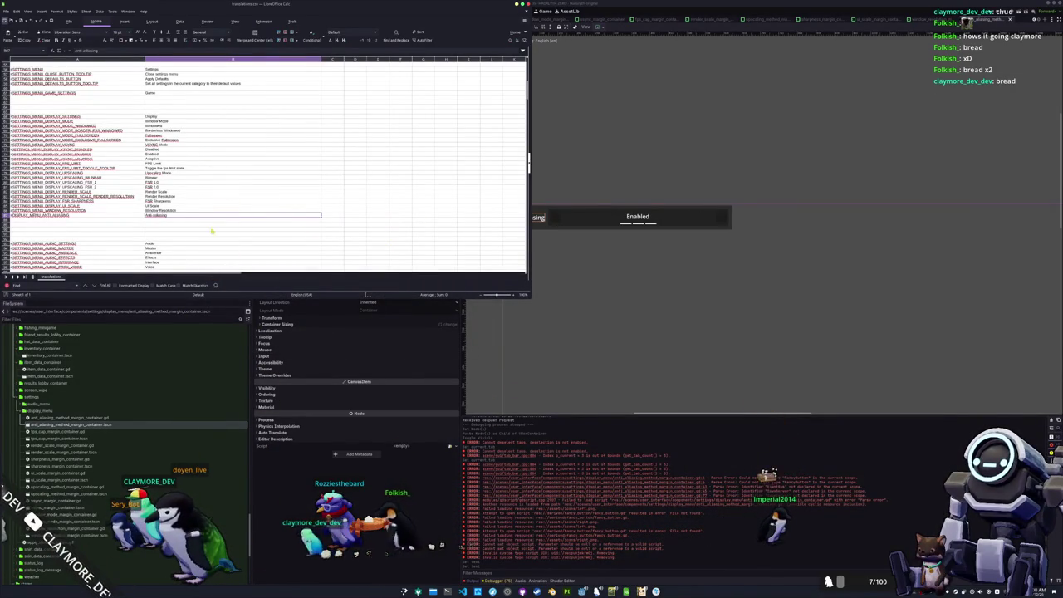
left_click(84, 216)
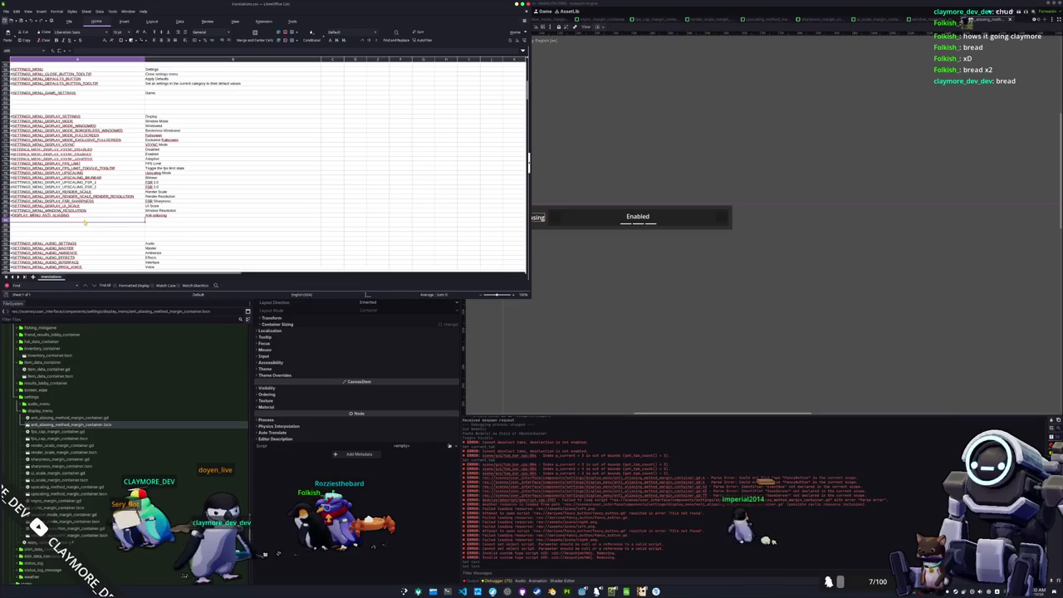
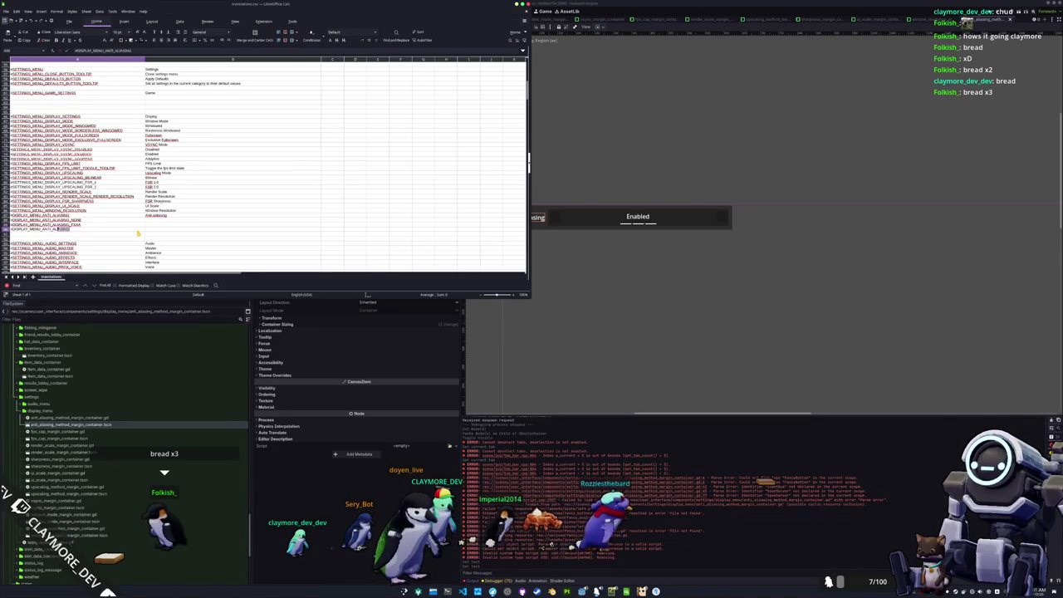
Enter the ANTI_ALIASING_SMAA key and the FXAA value in the translation sheet, then return to Godot
type("LIASING_SM")
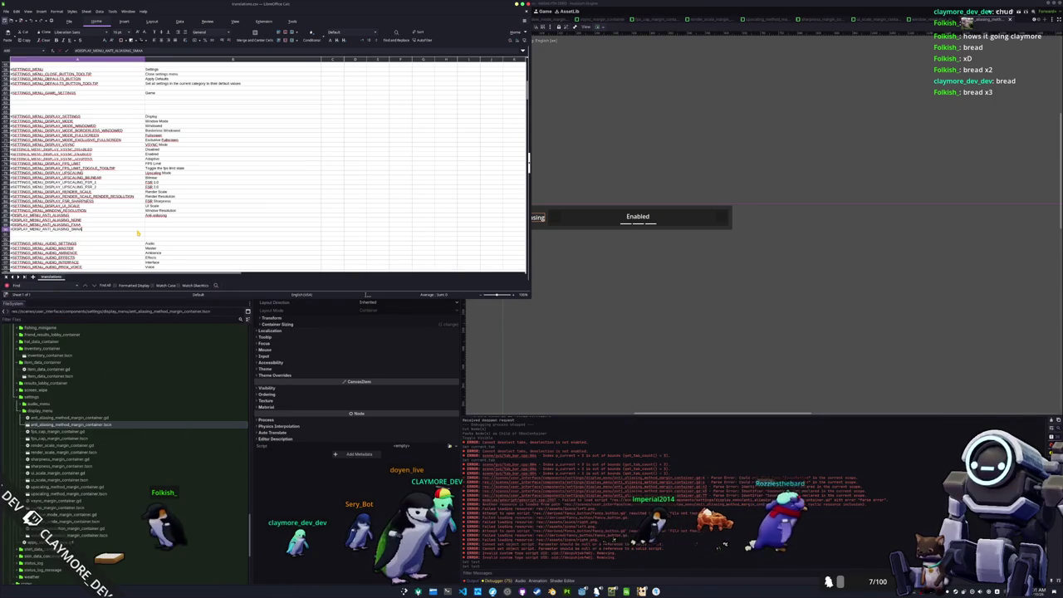
type("AA")
key("Tab")
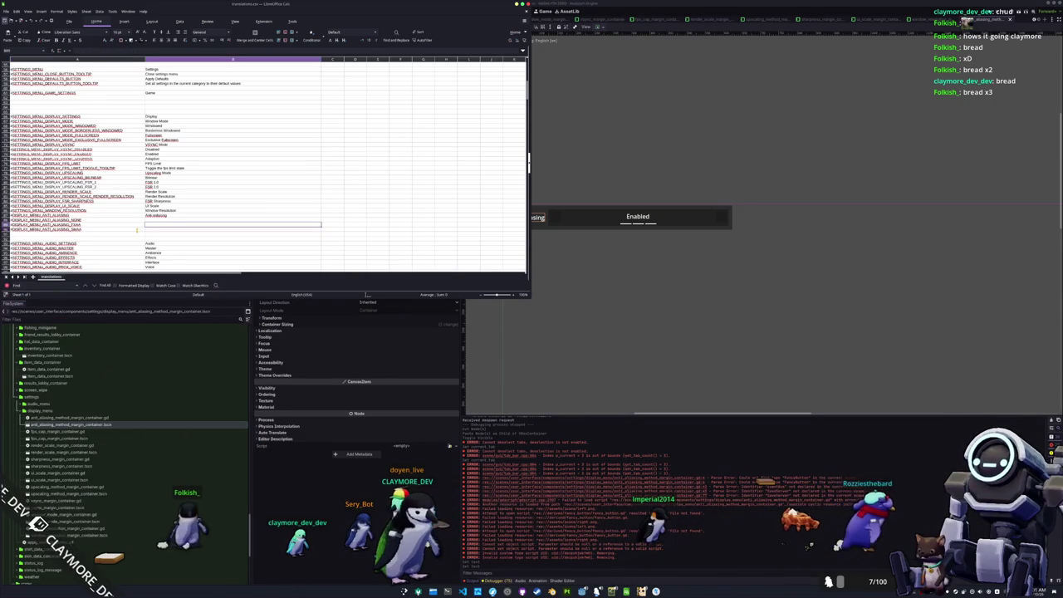
left_click(137, 234)
type("None")
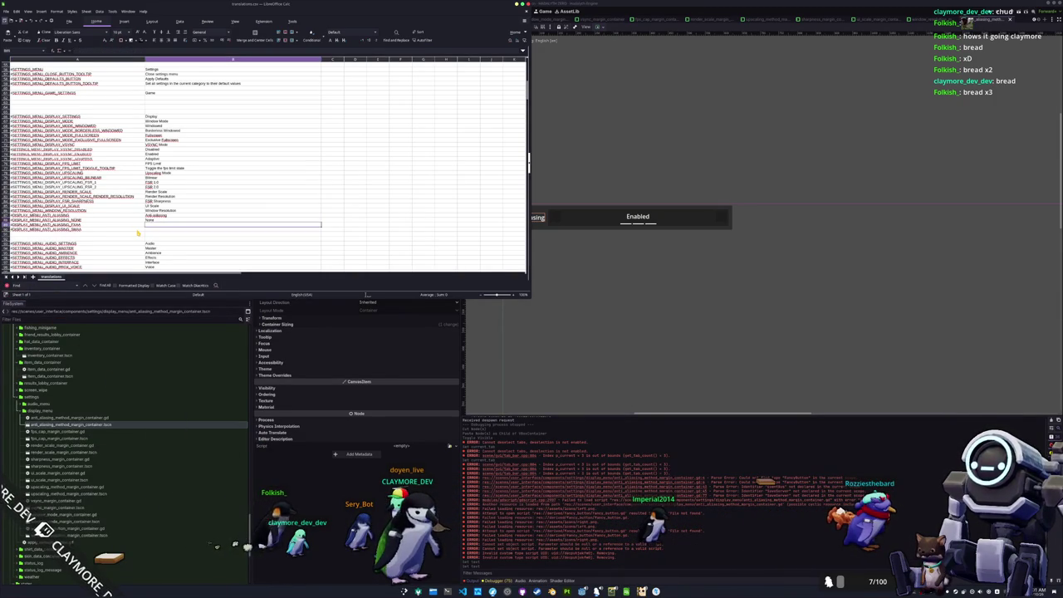
type("AA")
key("Return")
type("SMAA")
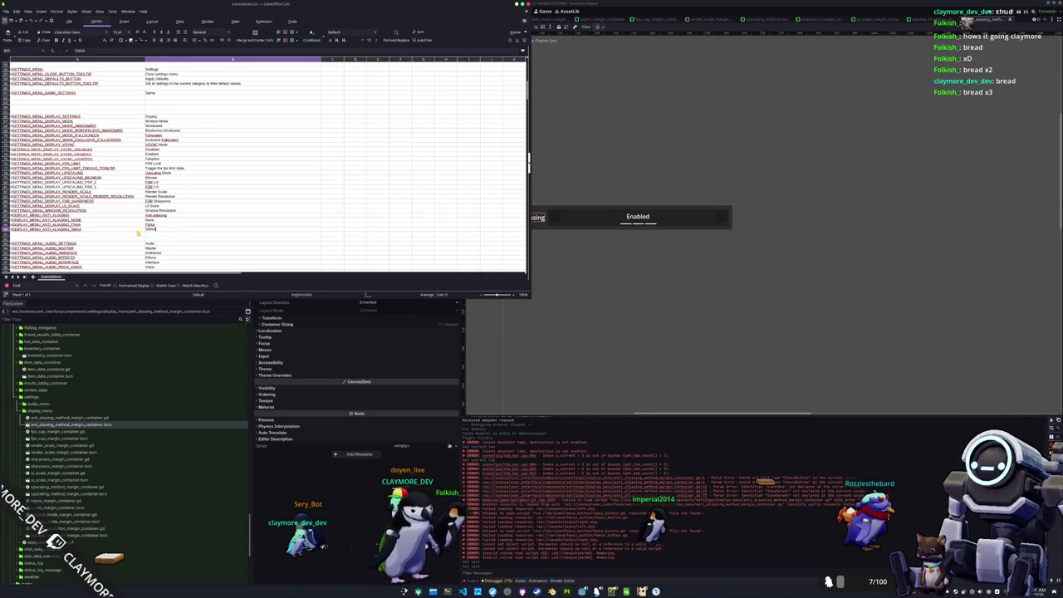
key("Up")
key("Left")
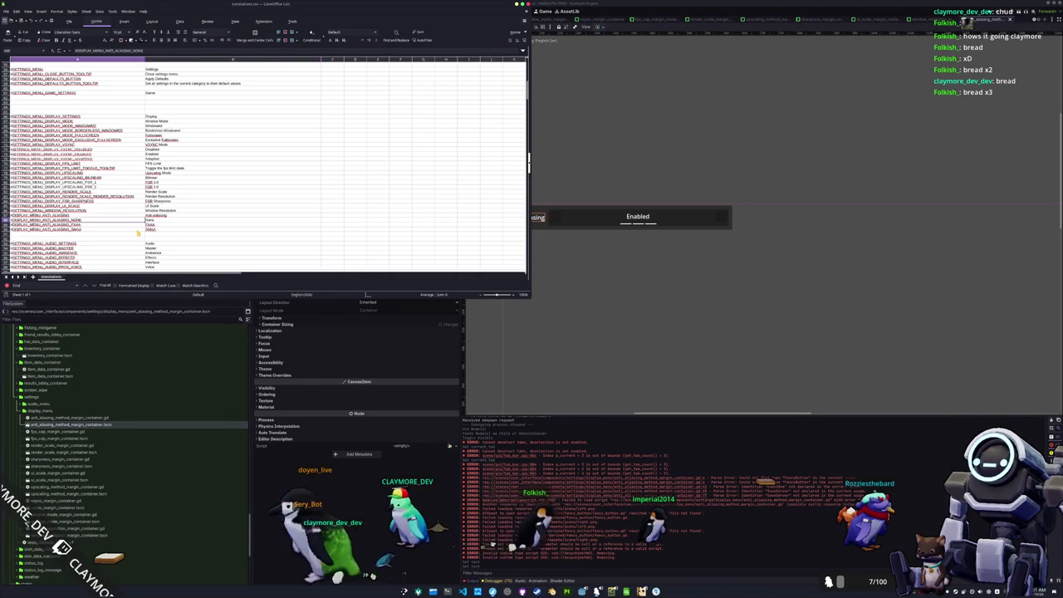
key("alt+Tab")
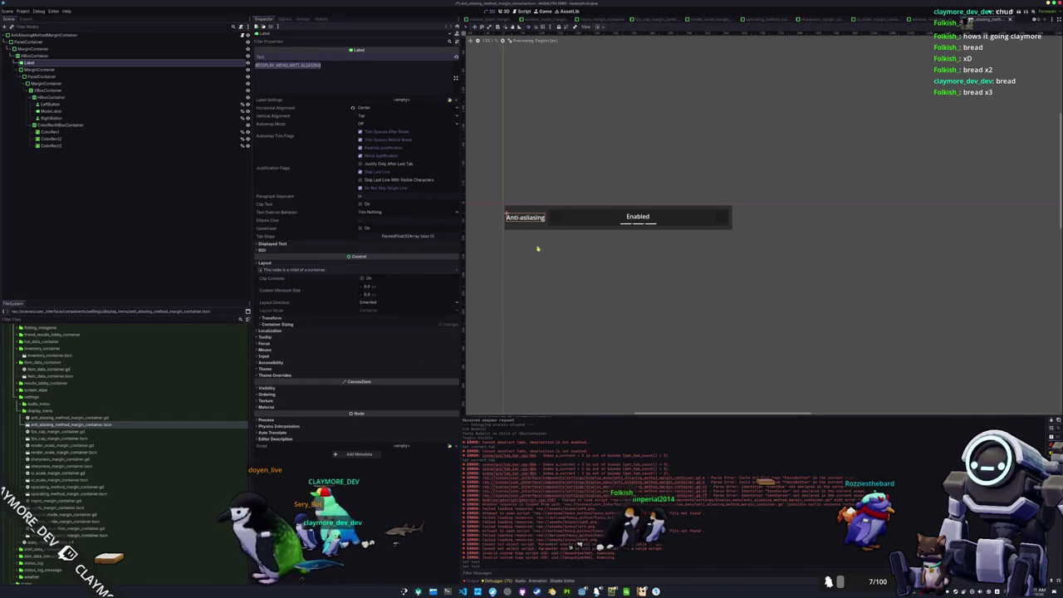
Review the Rendering > Anti Aliasing project settings (MSAA, Screen Space AA, TAA), then return to Calc
left_click(23, 10)
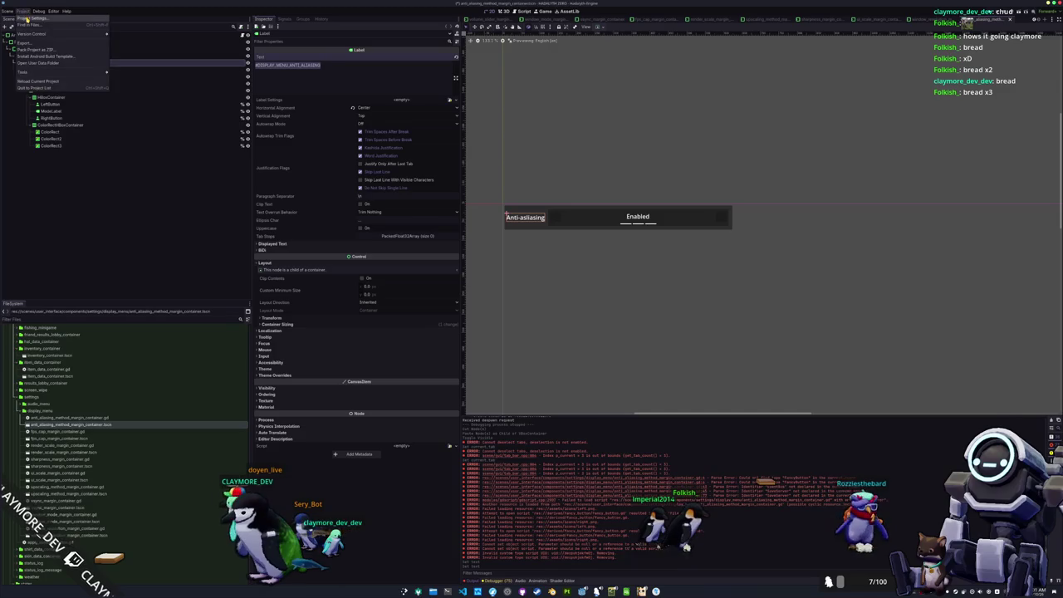
left_click(41, 29)
scroll(310, 357, "down", 5)
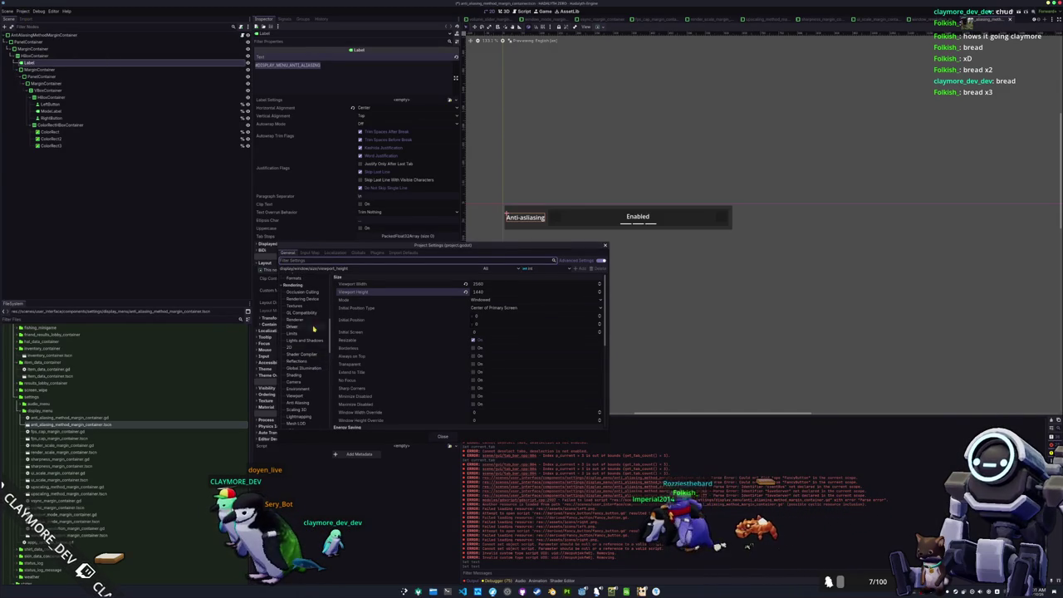
scroll(303, 409, "down", 1)
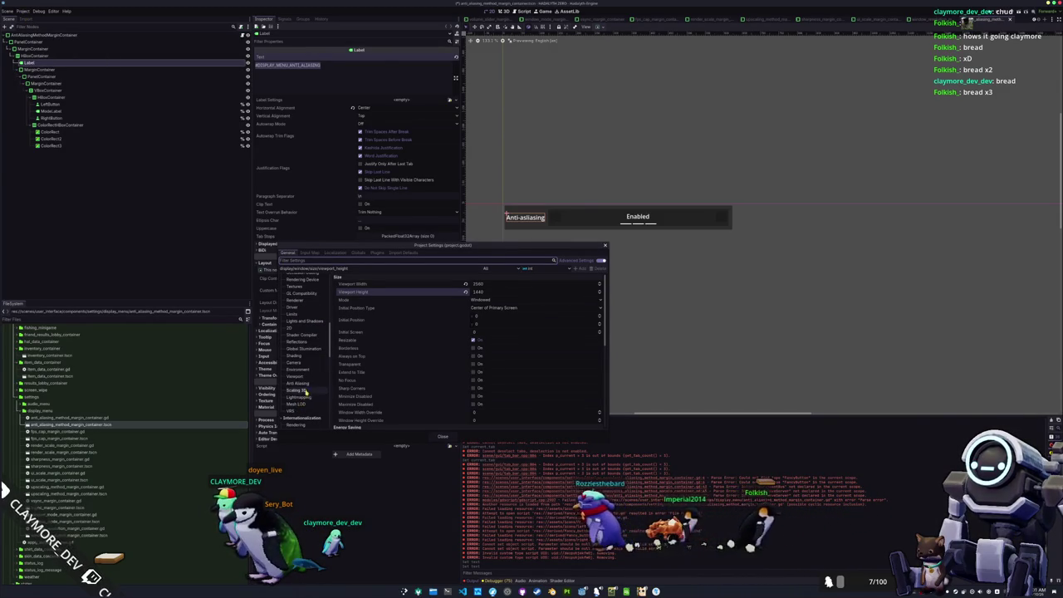
left_click(308, 382)
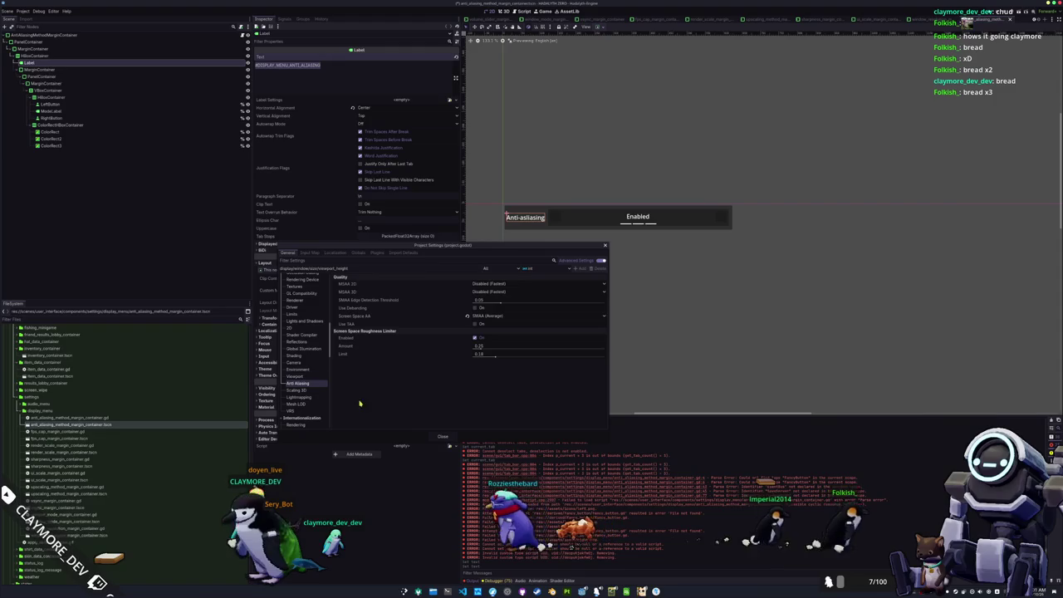
left_click(442, 437)
key("alt+Tab")
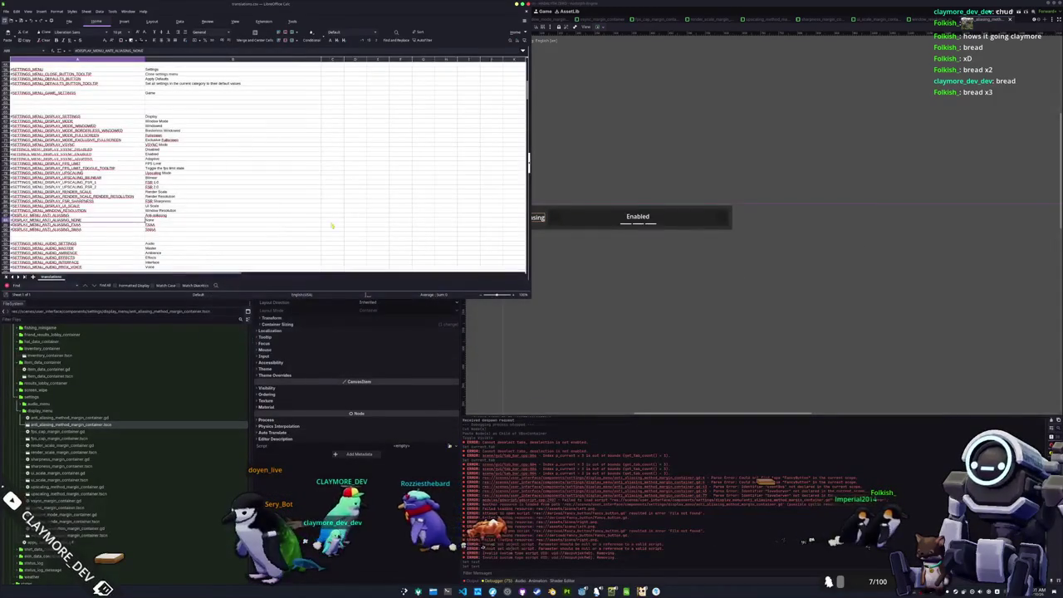
Fix the label's spelling to 'Anti Aliasing' using the spelling suggestion, then return to Godot
left_click(197, 216)
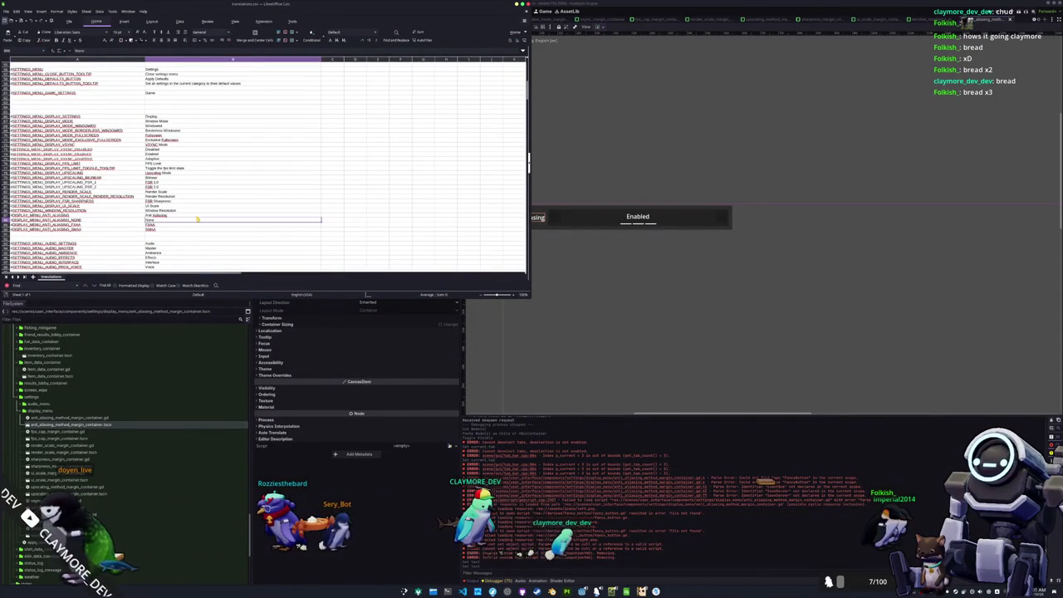
right_click(164, 216)
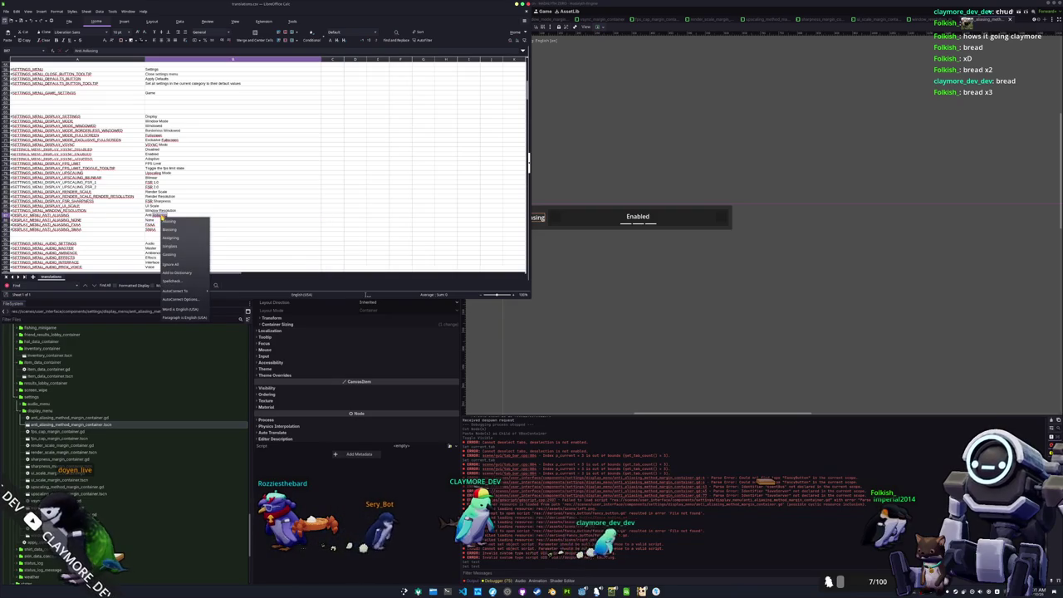
left_click(181, 223)
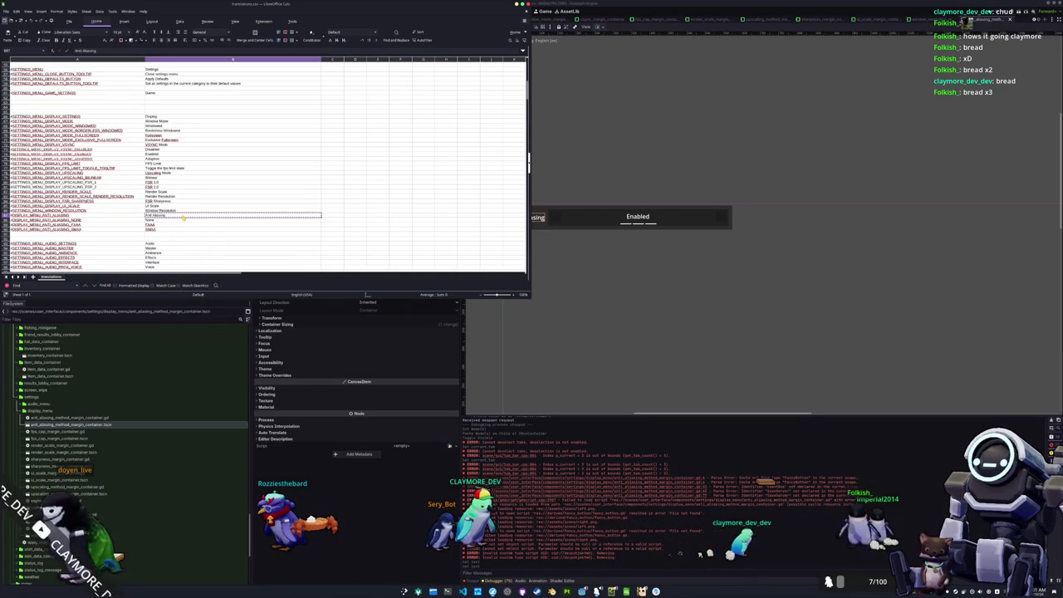
left_click(102, 216)
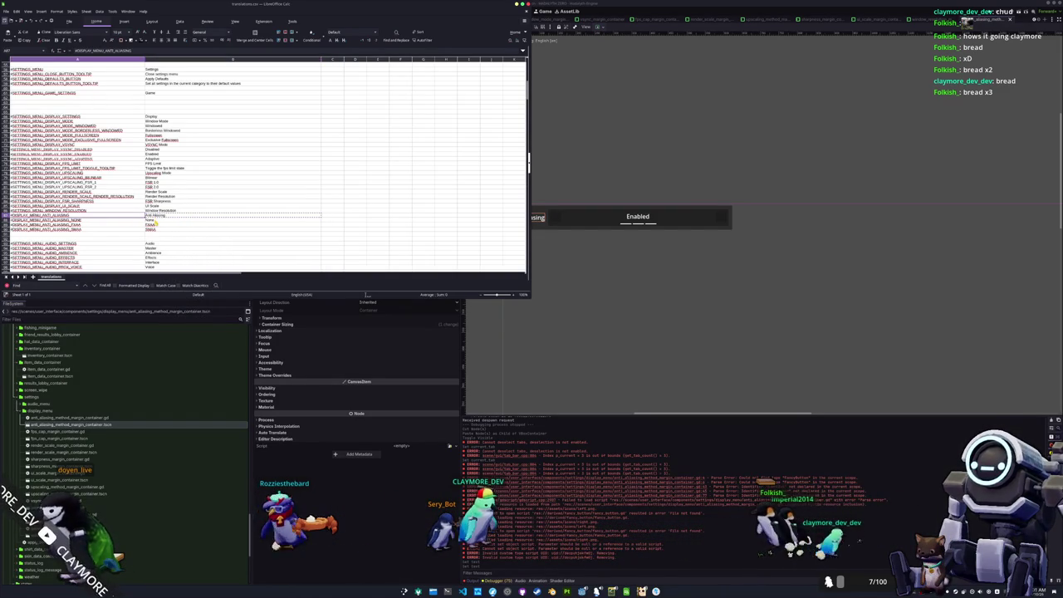
key("alt+Tab")
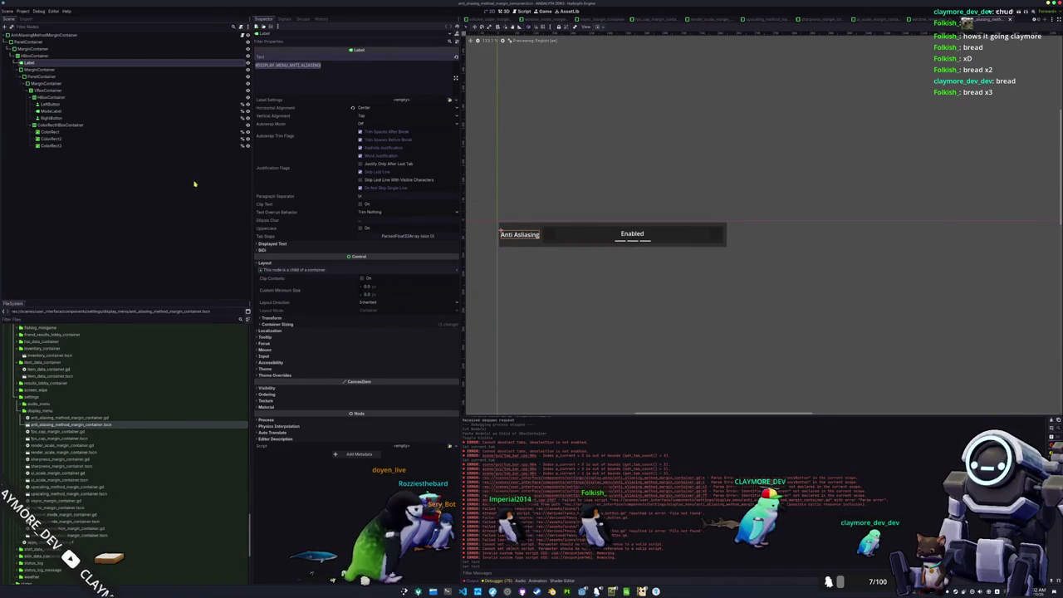
Move ModeLabel into the VBoxContainer above ColorRectHBoxContainer
left_click(76, 126)
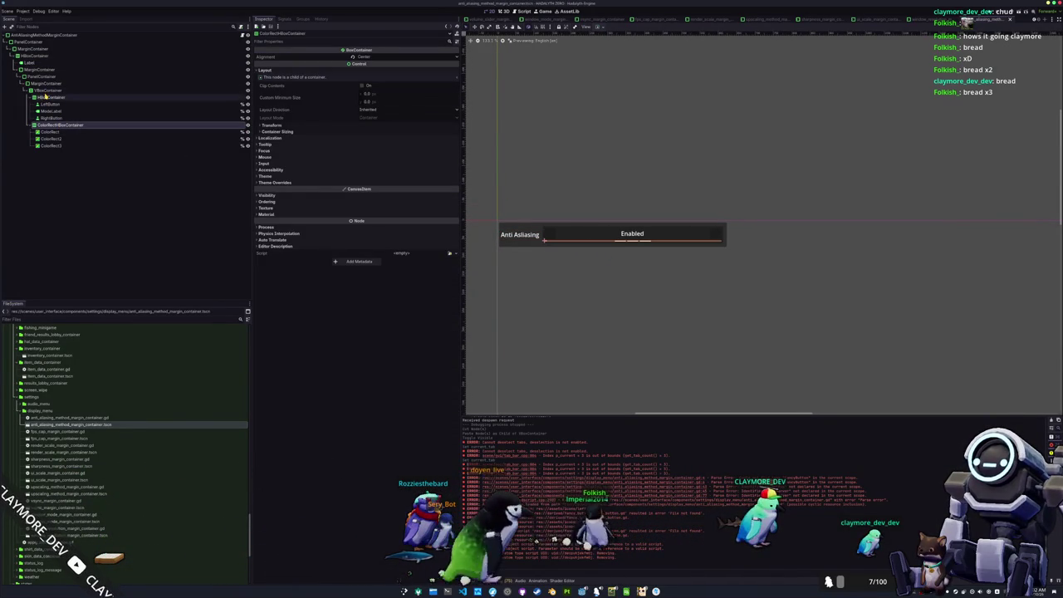
left_click(47, 97)
left_click_drag(48, 111, 52, 91)
left_click(52, 119)
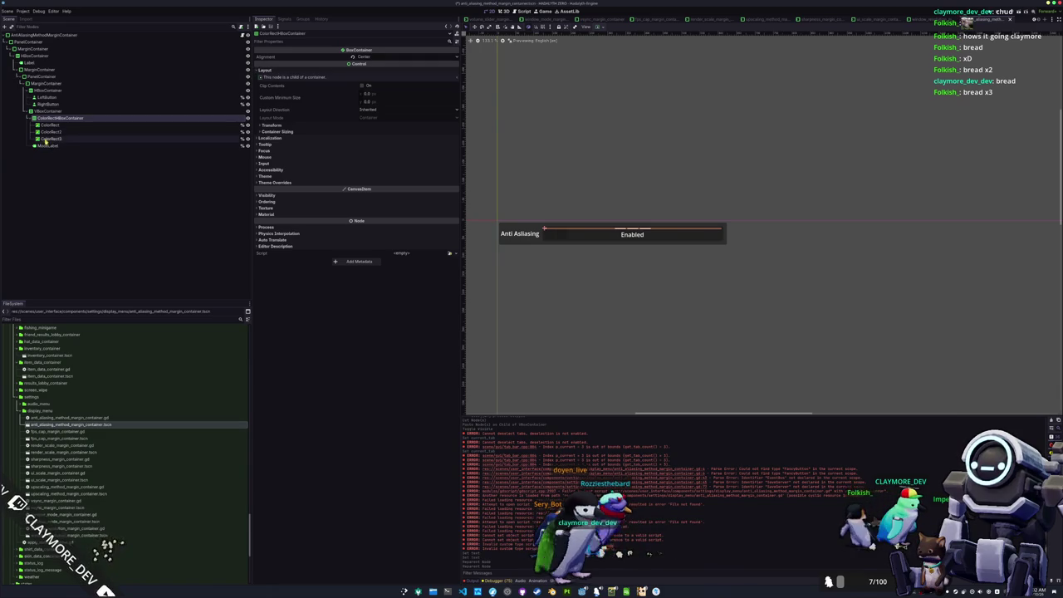
left_click_drag(44, 146, 47, 100)
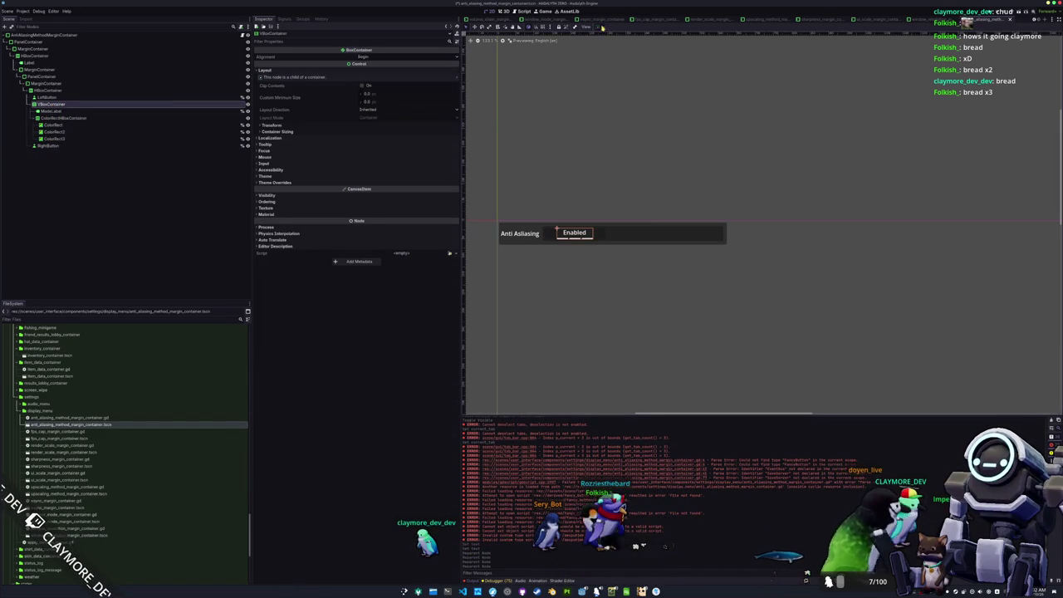
Set the VBoxContainer's alignment to Begin and select LeftButton
left_click(630, 55)
left_click(106, 231)
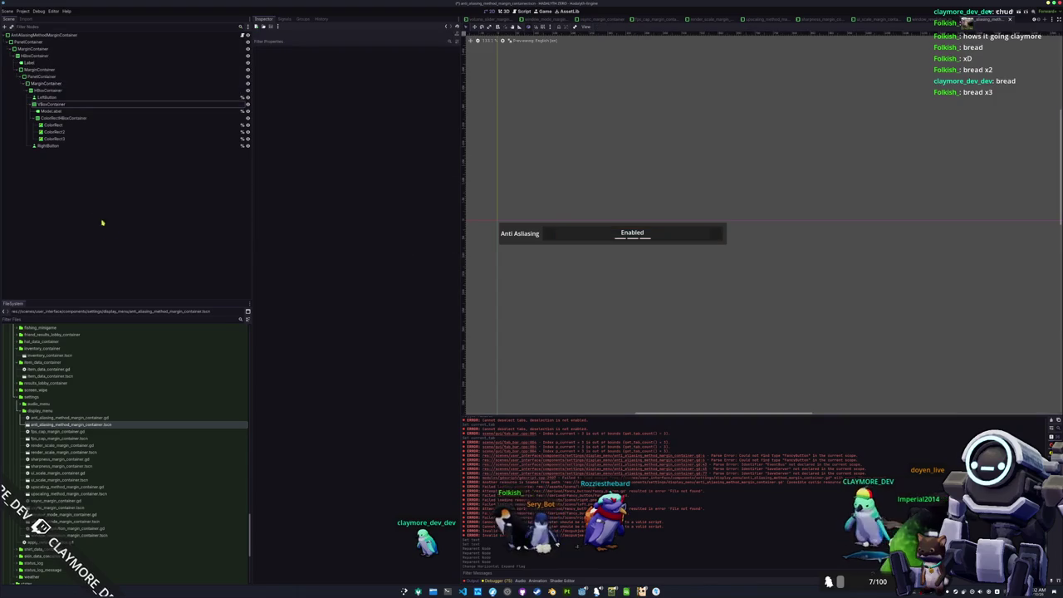
left_click(545, 231)
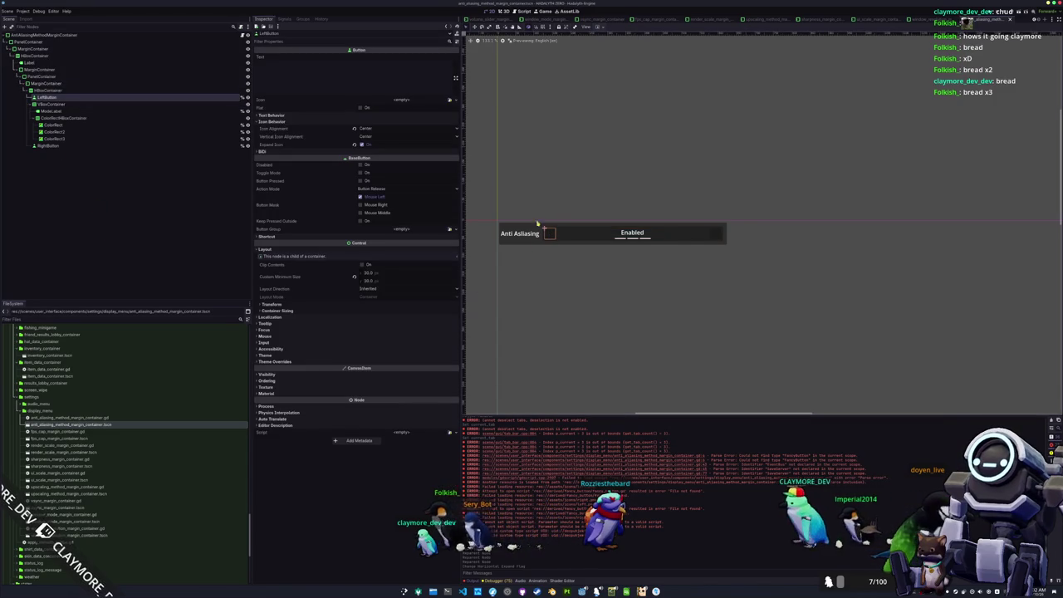
Assign the left-arrow icon to LeftButton and the right-arrow icon to RightButton
left_click(449, 100)
scroll(531, 290, "down", 3)
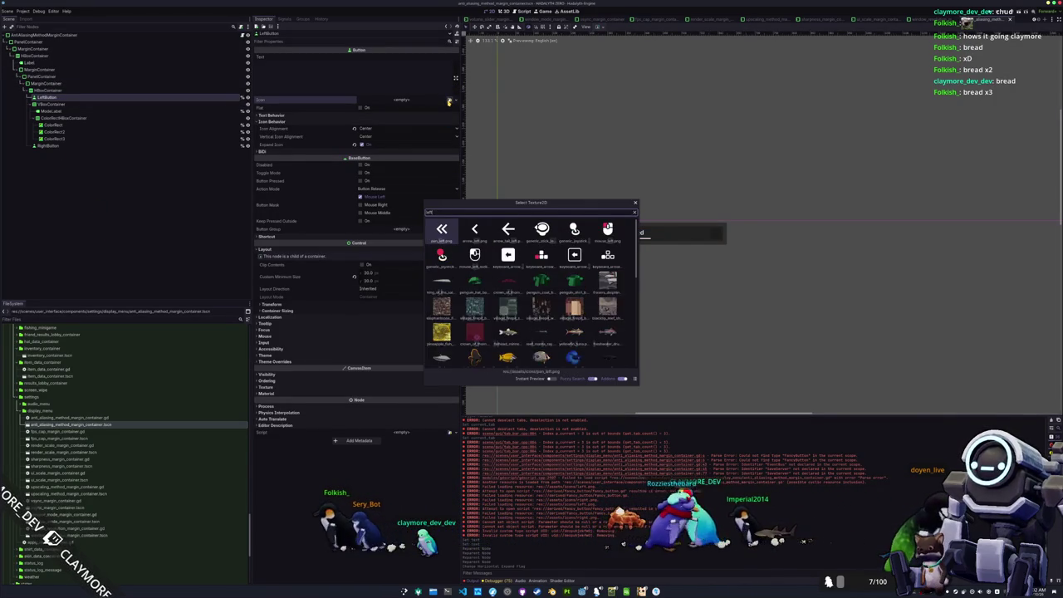
left_click(477, 228)
left_click(719, 236)
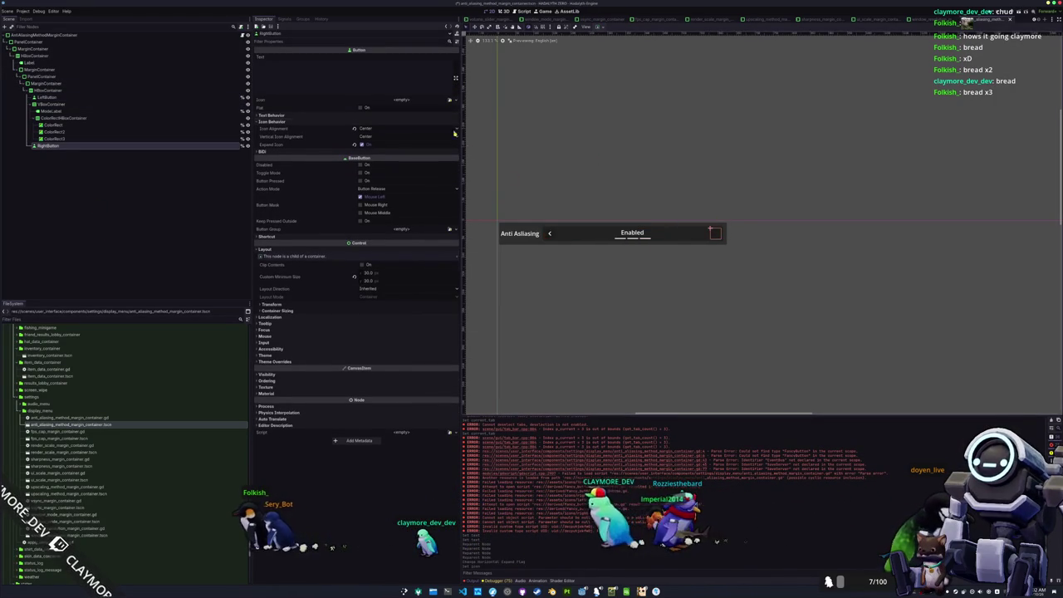
left_click(449, 99)
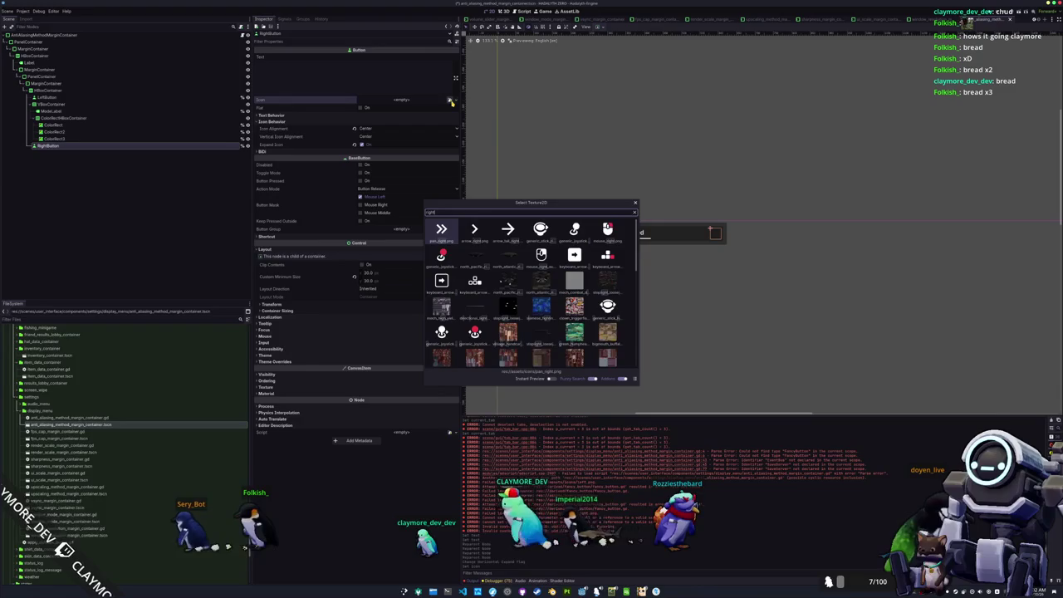
left_click(474, 225)
Override the MarginContainer's margins to zero
left_click(48, 83)
left_click(270, 174)
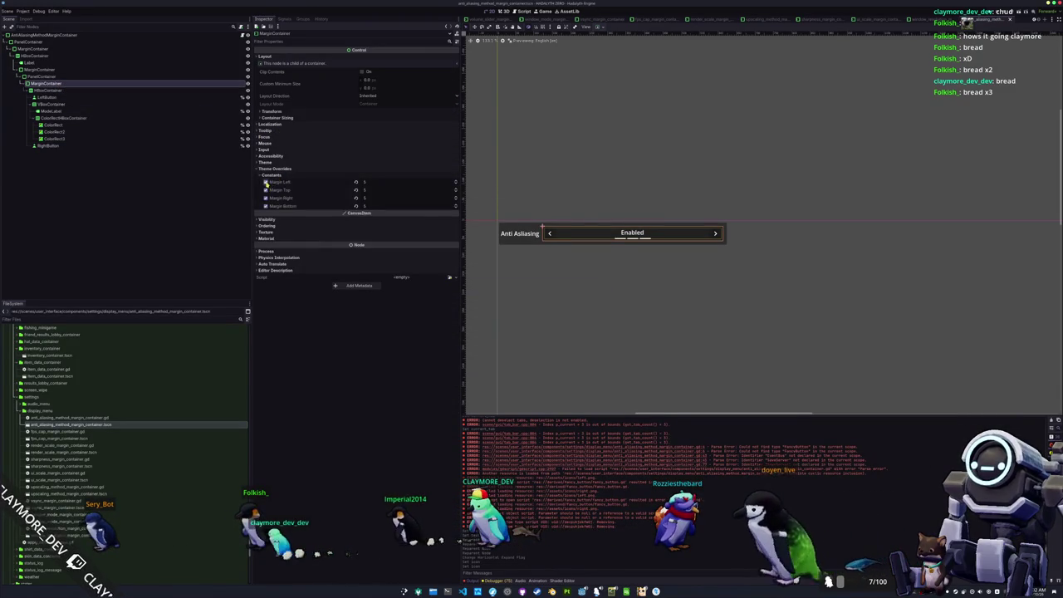
left_click(266, 206)
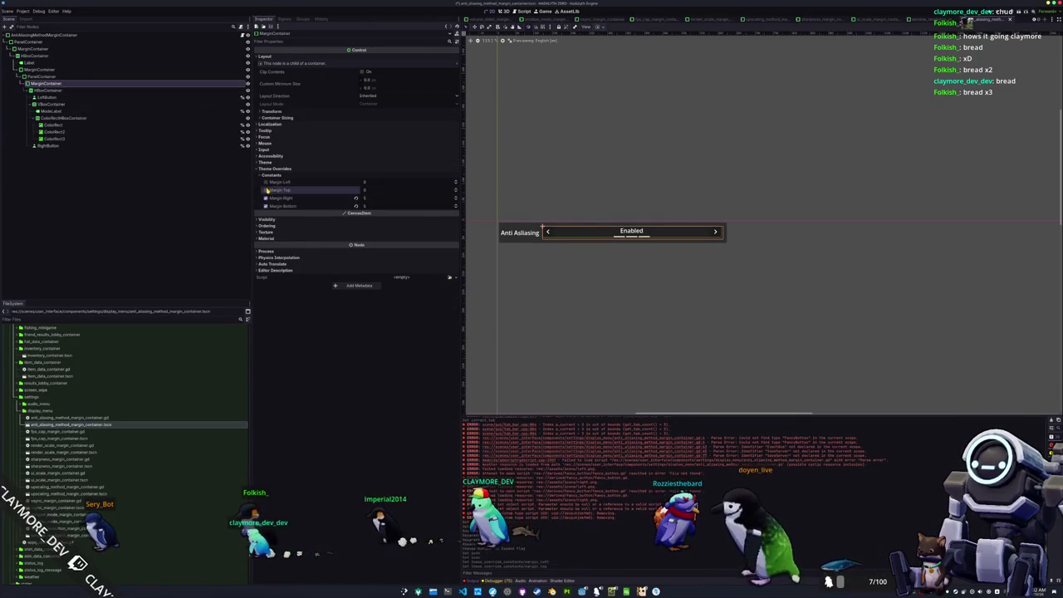
Make the PanelContainer background transparent, then open the root container's script in VS Code
left_click(49, 77)
left_click(267, 181)
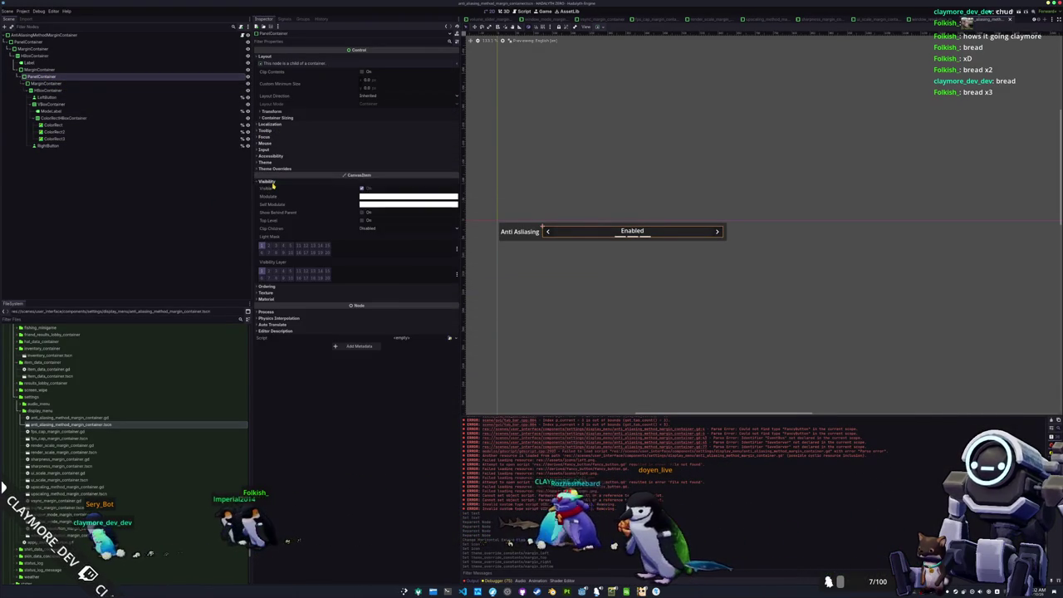
left_click(378, 204)
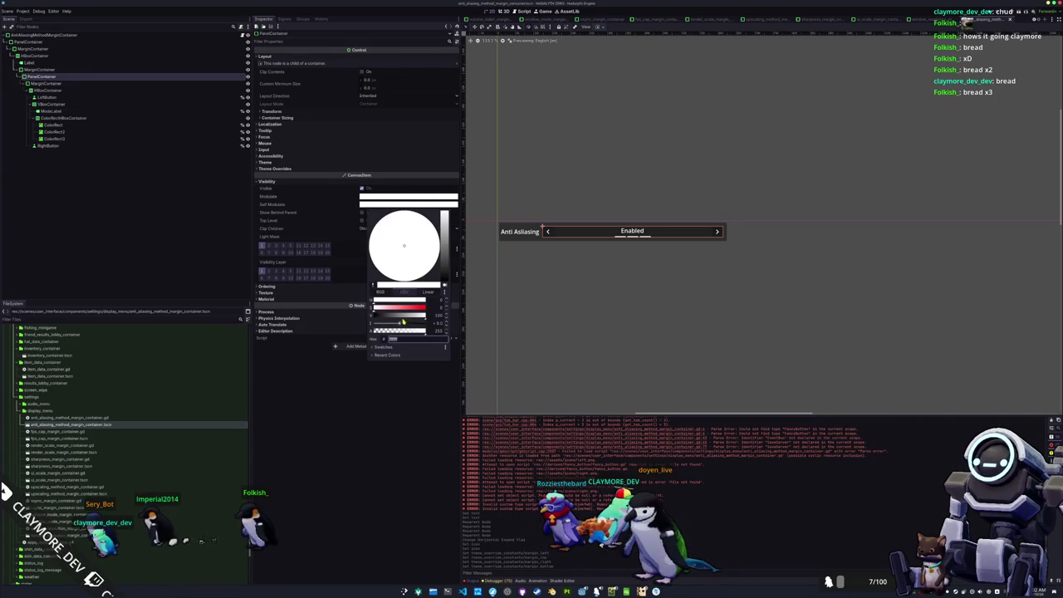
left_click(255, 390)
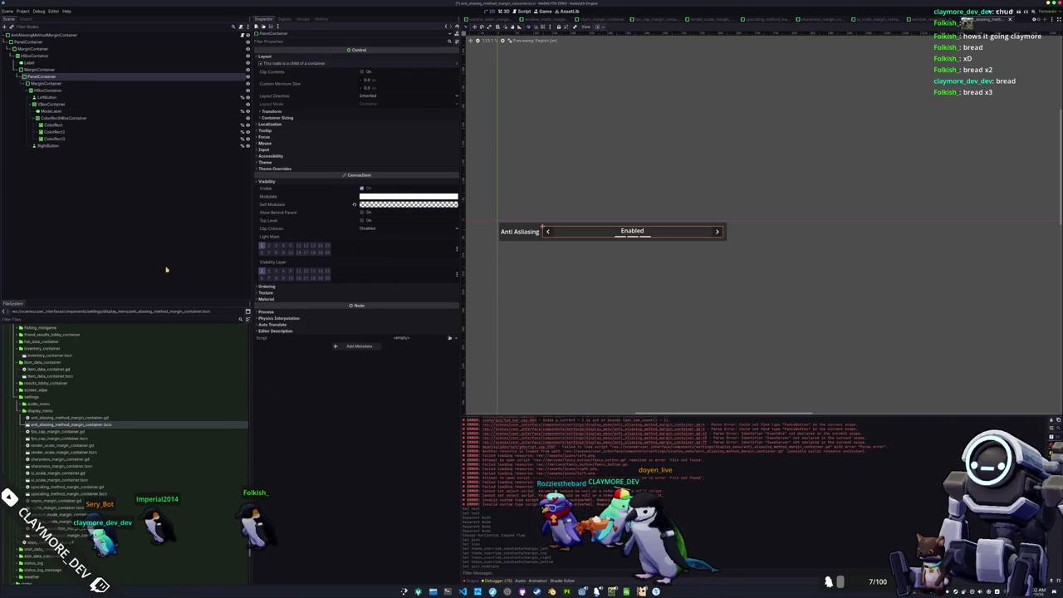
left_click(146, 241)
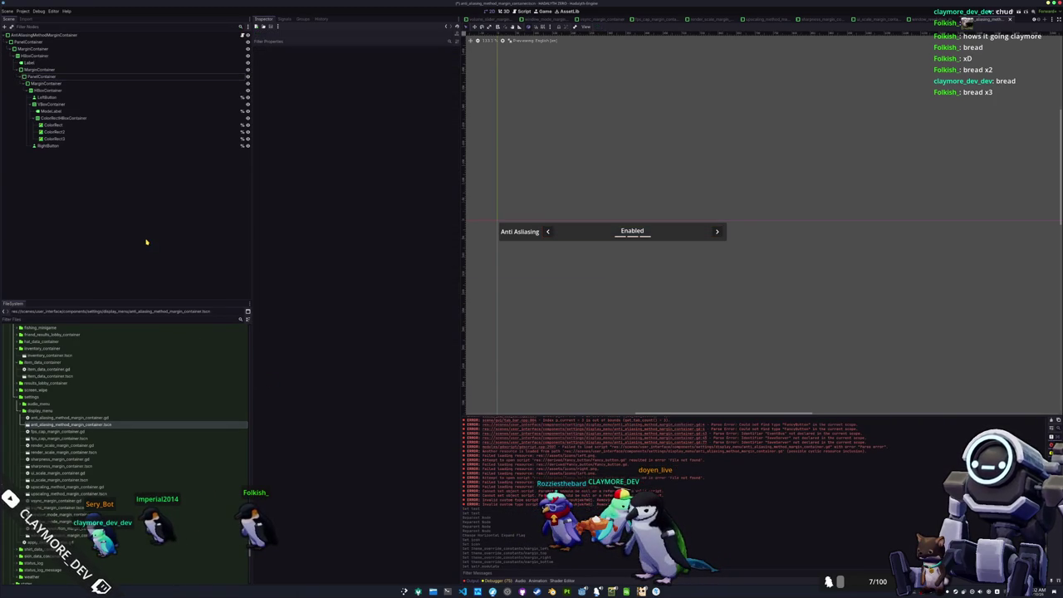
left_click(79, 36)
left_click(242, 36)
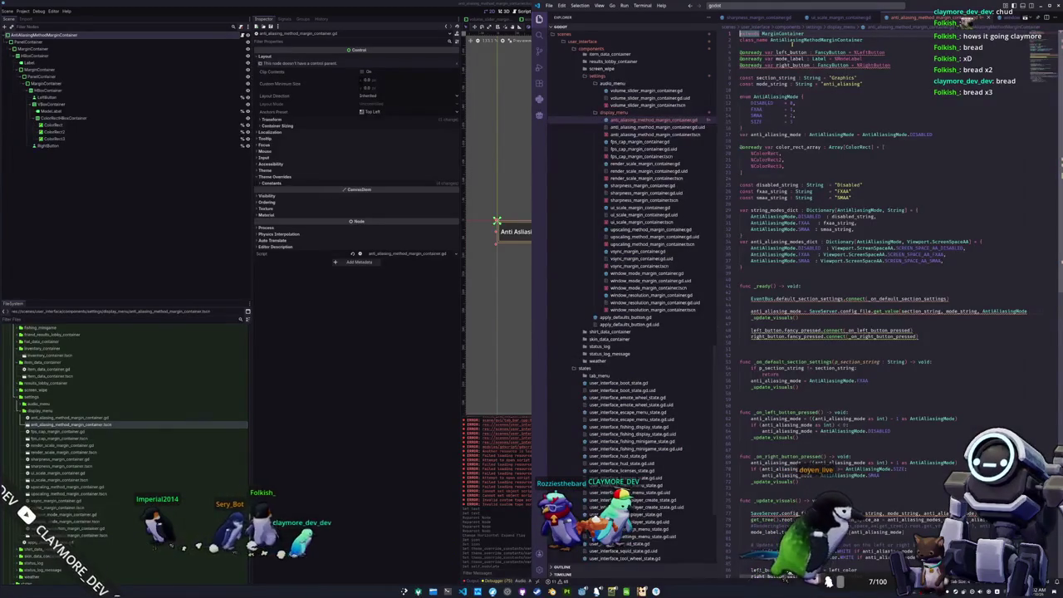
Change the section string from Graphics to Display
double_click(842, 77)
type("Display")
double_click(840, 84)
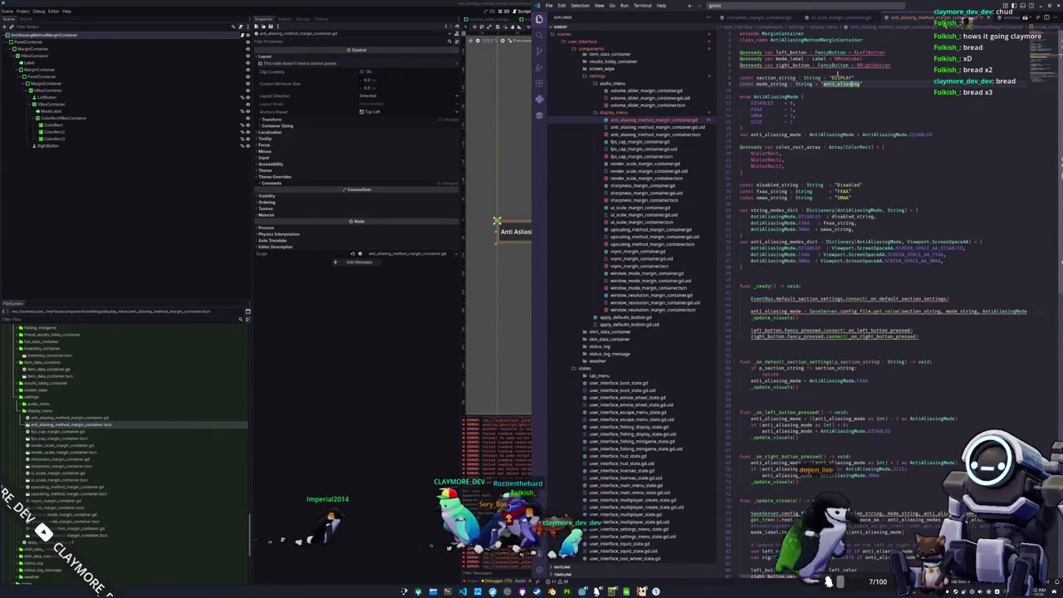
Retype both arrow button declarations from FancyButton to plain Button
left_click(861, 74)
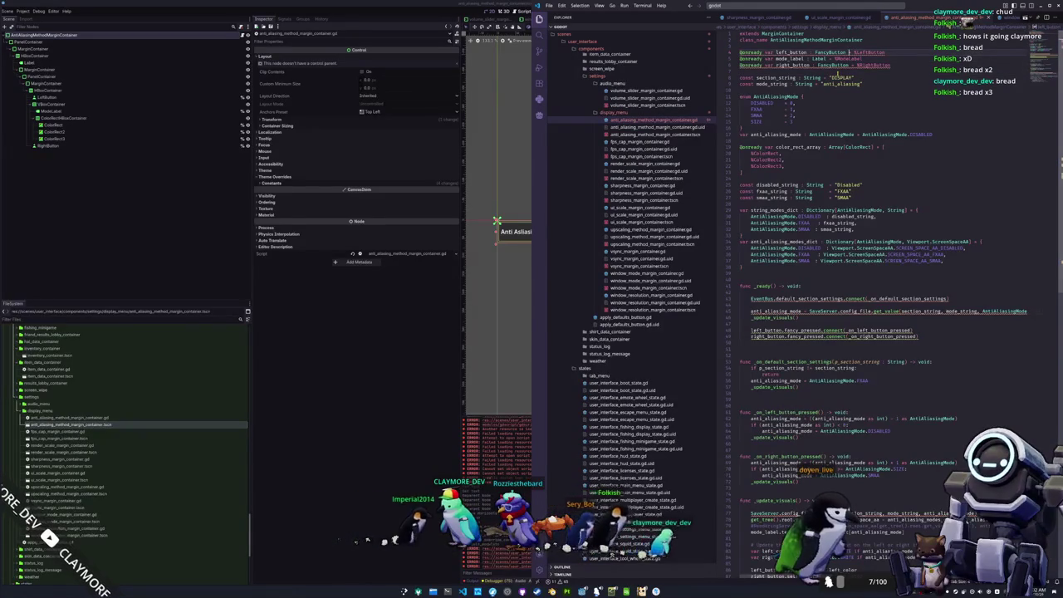
type("Button")
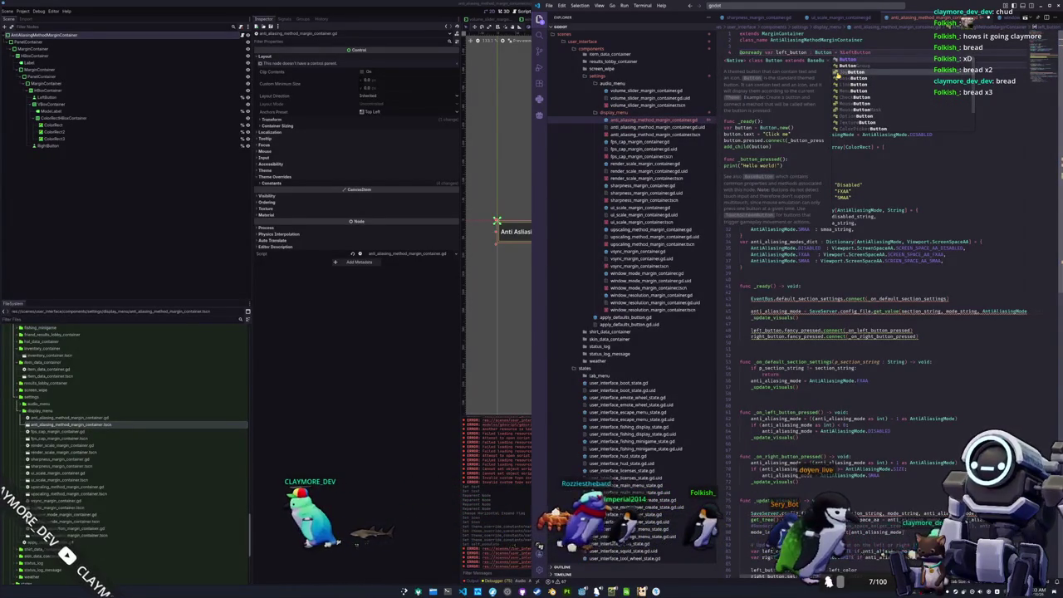
key("Escape")
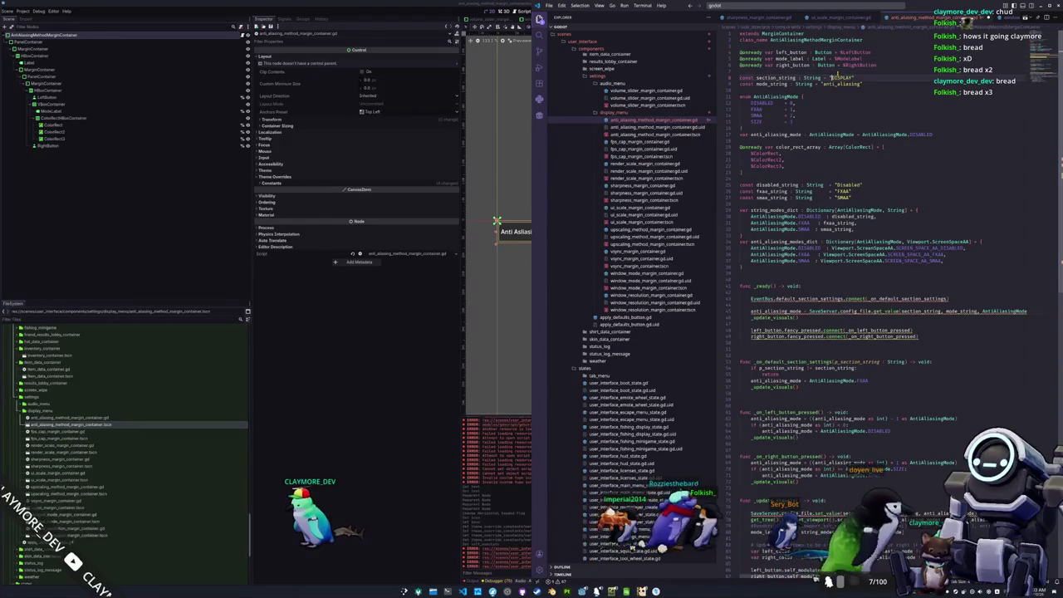
left_click(838, 103)
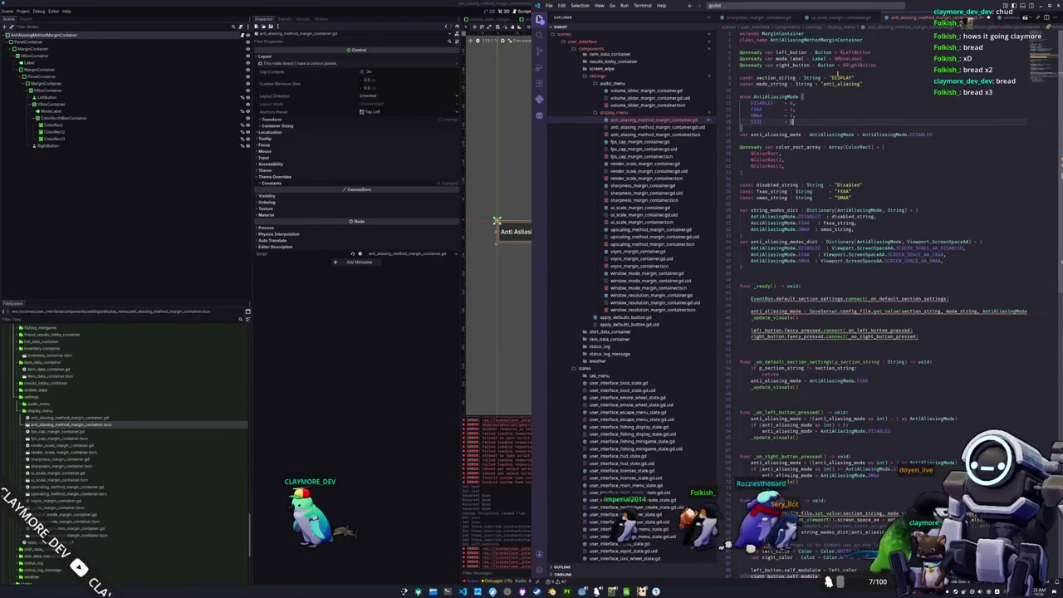
Clear the text inside the "Disabled" label string
key("Up")
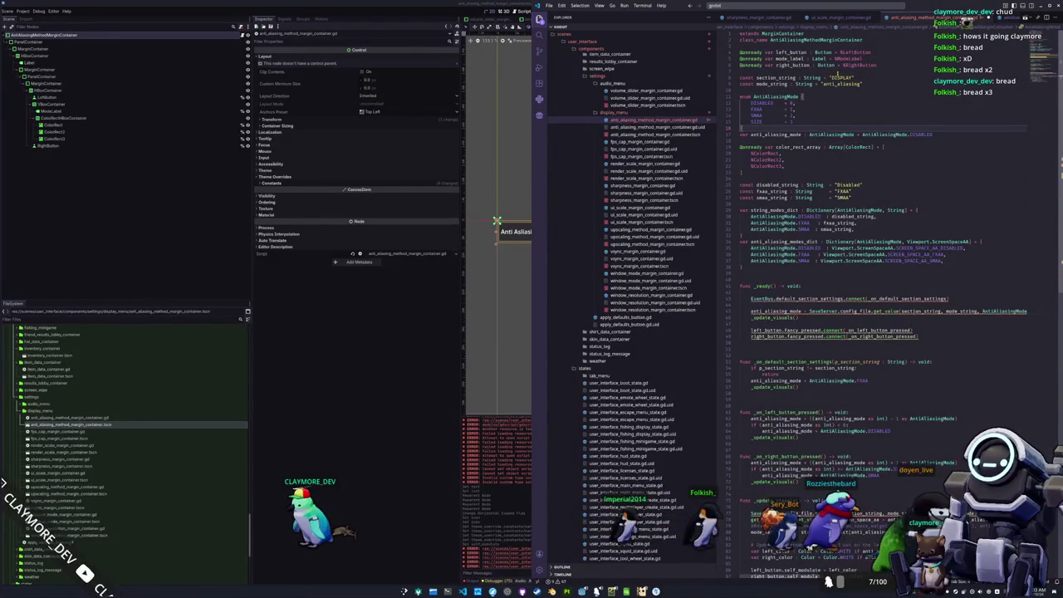
key("Down")
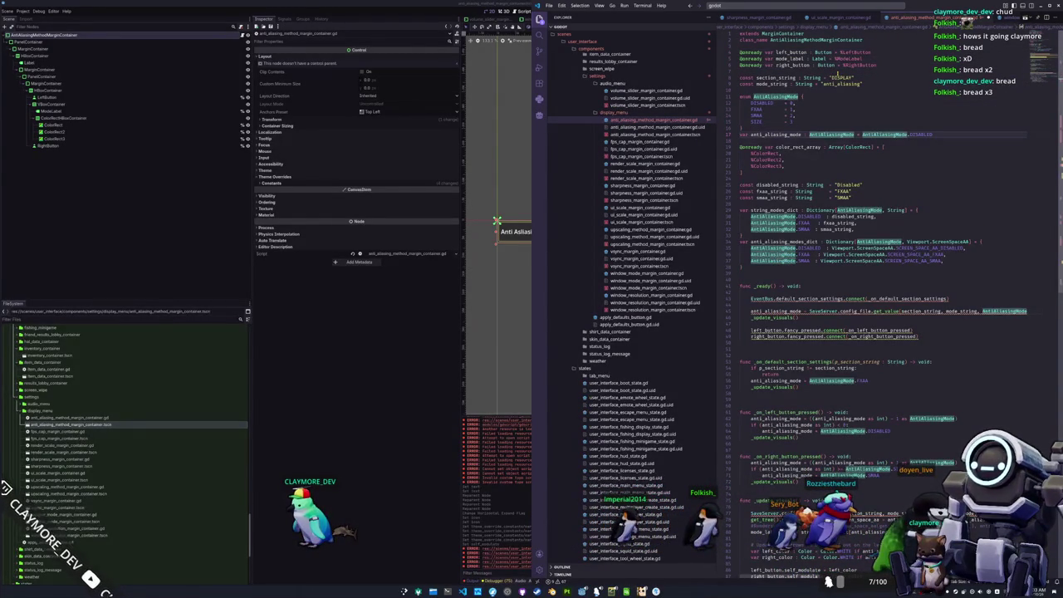
key("Down")
key("Down")
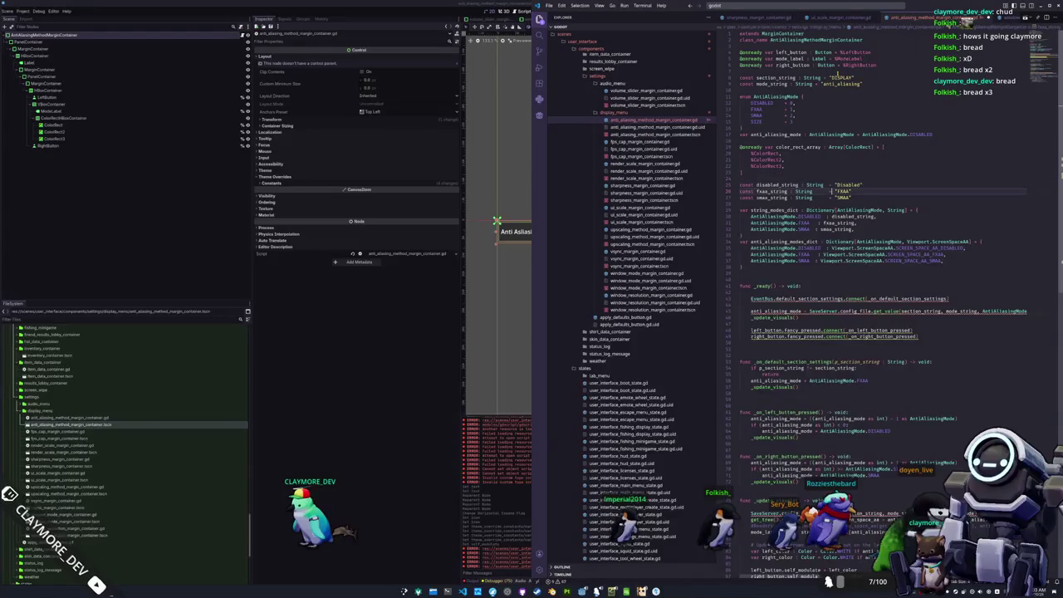
key("BackSpace")
key("alt+Tab")
key("alt+Tab")
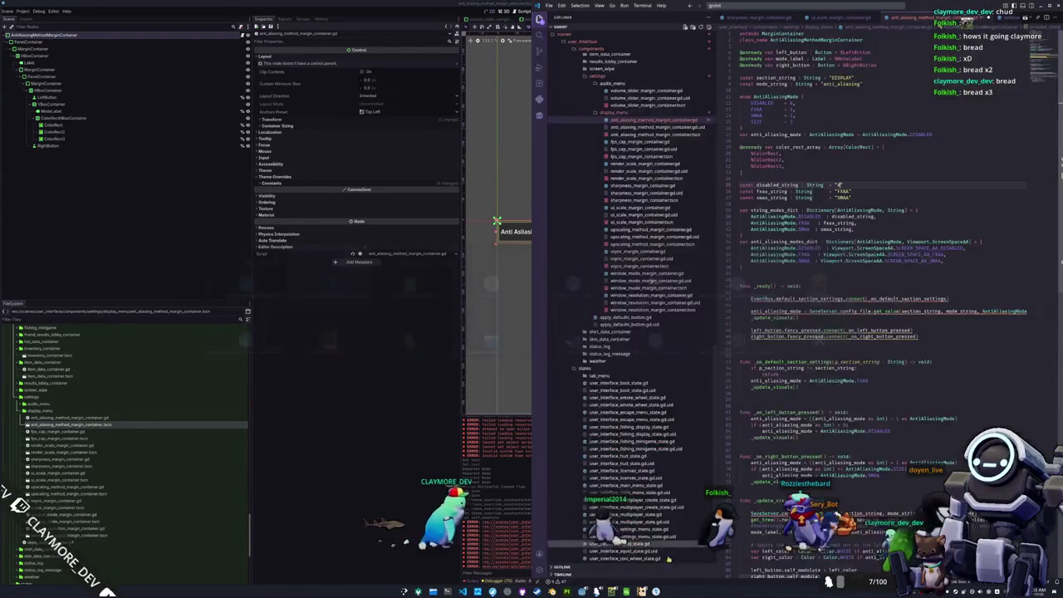
key("alt+Tab")
Paste #DISPLAY_MENU_ANTI_ALIASING_NONE and _FXAA into disabled_string and fxaa_string
left_click(91, 220)
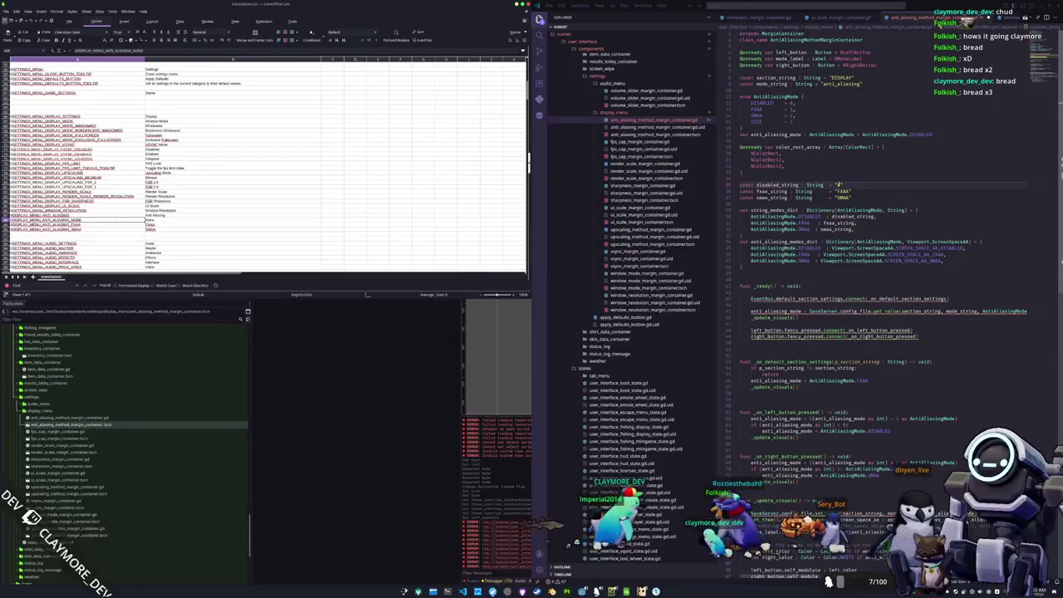
key("alt+Tab")
type("#DISPLAY_MENU_ANTI_ALIASING_NONE")
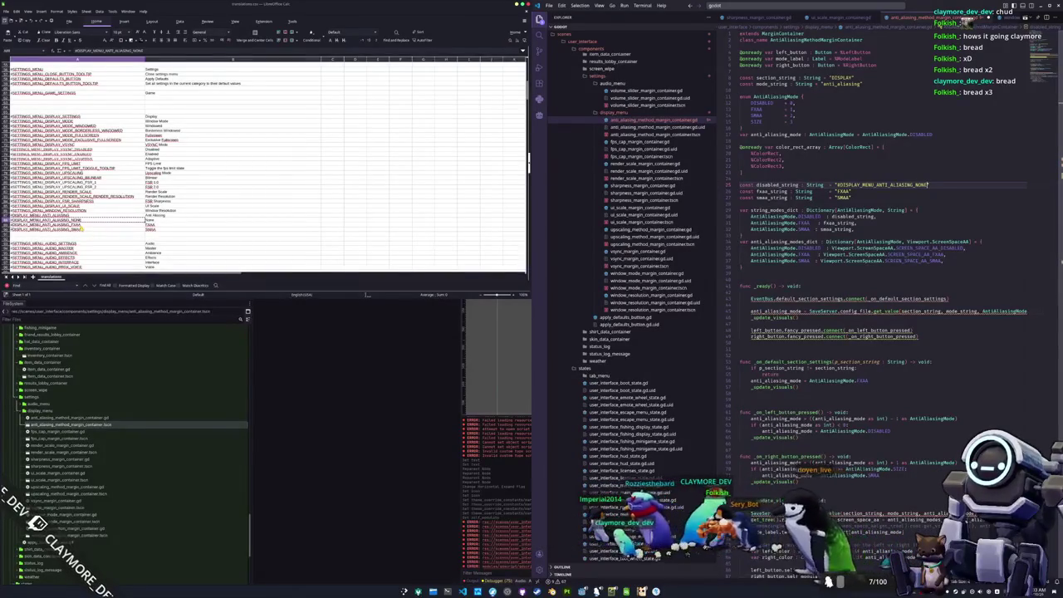
key("alt+Tab")
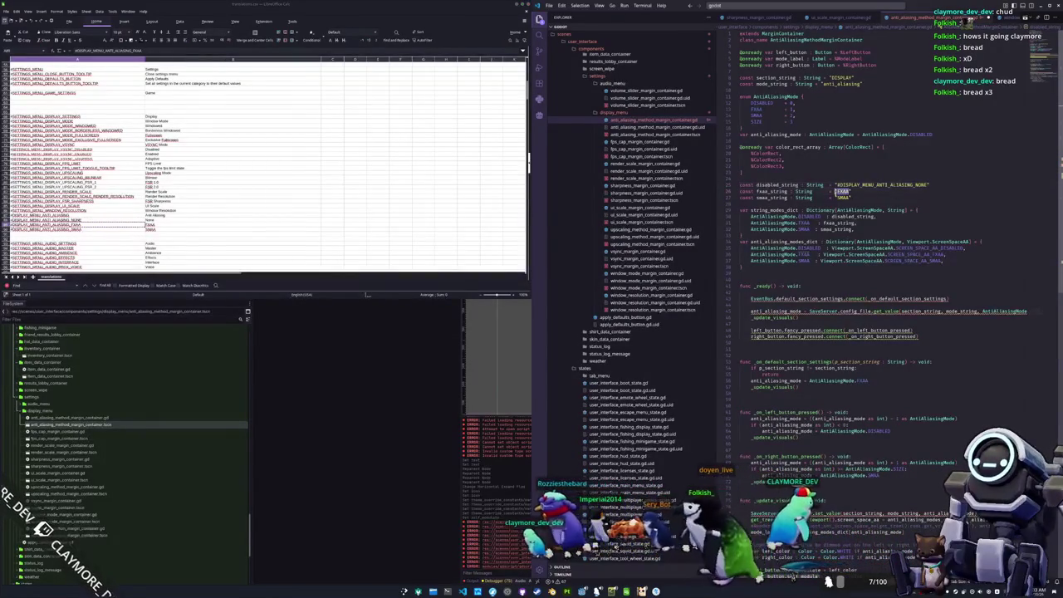
type("#DISPLAY_MENU_ANTI_ALIASING_FXAA")
Copy the SMAA translation key and select SMAA in smaa_string for replacement
key("alt+Tab")
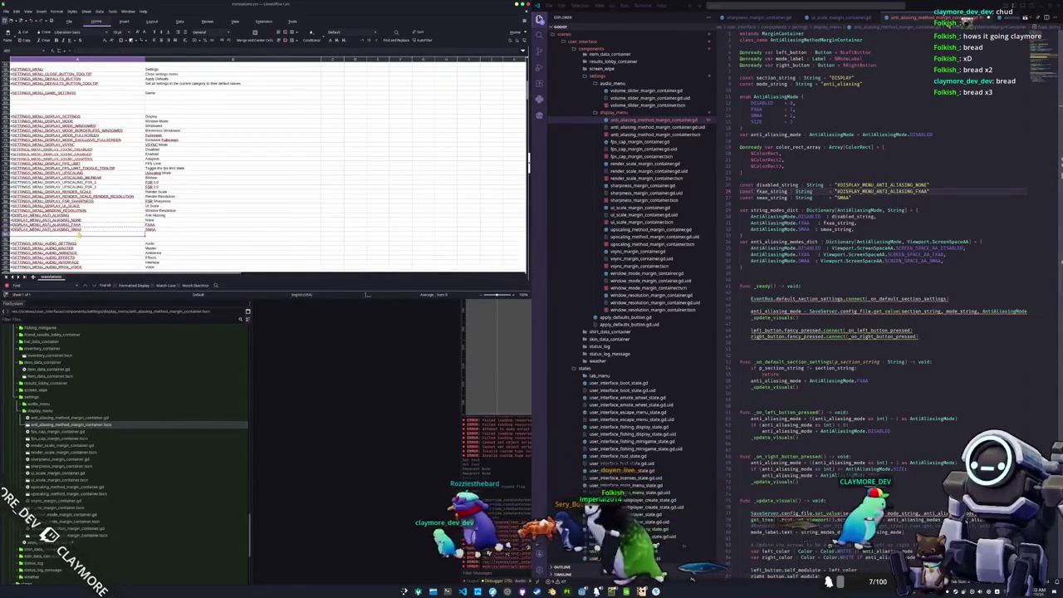
key("ctrl+c")
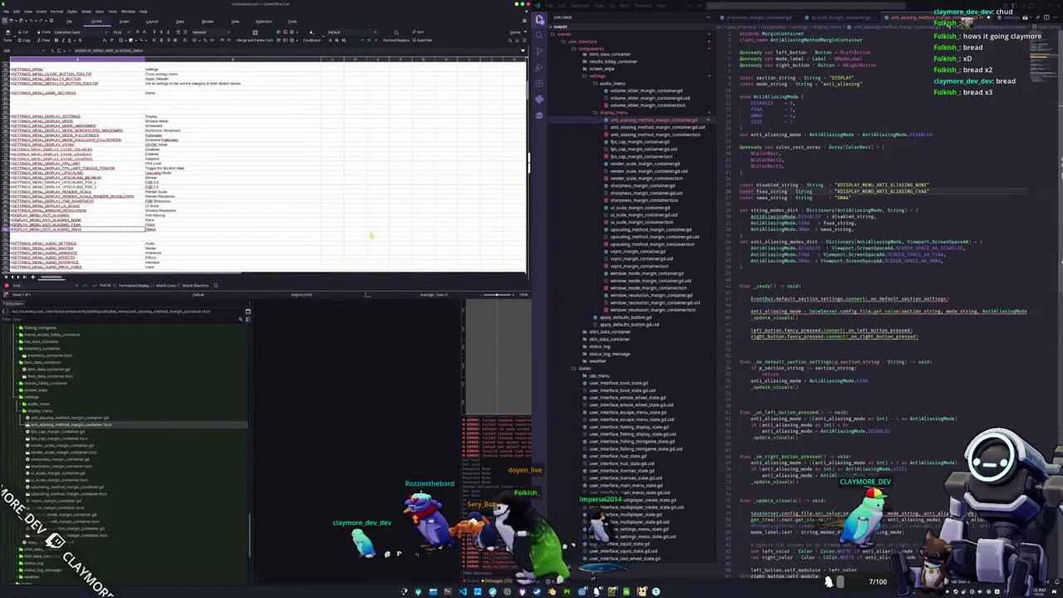
double_click(843, 198)
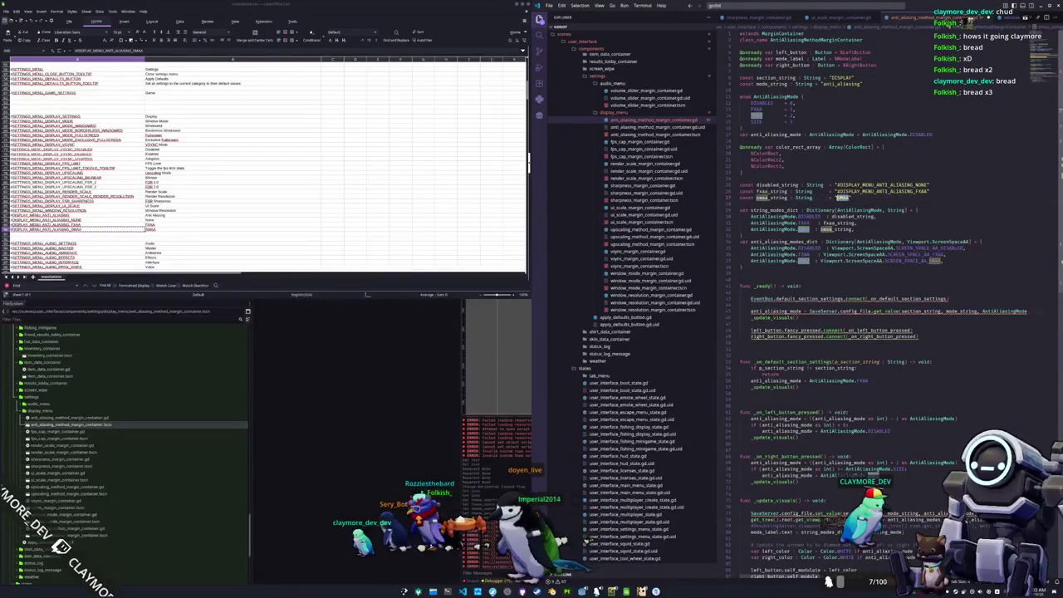
scroll(827, 215, "down", 3)
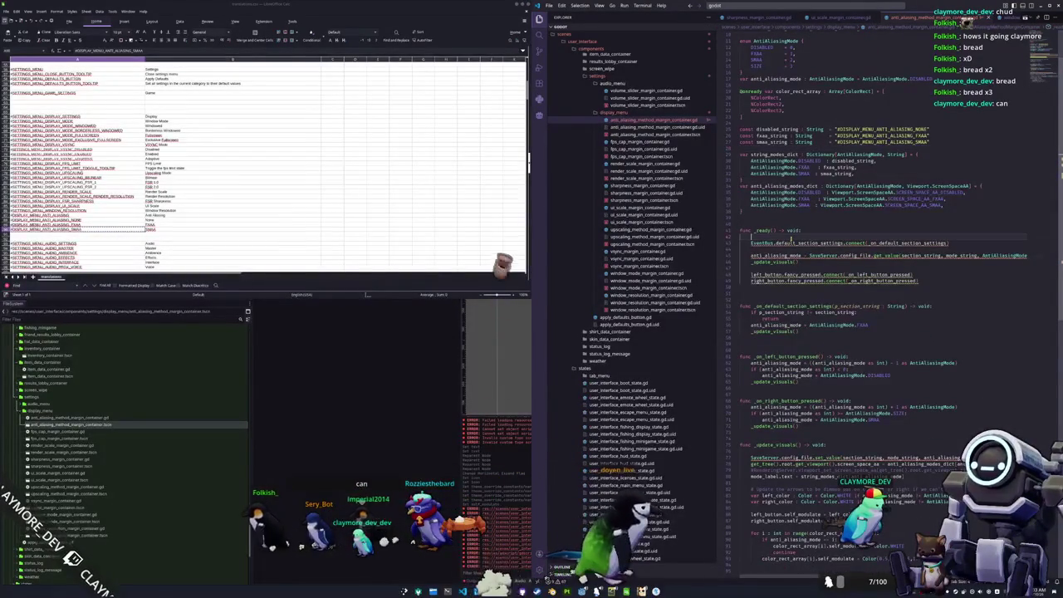
Add a GlobalSignals user_interface_settings_default_section.connect(...) line in _ready
key("Return")
type("GlobalSig")
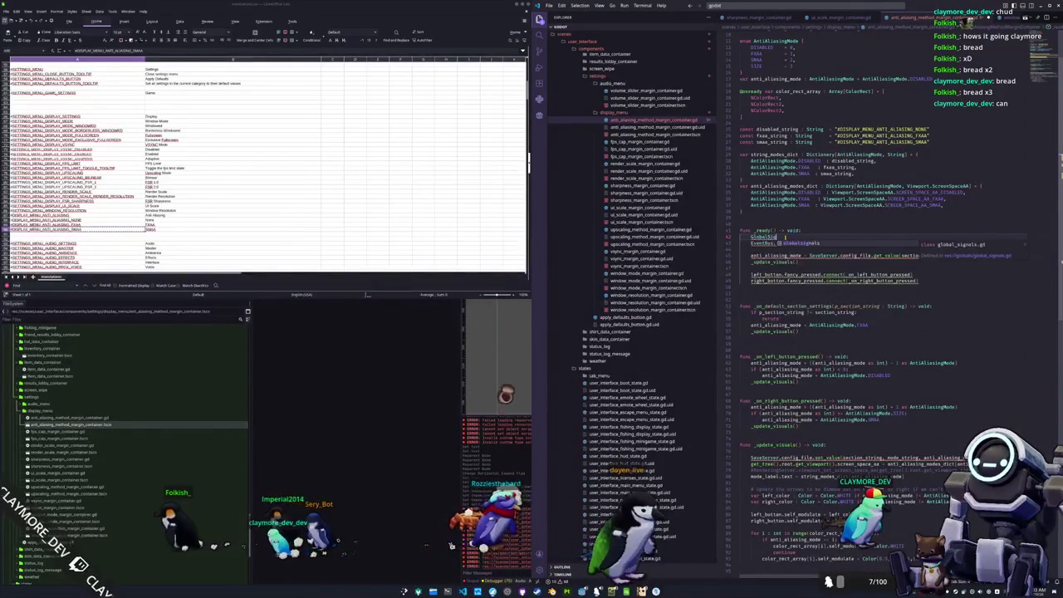
type("nal.user")
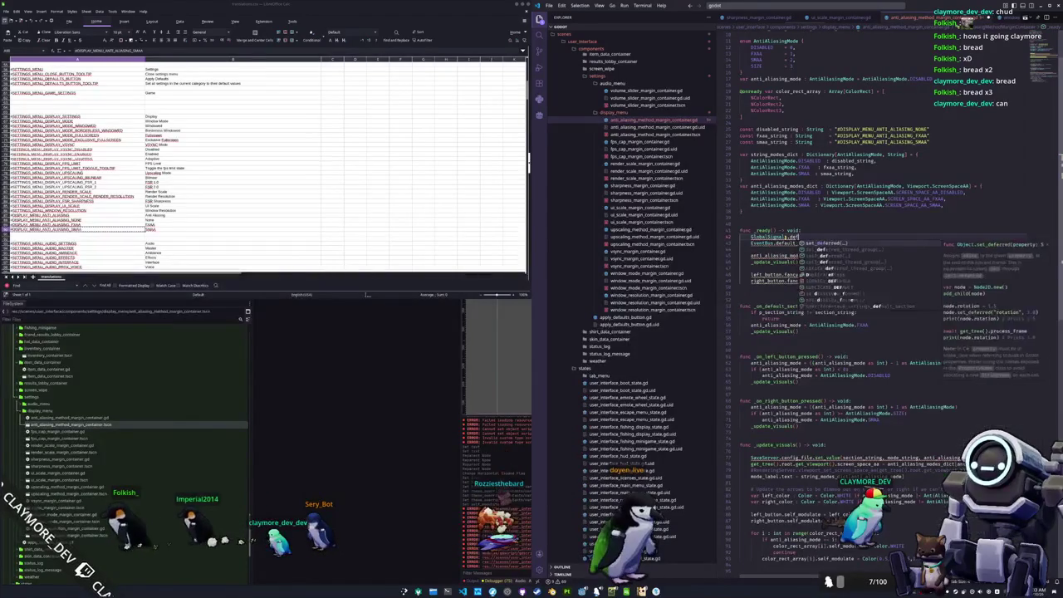
key("Return")
type(".")
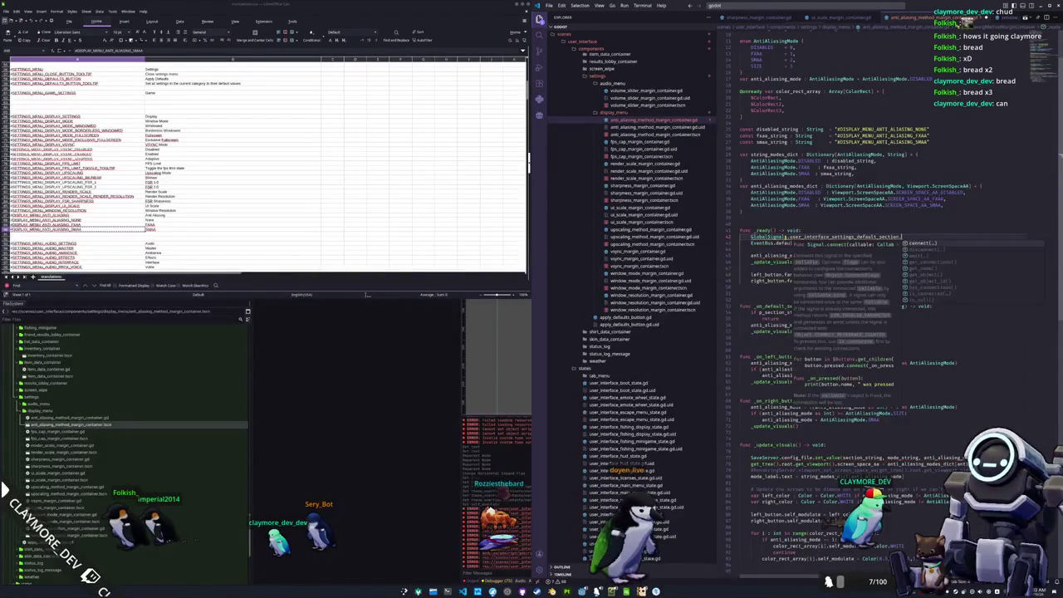
type("connect(_on_")
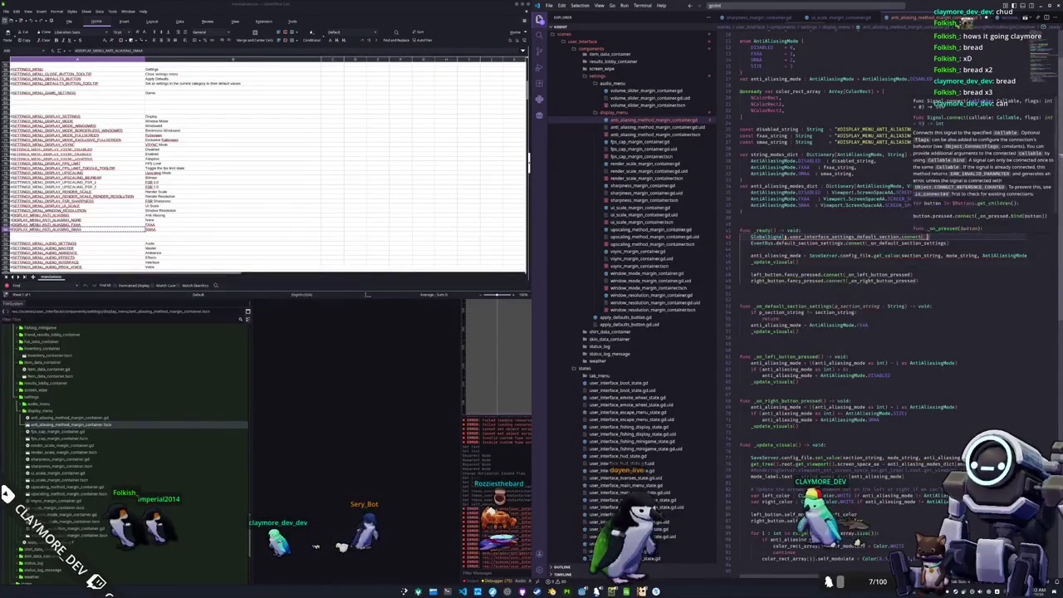
key("Escape")
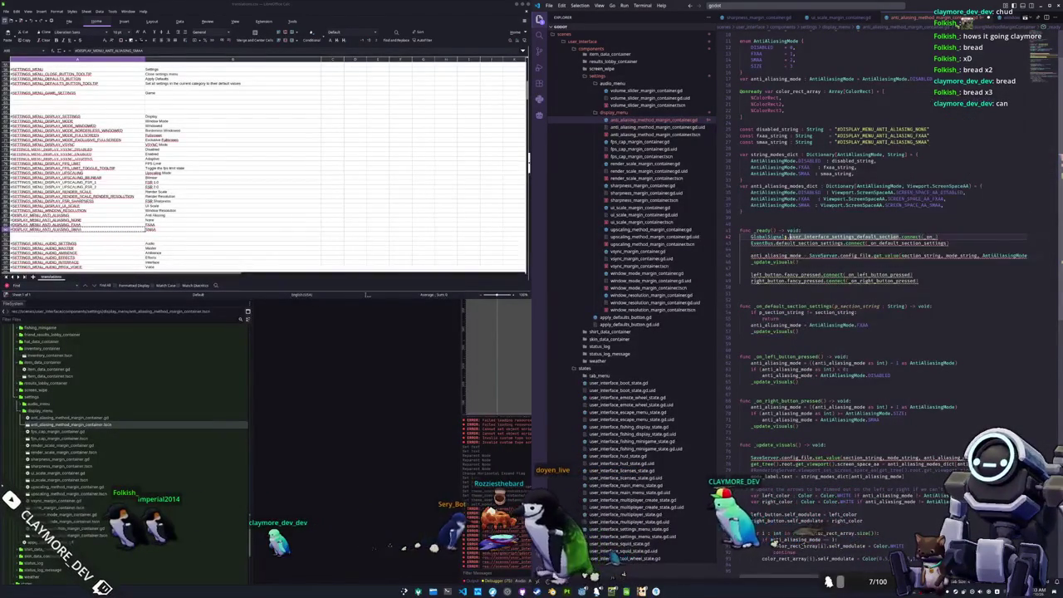
key("Tab")
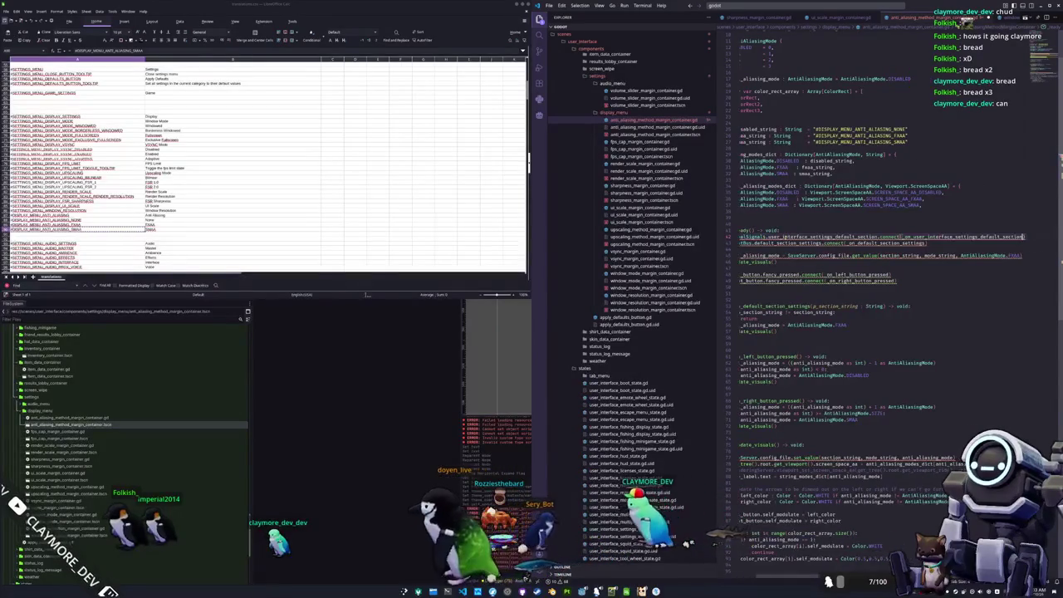
Delete the old EventBus connection line and go to the default-section handler
key("Down")
key("shift+Home")
key("BackSpace")
key("BackSpace")
key("ctrl+shift+Left")
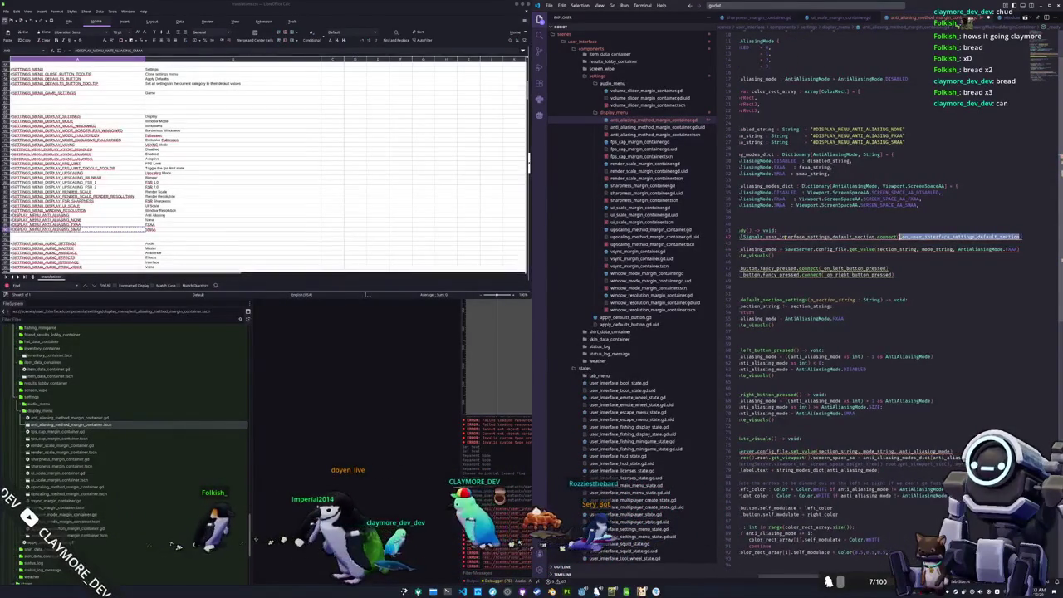
key("Down")
key("Up")
key("Home")
key("alt+Tab")
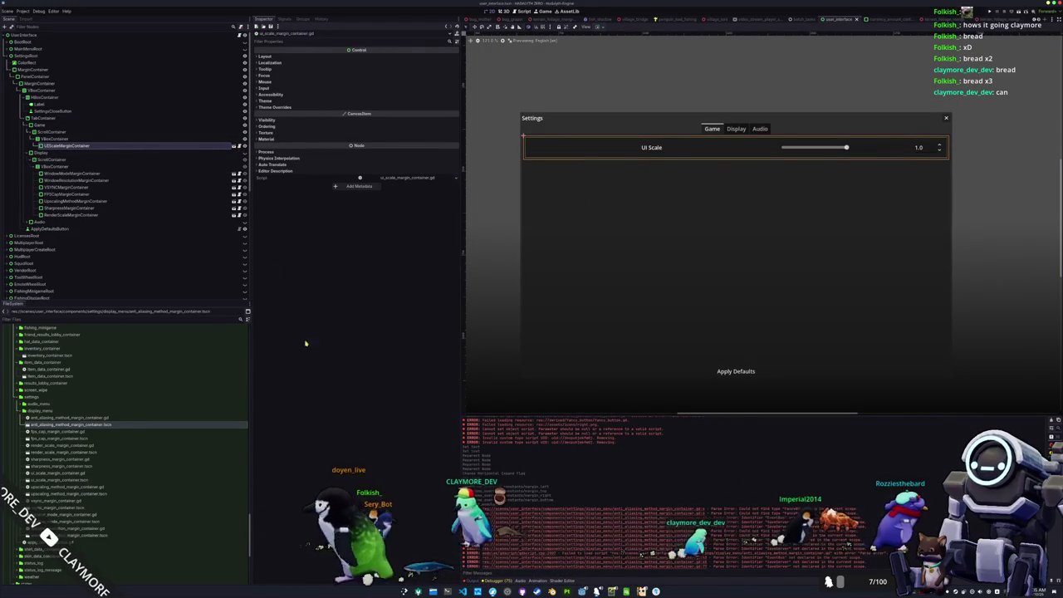
Set the TabContainer to Display and drop anti_aliasing_method_margin_container.tscn into its VBoxContainer
key("alt+Tab")
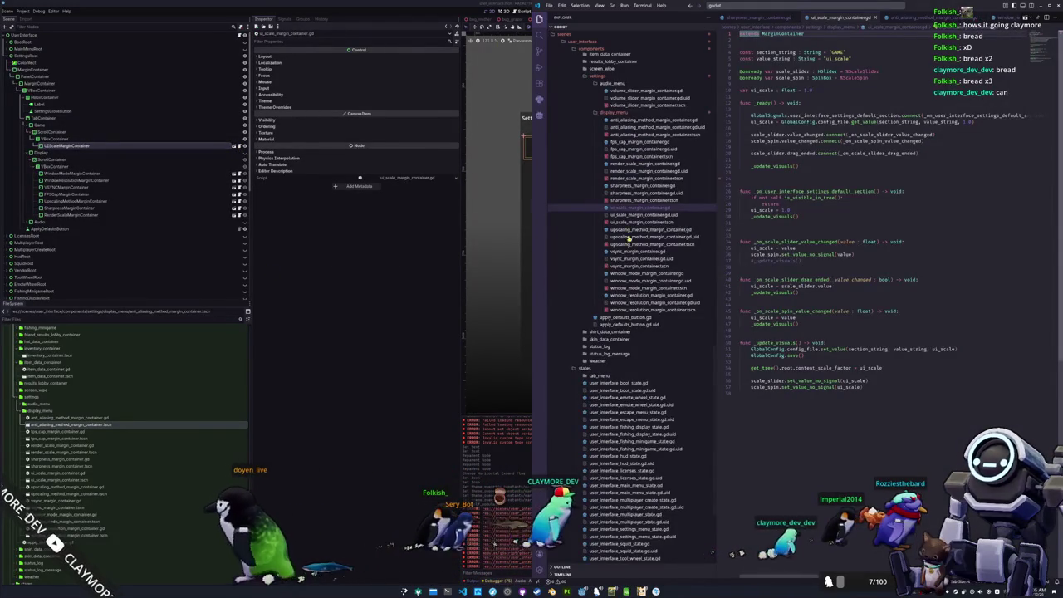
left_click(378, 352)
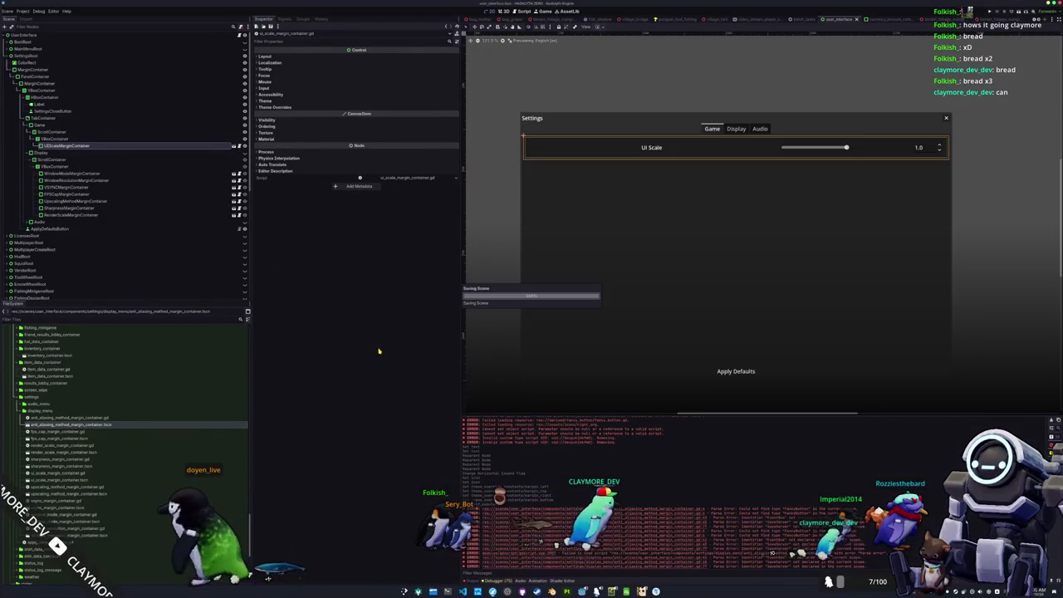
left_click(65, 169)
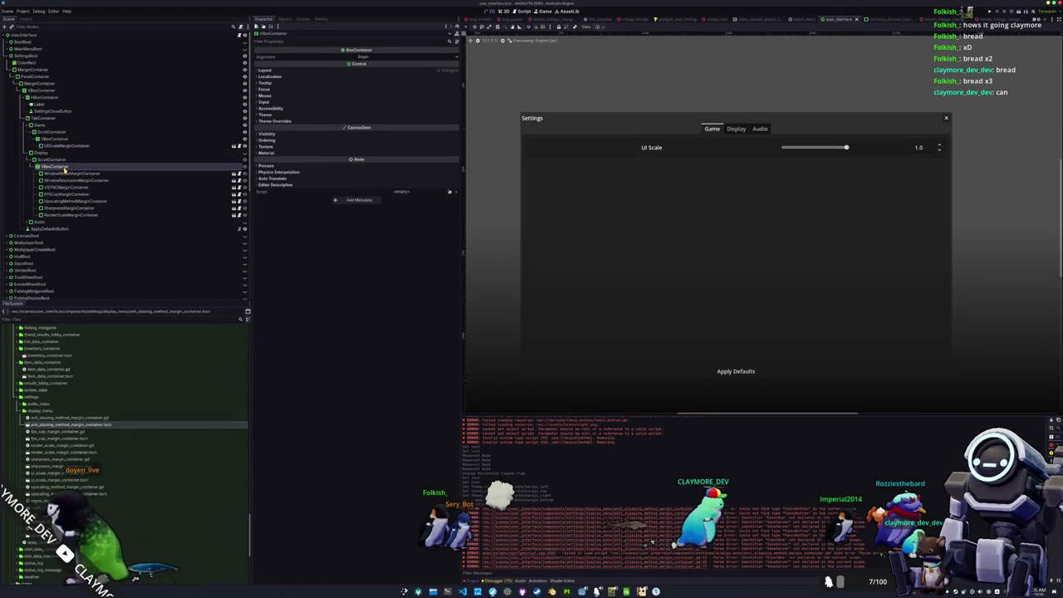
left_click(46, 118)
left_click(455, 65)
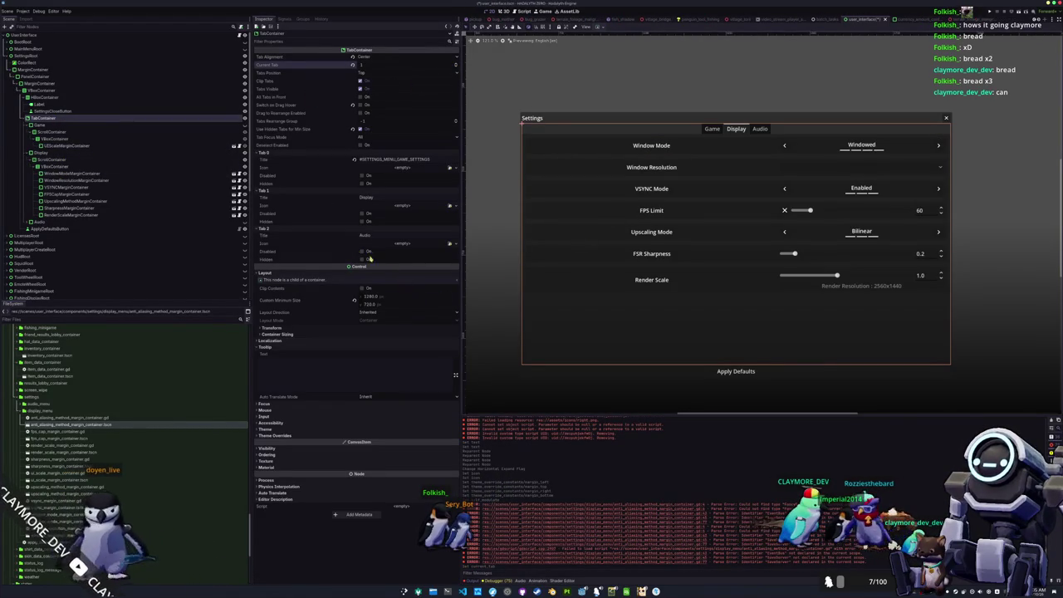
left_click(55, 166)
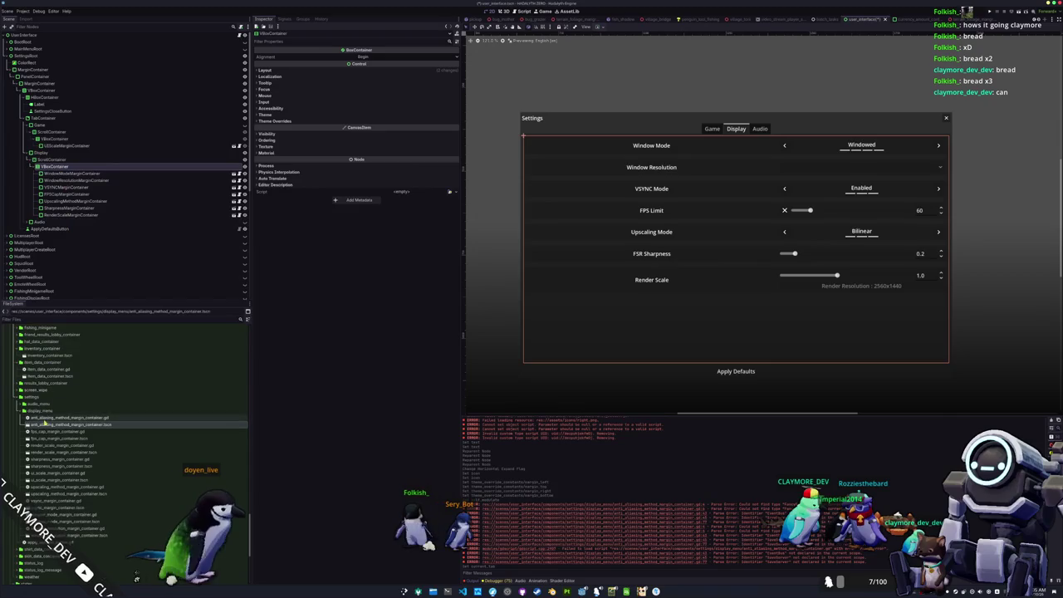
left_click_drag(35, 419, 55, 167)
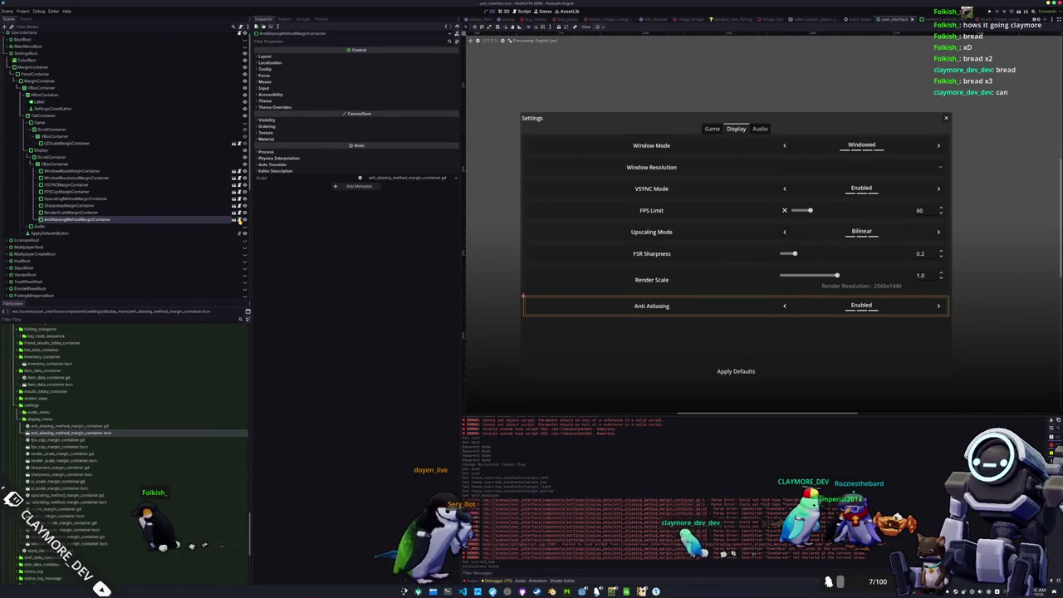
Change the default-section handler's reset value from FXAA to SMAA
key("alt+Tab")
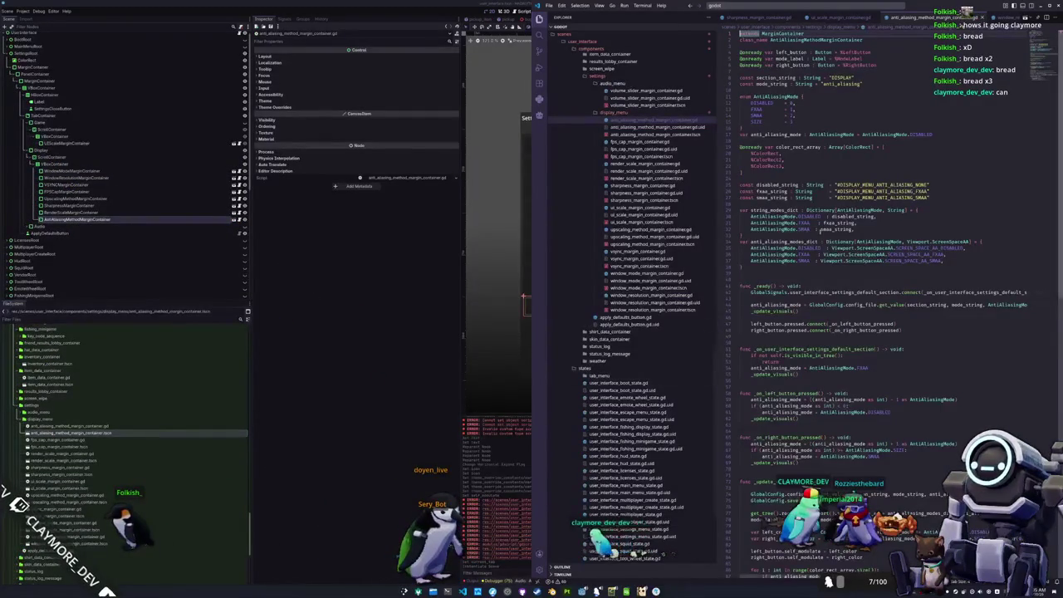
double_click(921, 134)
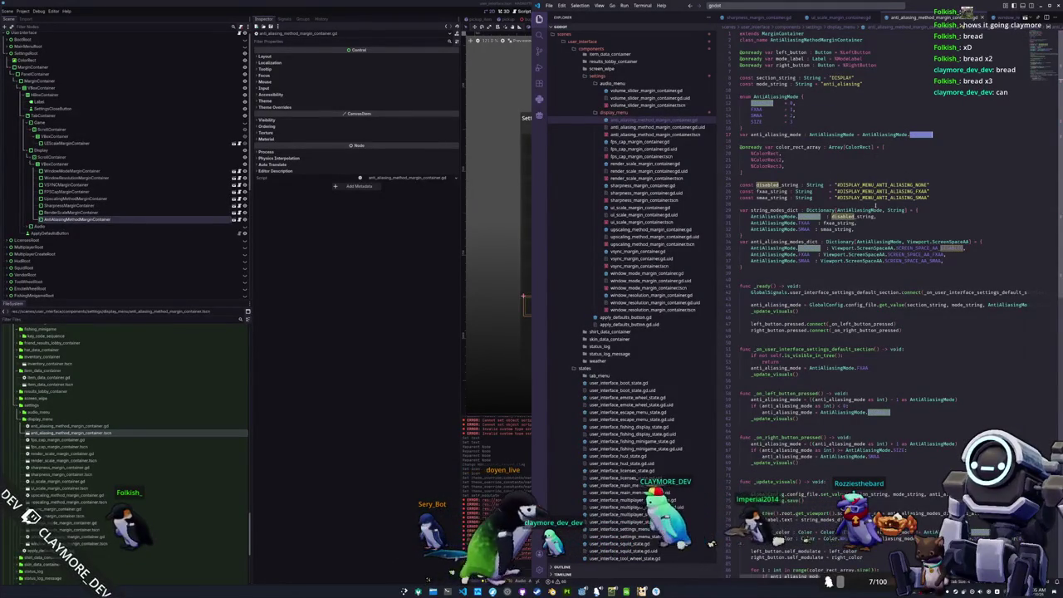
scroll(889, 154, "down", 3)
scroll(803, 275, "down", 1)
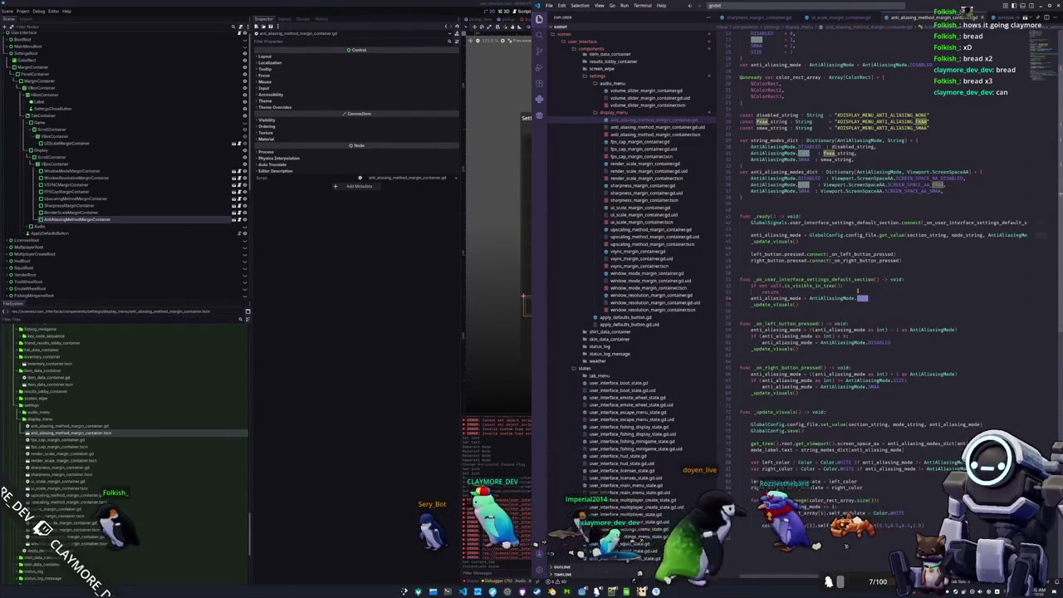
type("SMAA")
key("Down")
key("Down")
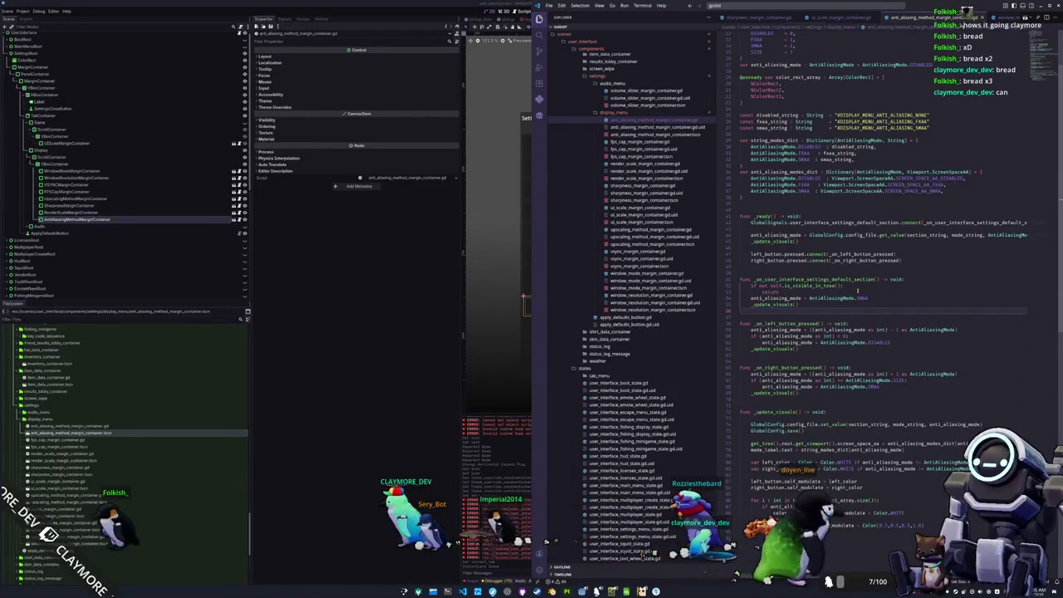
key("alt+Tab")
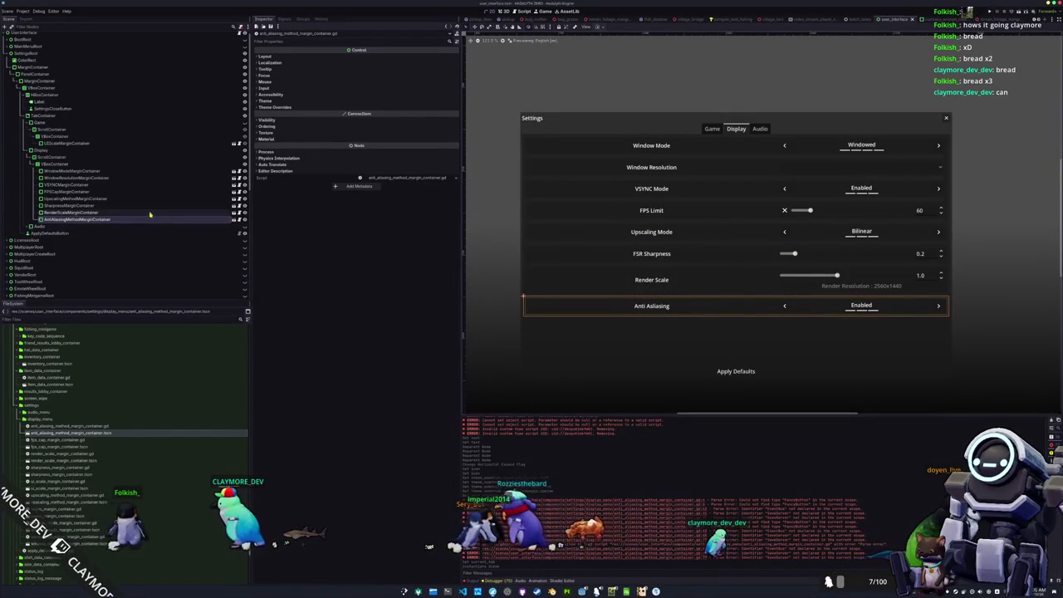
Rename the TabContainer node to SettingsTabContainer
mouse_move(66, 220)
left_mouse_down()
mouse_move(90, 200)
mouse_move(69, 213)
left_mouse_up()
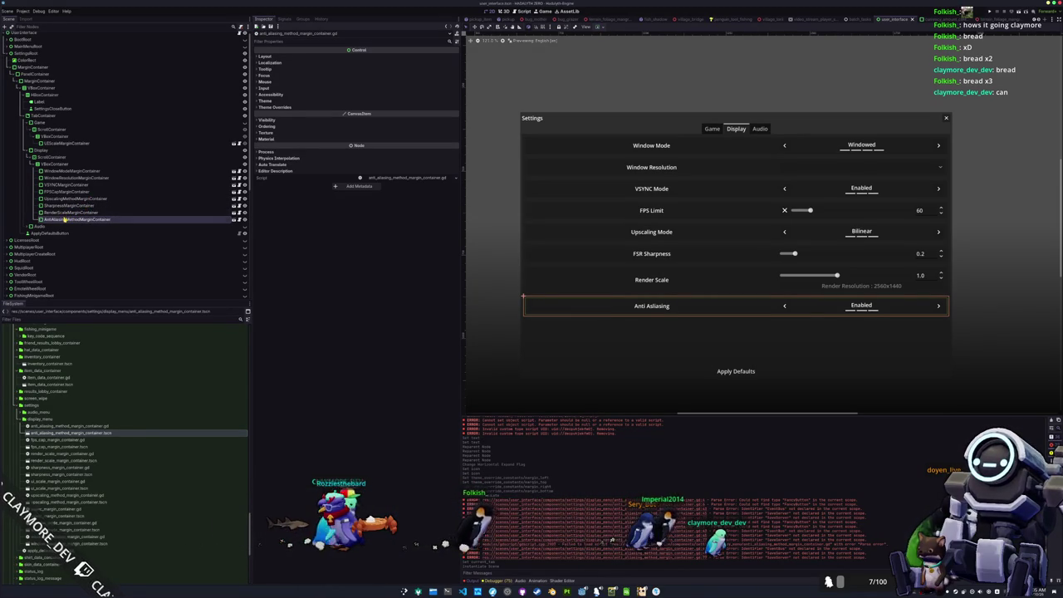
left_click_drag(60, 143, 59, 141)
left_click(99, 116)
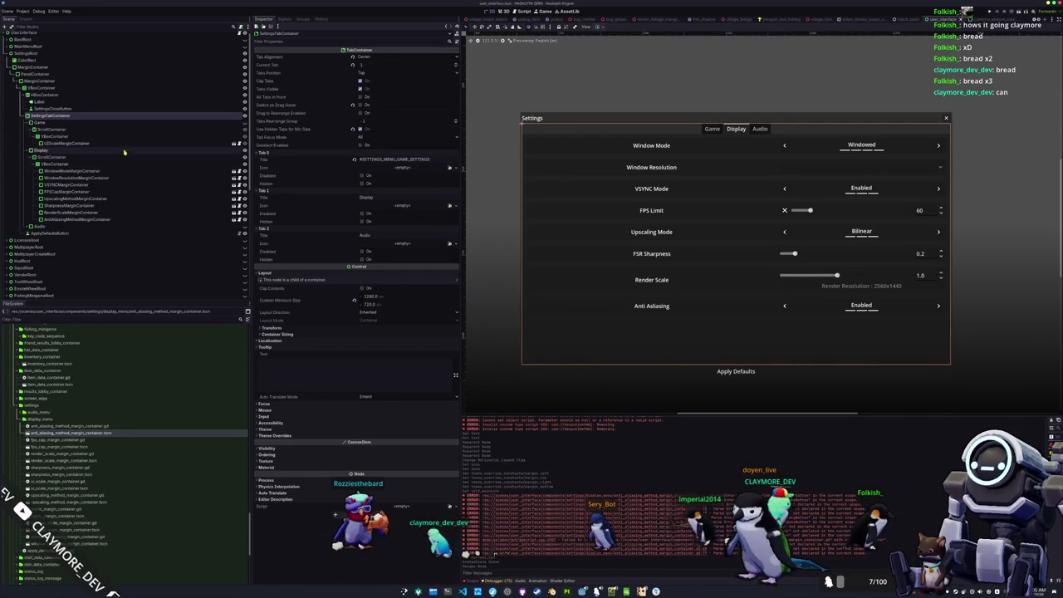
Select UserInterfaceSettingsMenuState in the Scene tree and open its script in VS Code
scroll(121, 199, "down", 5)
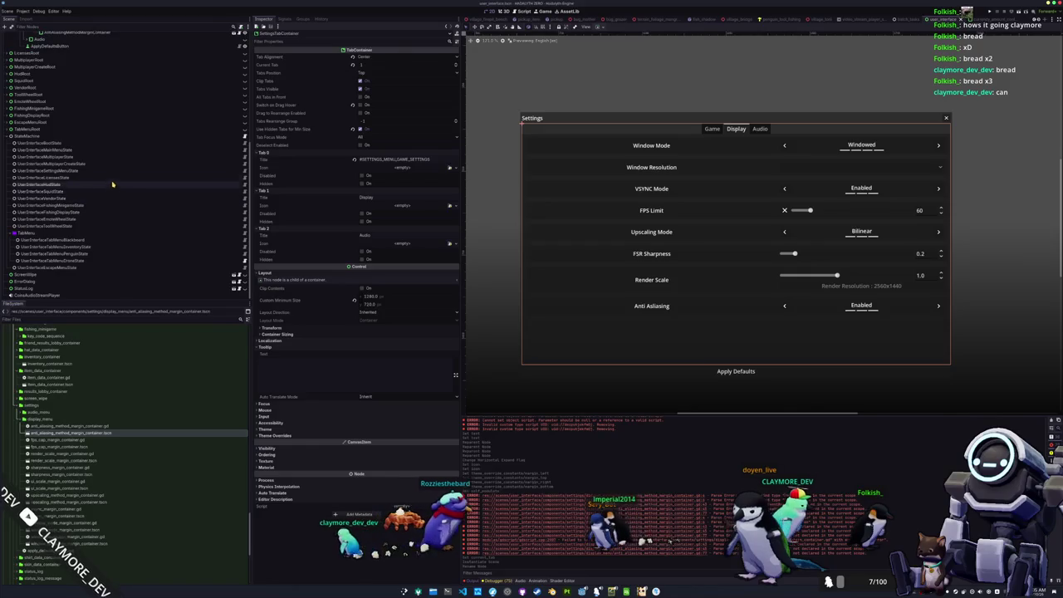
left_click(222, 170)
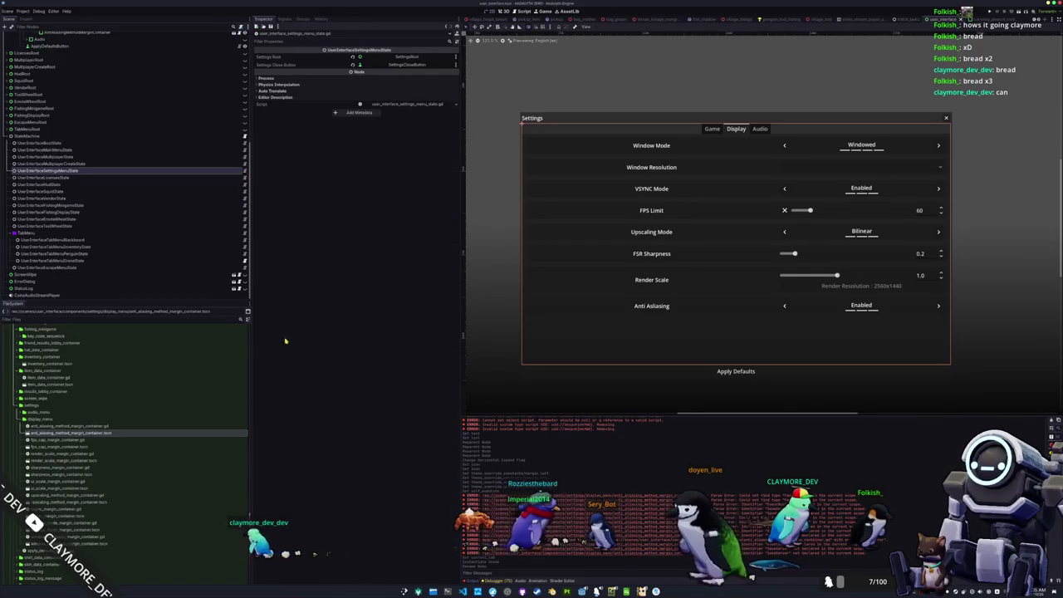
key("alt+Tab")
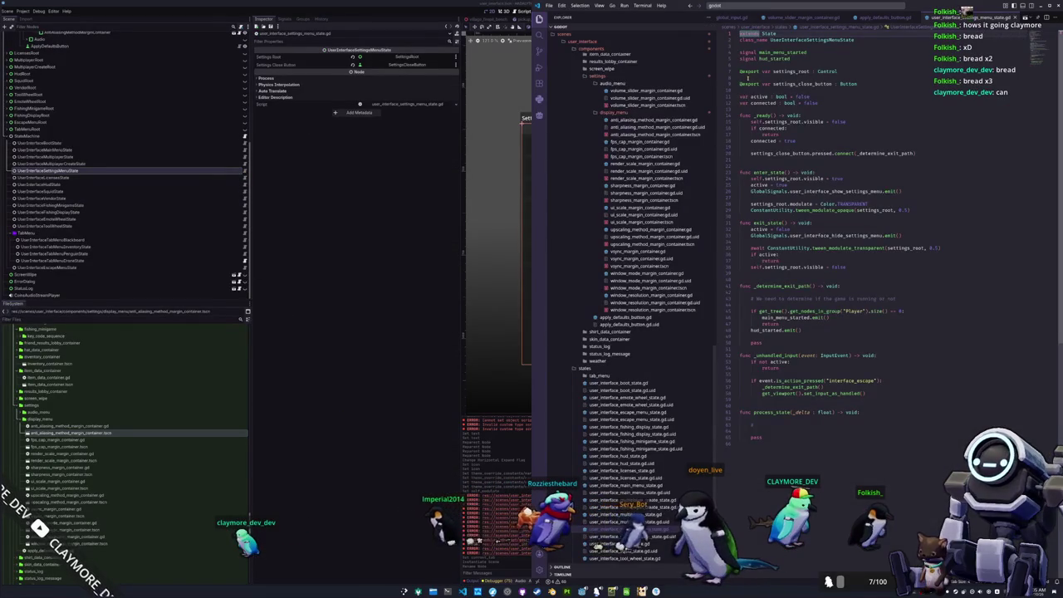
mouse_move(751, 82)
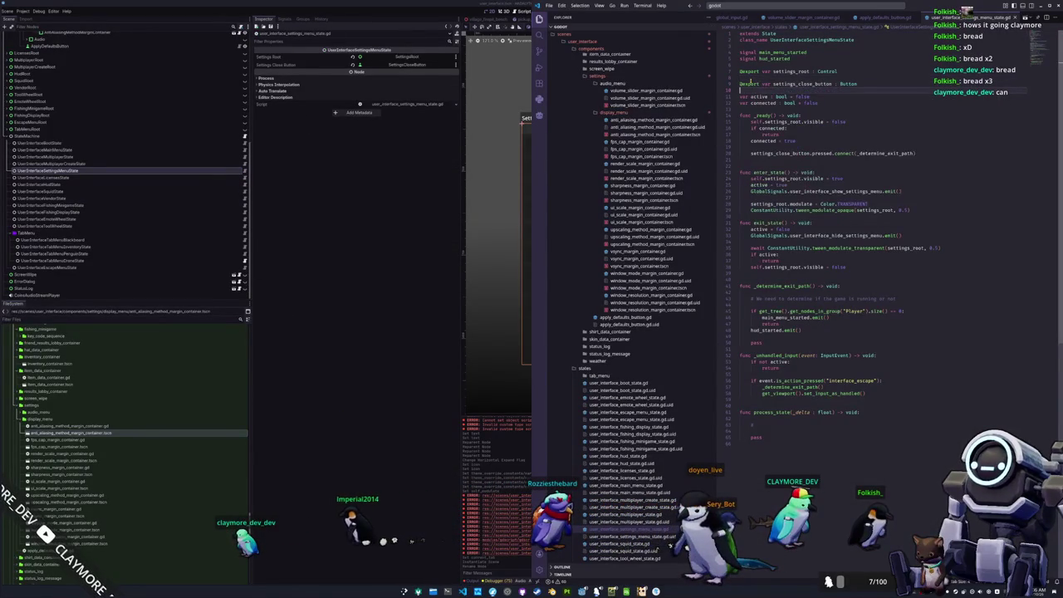
key("Return")
key("Return")
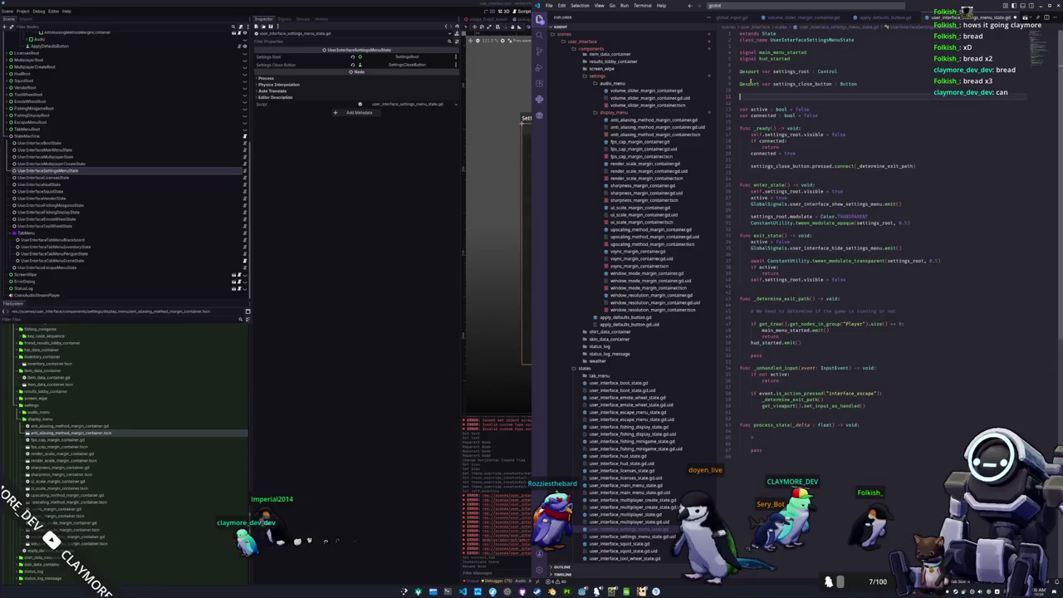
type("@export var settings_tab_cont")
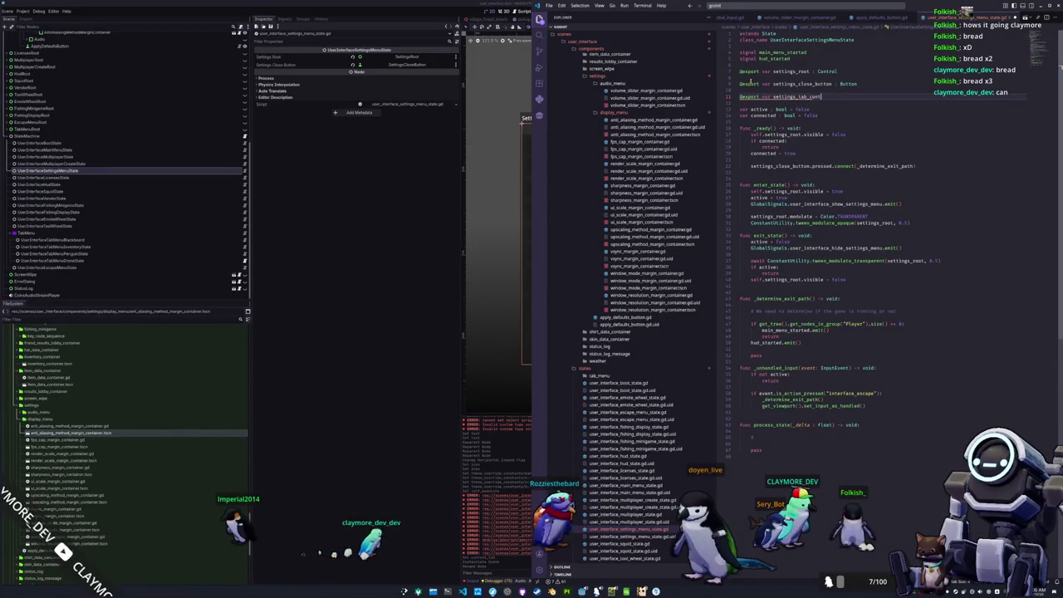
type("ainer : TabContainer")
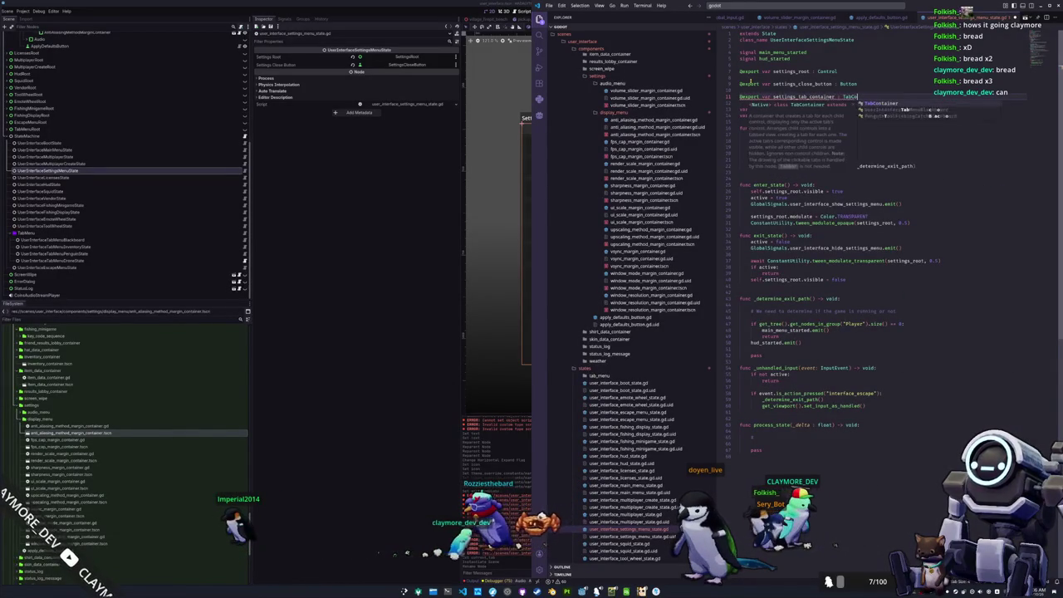
key("Escape")
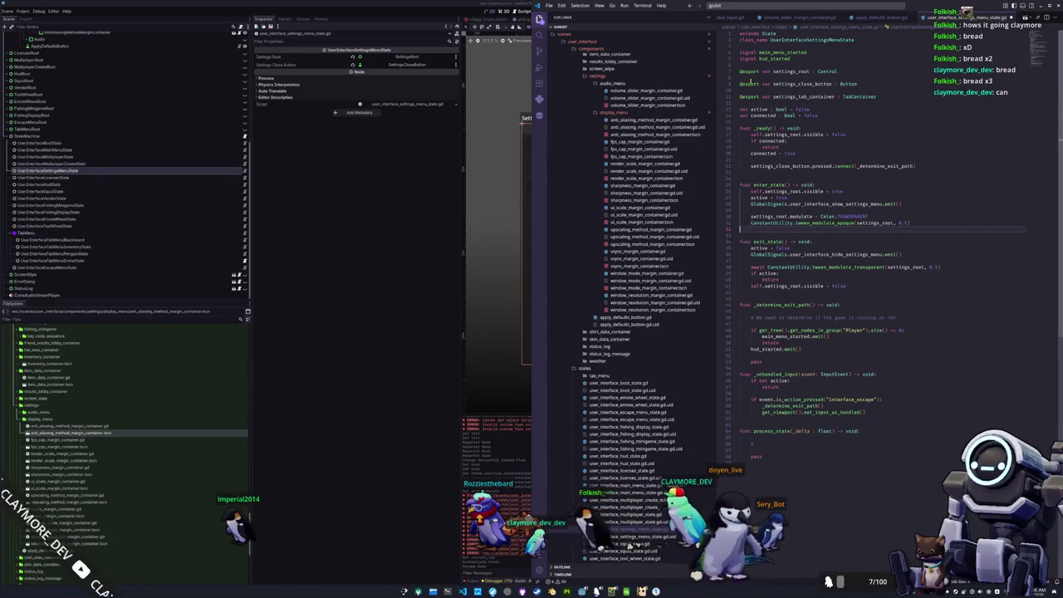
In enter_state, start a settings_tab_container.tab line and browse the autocomplete suggestions
key("Return")
key("Return")
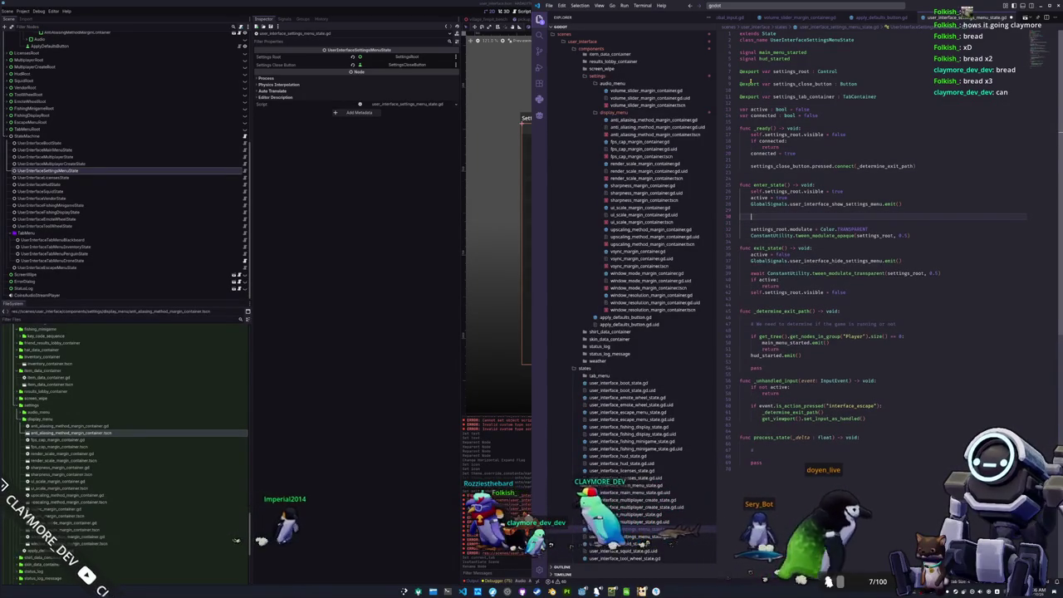
type("settings_tab_container.tab")
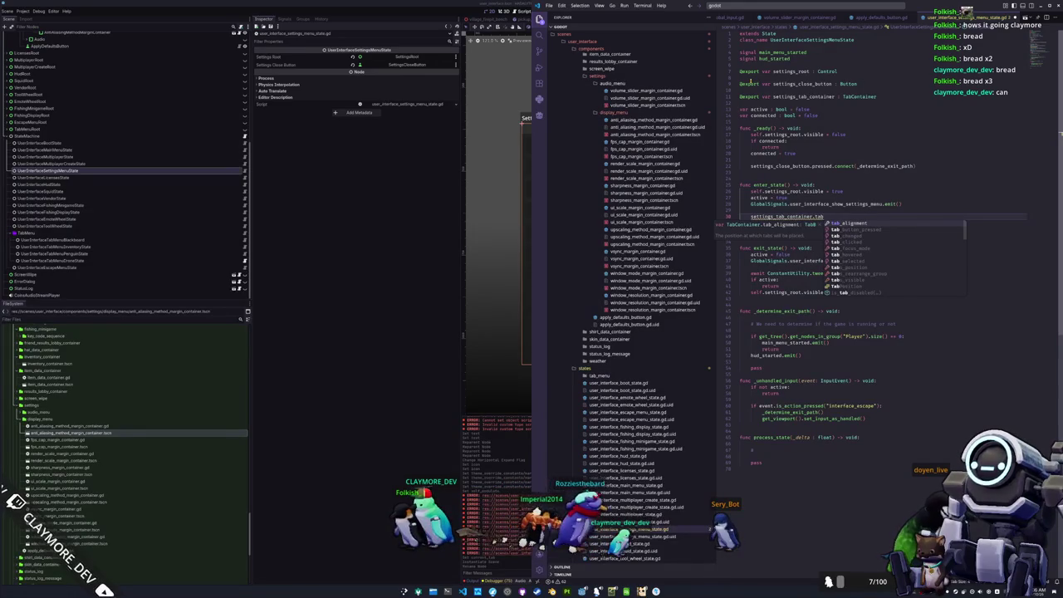
type("l")
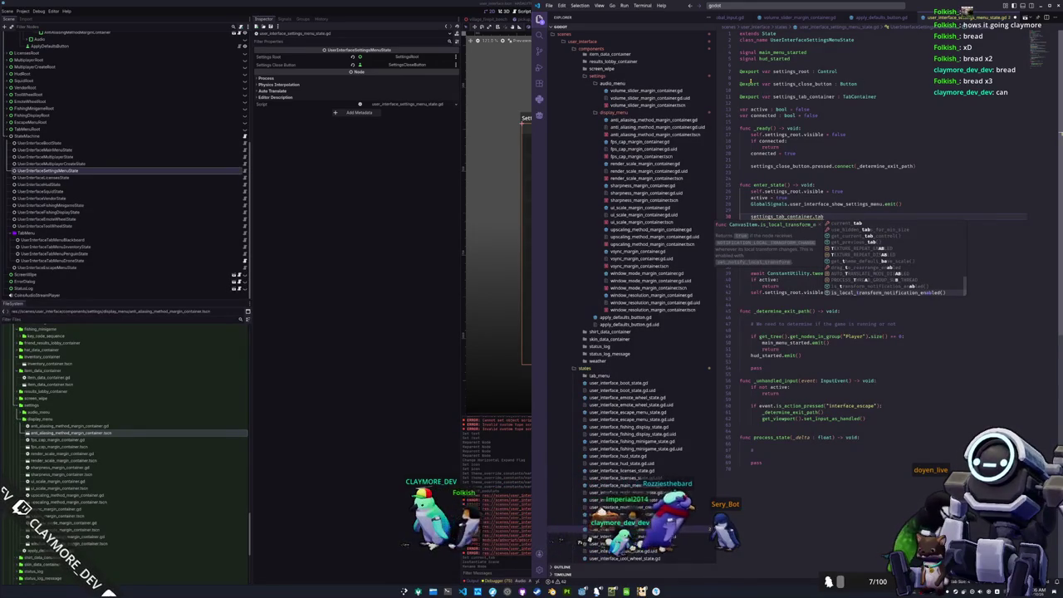
key("BackSpace")
key("BackSpace")
key("BackSpace")
type("select")
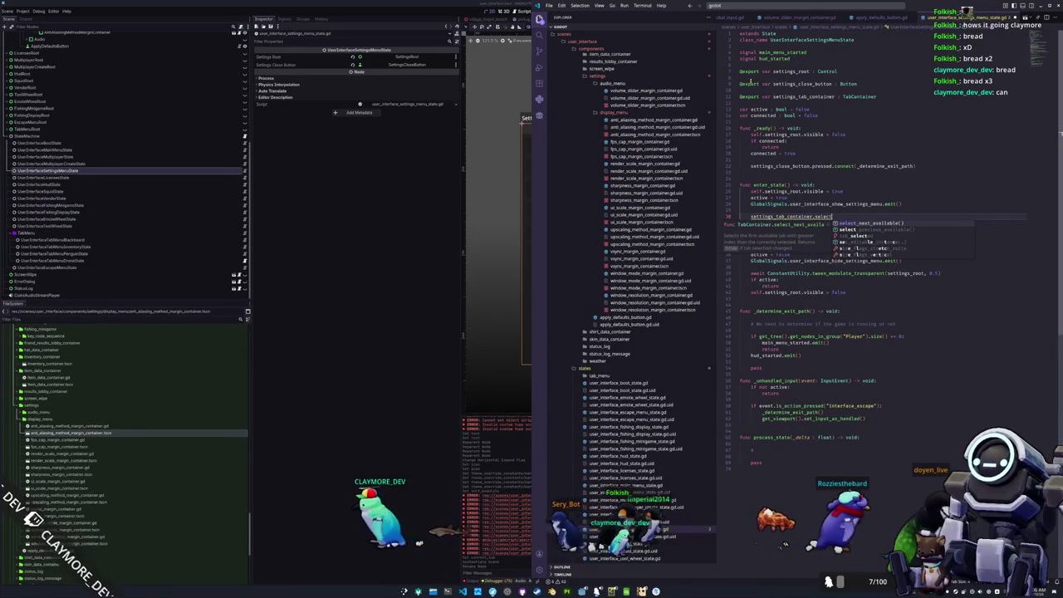
key("Escape")
type("tab")
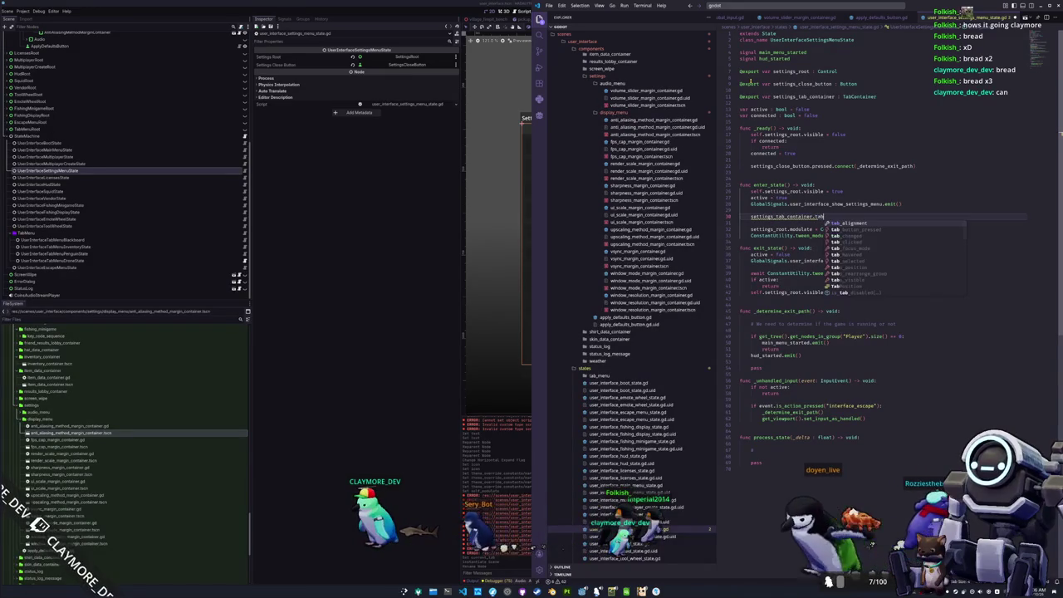
key("Down")
key("Down")
key("Down")
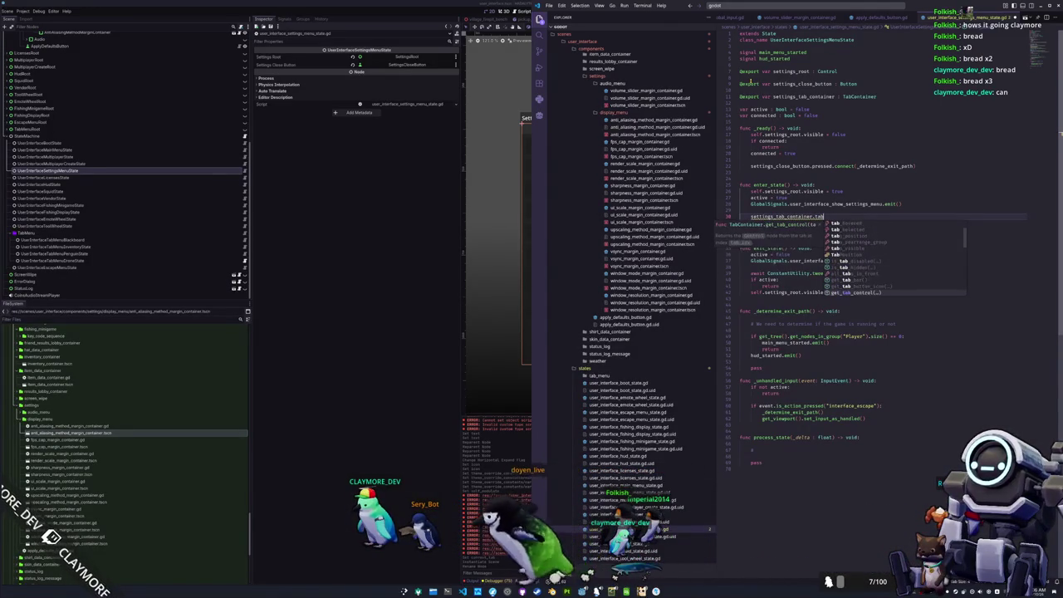
key("Down")
key("Down")
key("Down")
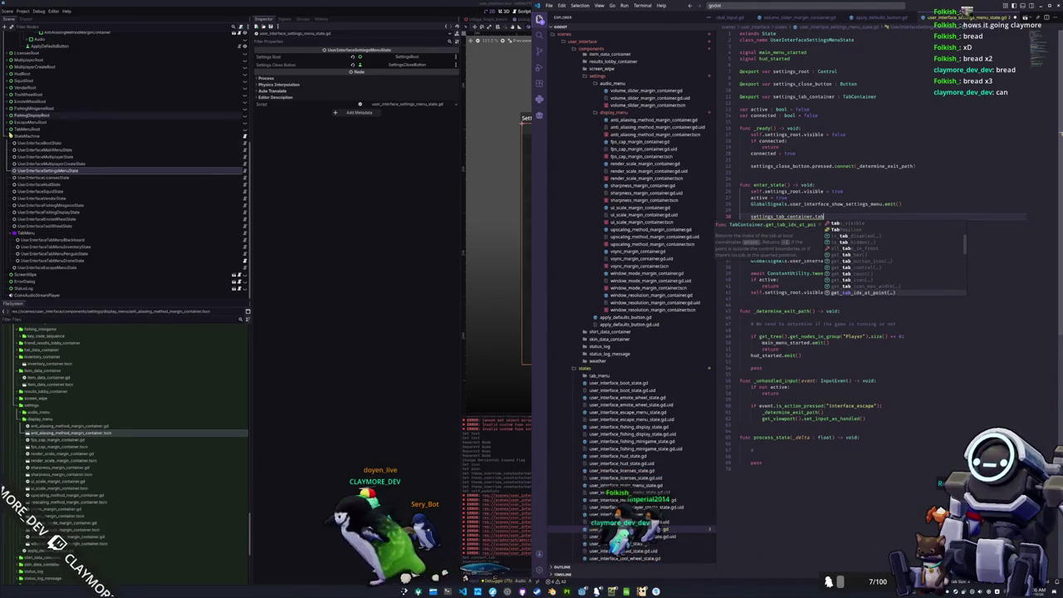
Run the current scene from Godot with F6, then return to the Godot editor
left_click(290, 179)
key("F6")
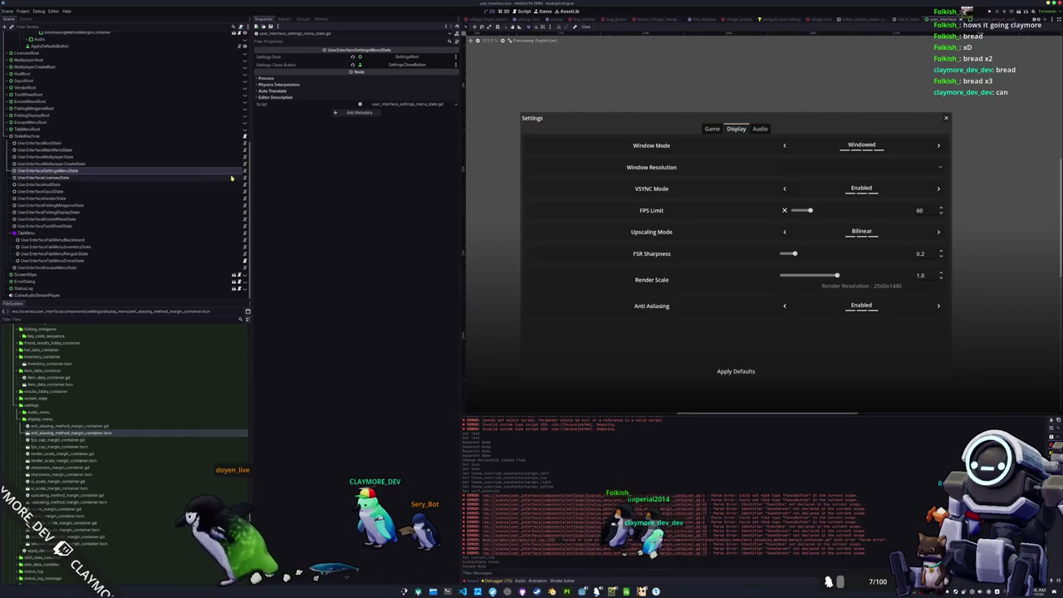
key("alt+Tab")
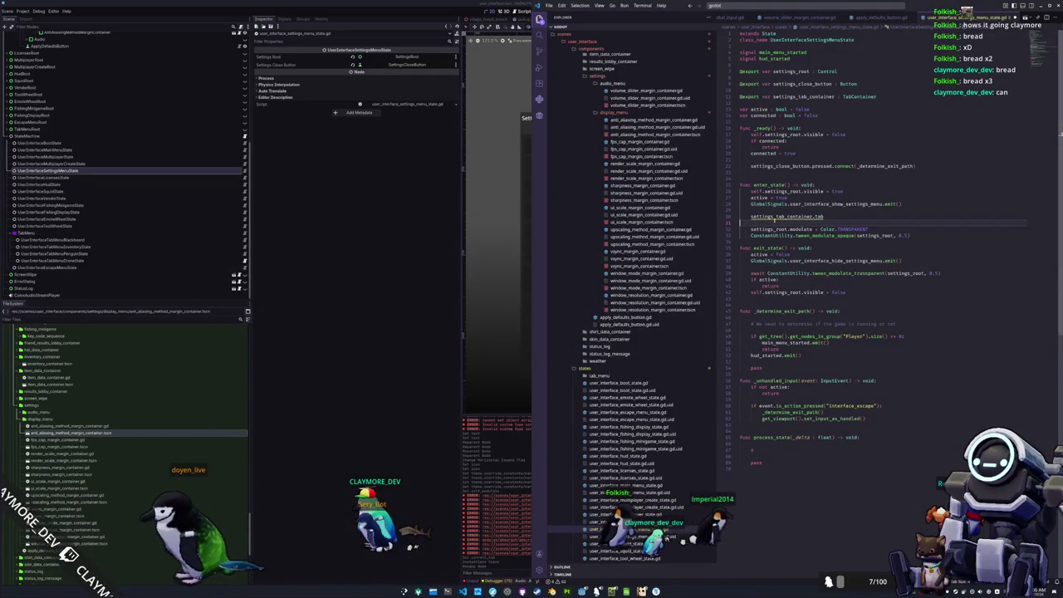
left_click(426, 93)
Assign SettingsTabContainer to the Settings Tab Container field and select that node in the tree
left_click(405, 72)
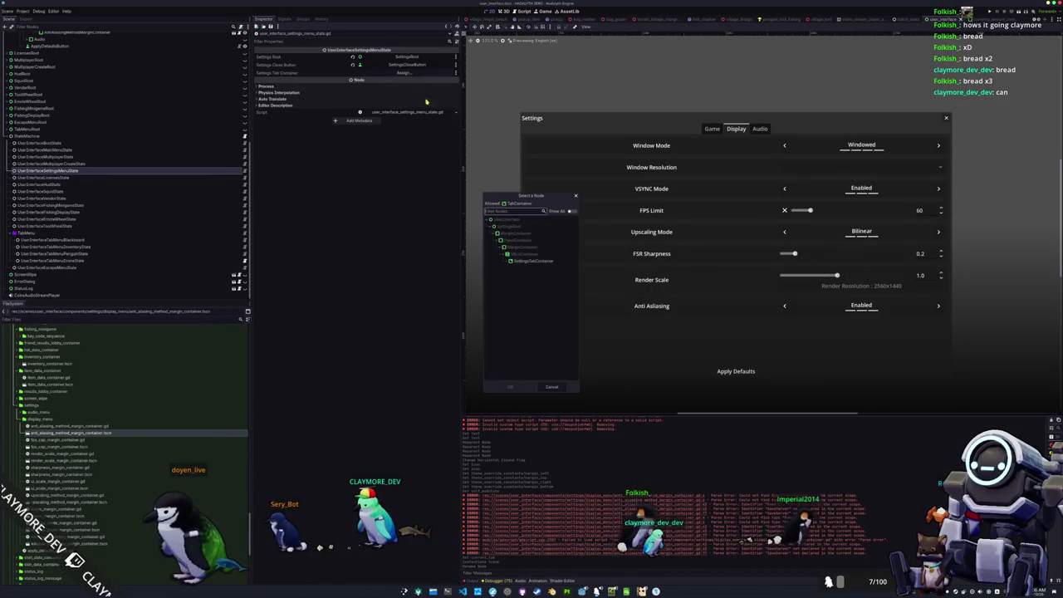
double_click(531, 264)
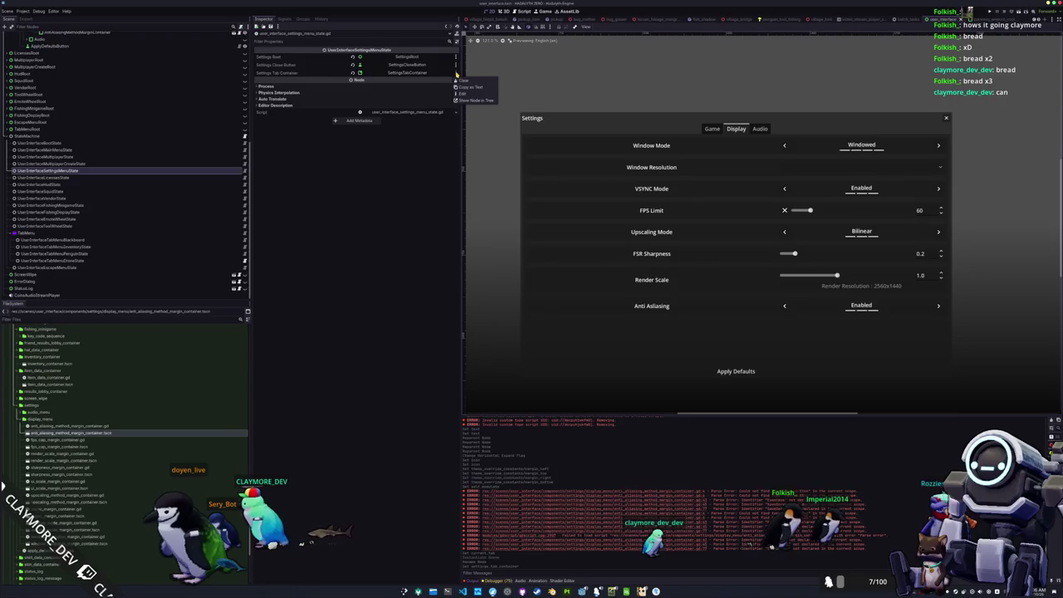
left_click(464, 101)
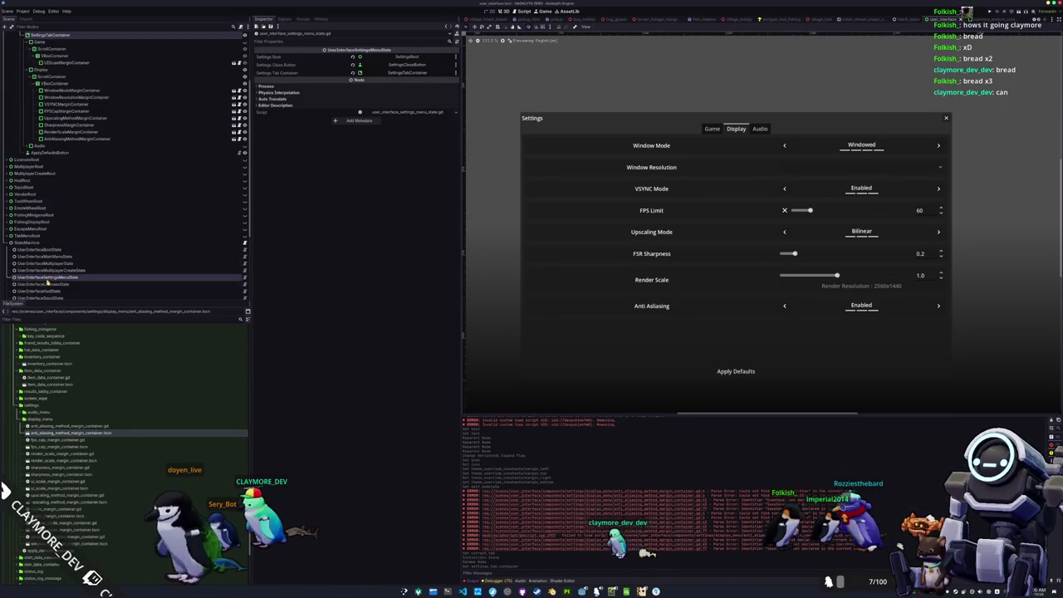
left_click(50, 35)
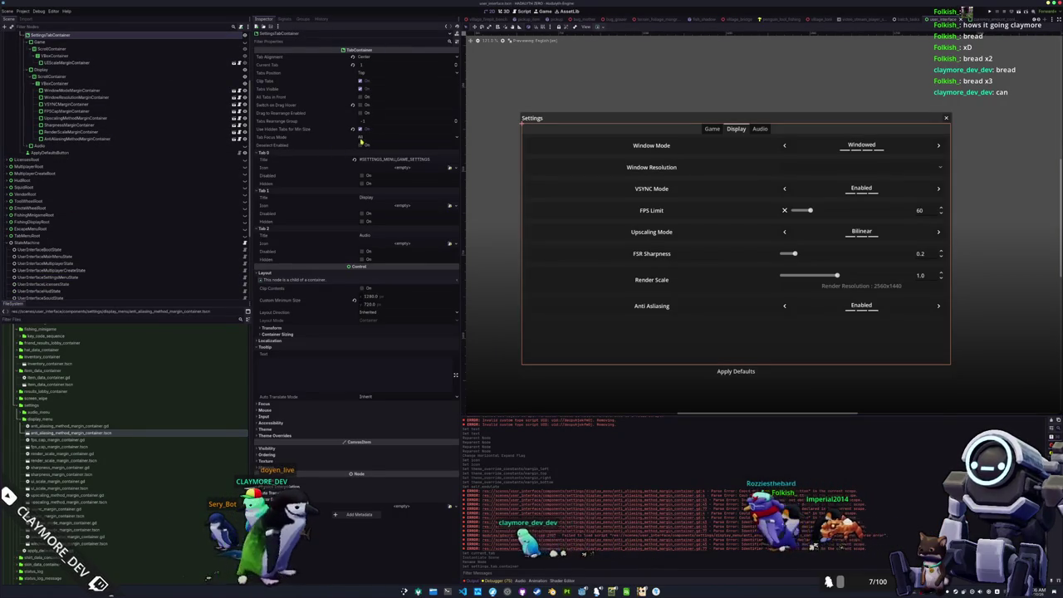
Complete the enter_state line as settings_tab_container.current_tab
key("alt+Tab")
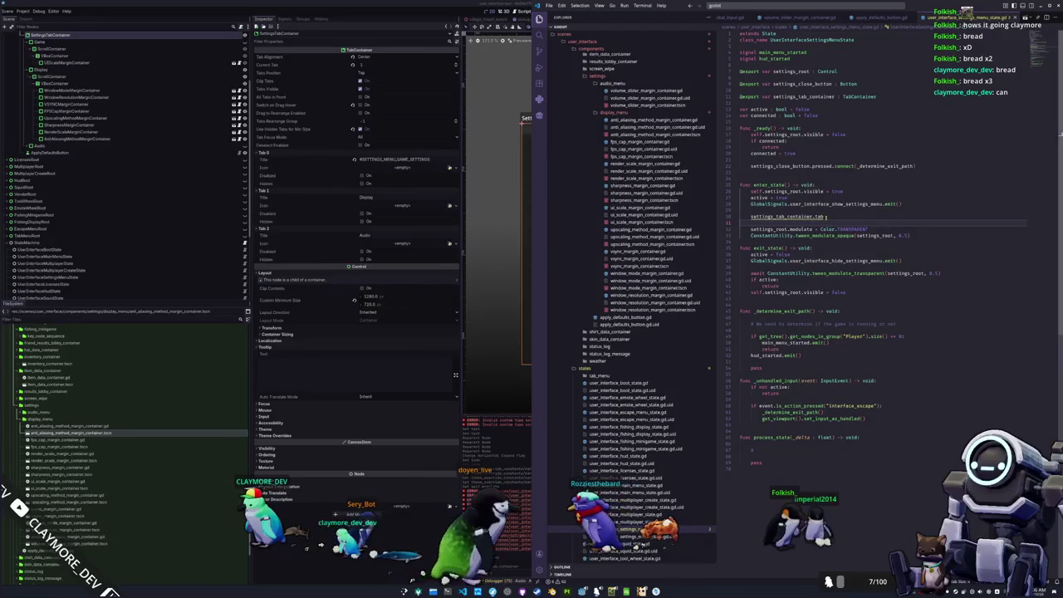
type("ent_tab")
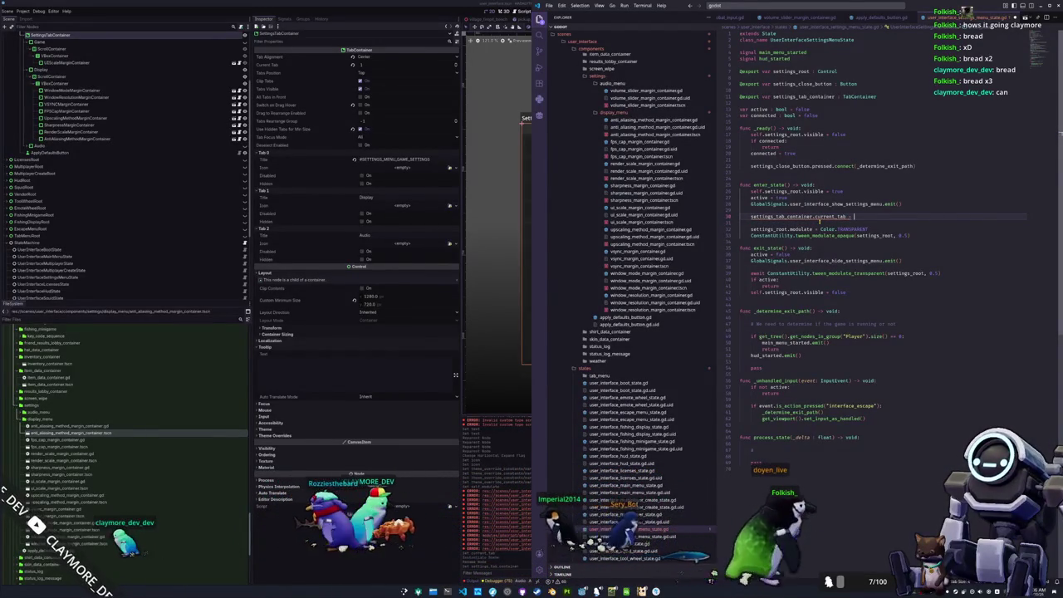
left_click(455, 67)
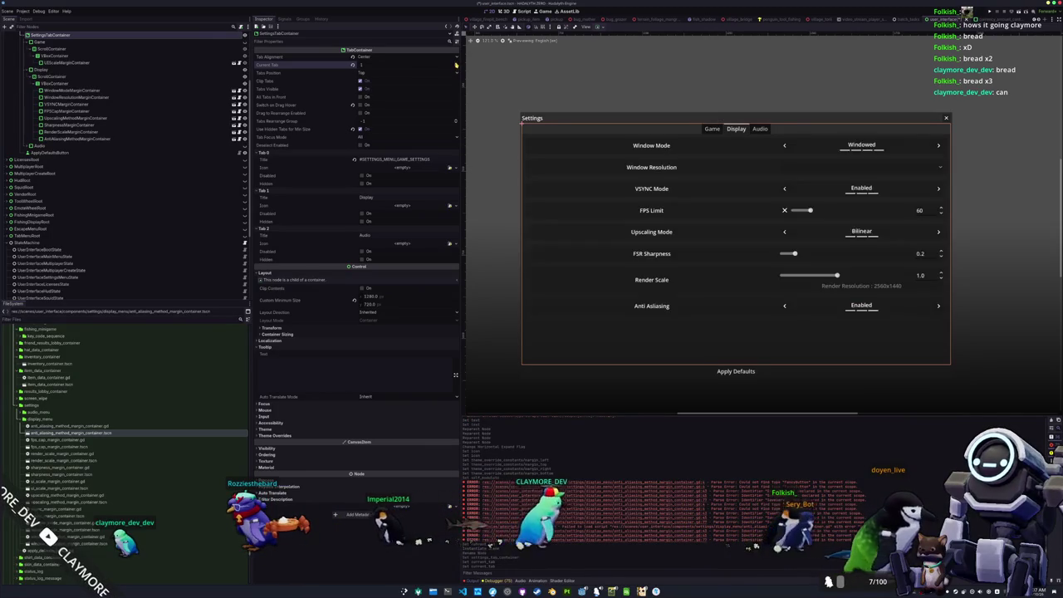
key("alt+Tab")
left_click(831, 222)
key("alt+Tab")
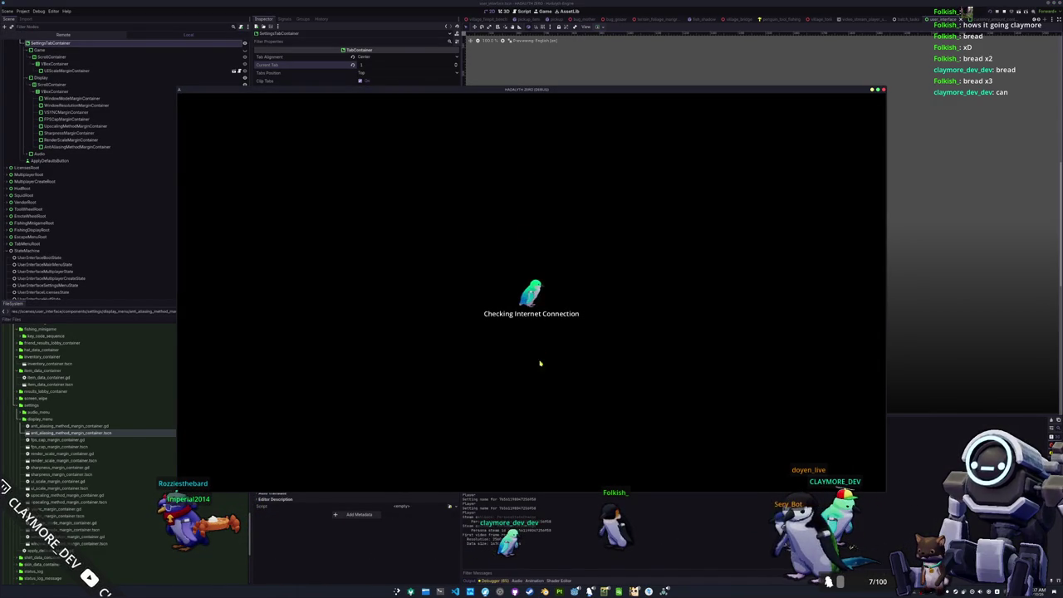
Bring up the game's config.cfg file in Kate over the running game
key("alt+Tab")
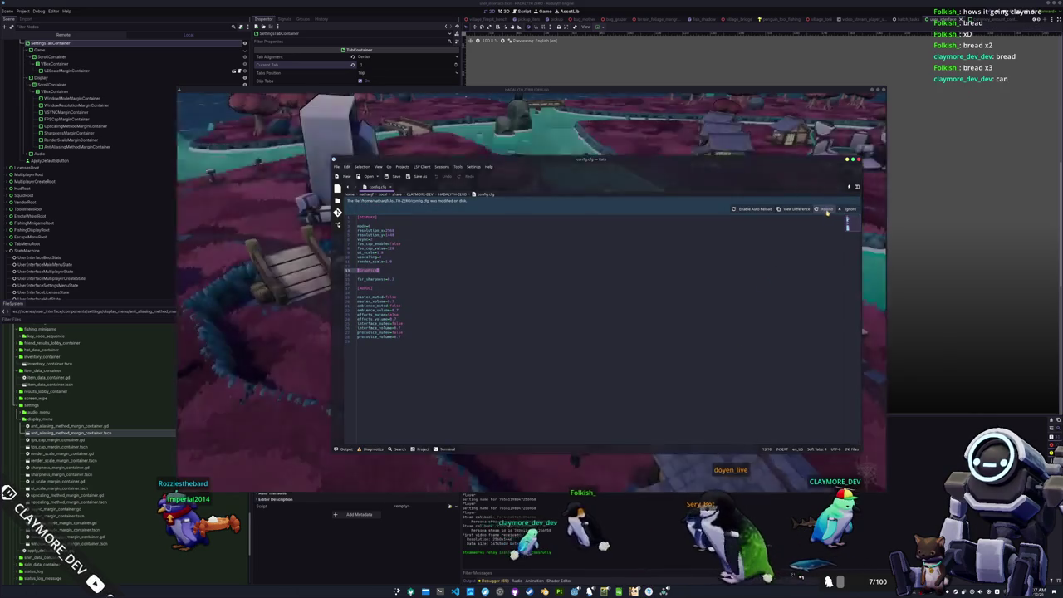
Delete the [graphics] section, its fsr_sharpness line and the leftover blank line from config.cfg
scroll(827, 213, "down", 1)
left_click(382, 257)
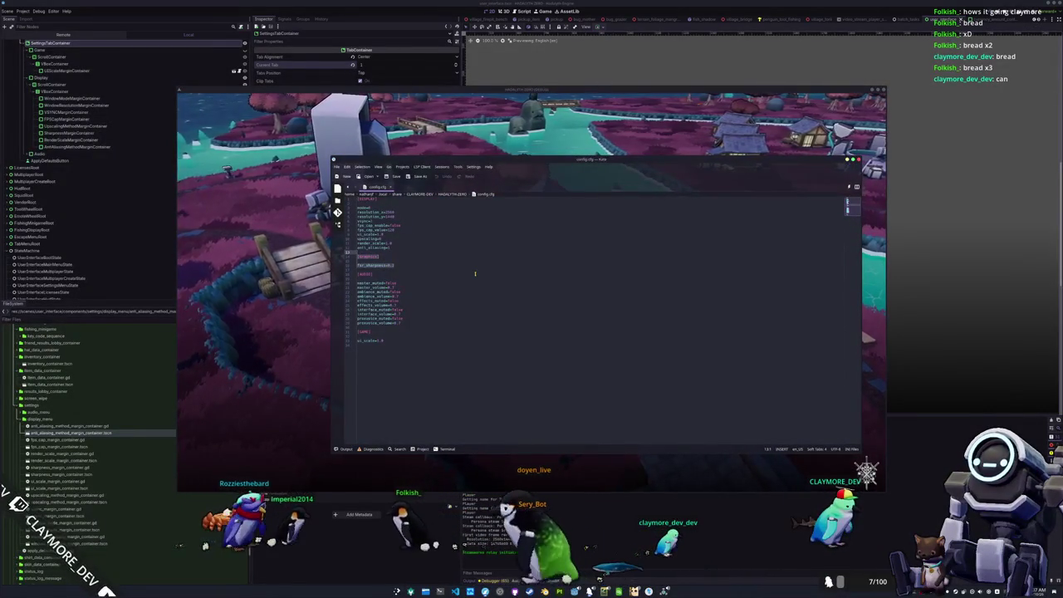
key("BackSpace")
key("Delete")
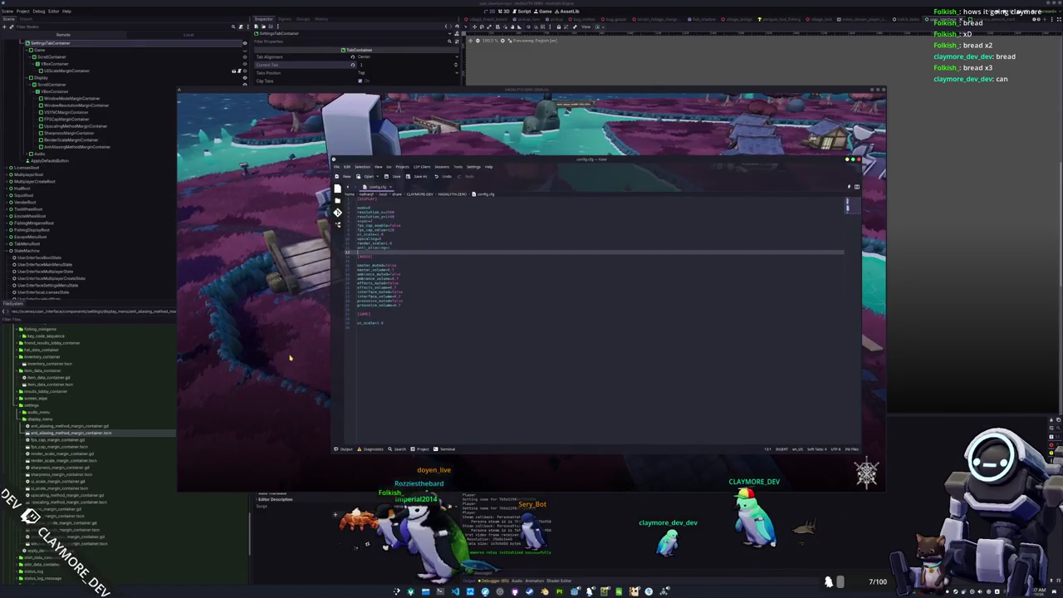
Select the resolution_x through upscaling lines under [game], then return to the game's main menu
left_click(387, 322)
key("Up")
left_click_drag(357, 212, 411, 241)
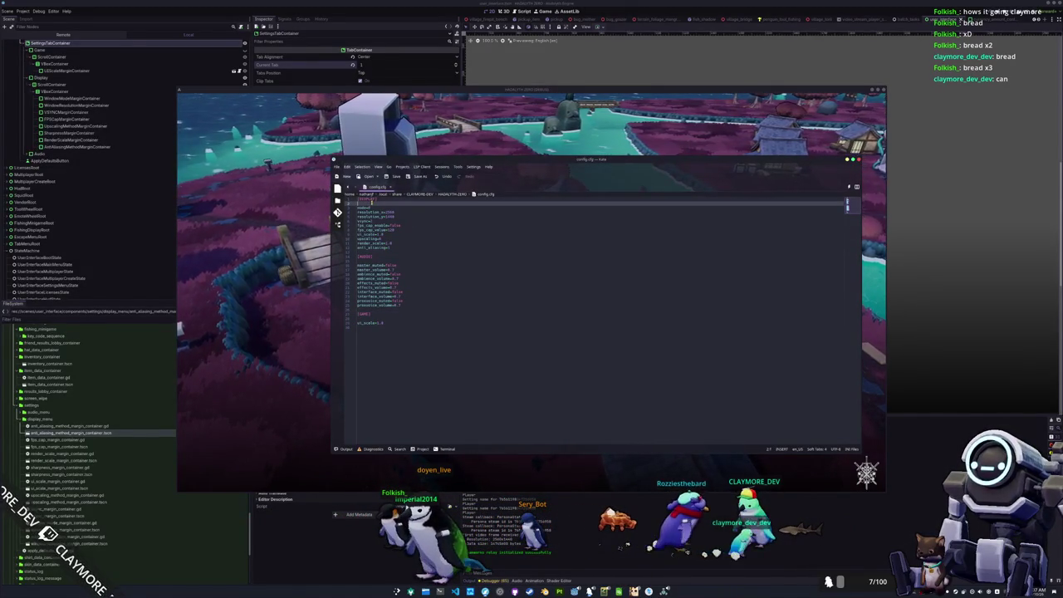
left_click(249, 277)
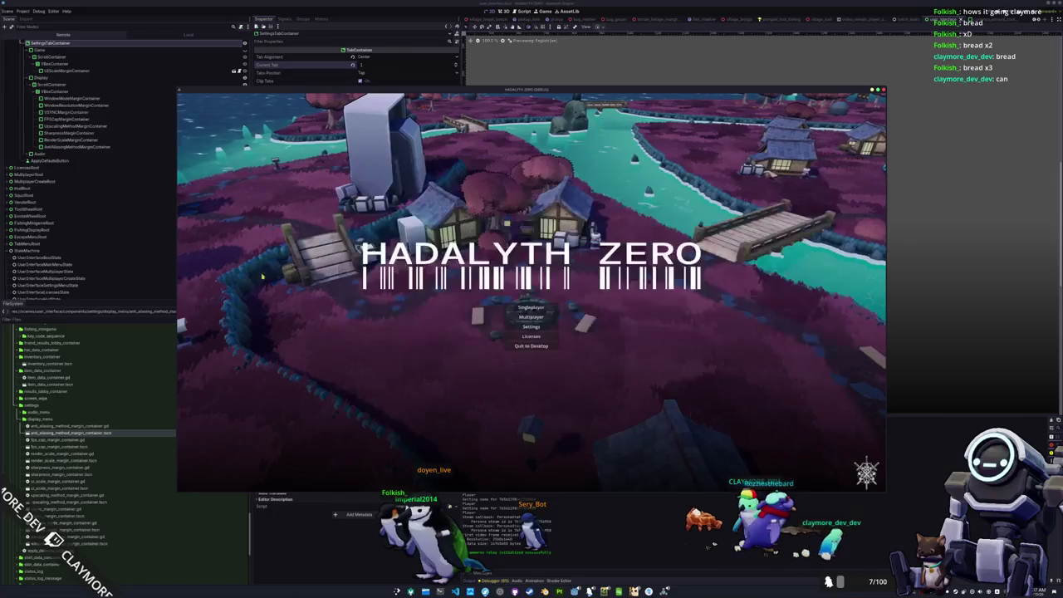
In the game's Display settings, change Anti Aliasing from FXAA to SMAA
left_click(539, 327)
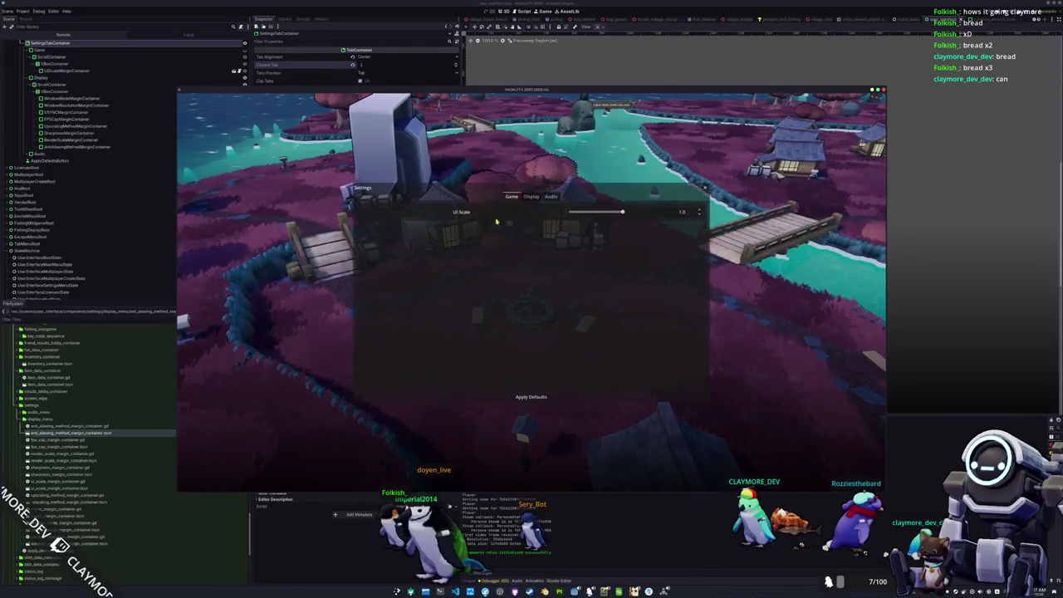
left_click(534, 197)
left_click(572, 325)
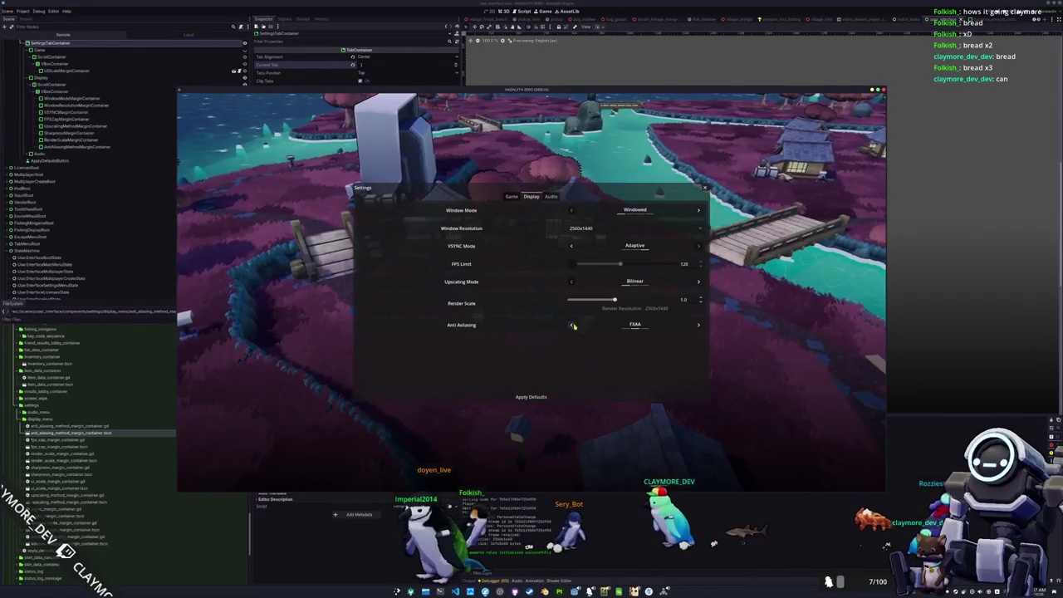
left_click(699, 325)
left_click(571, 325)
left_click(699, 325)
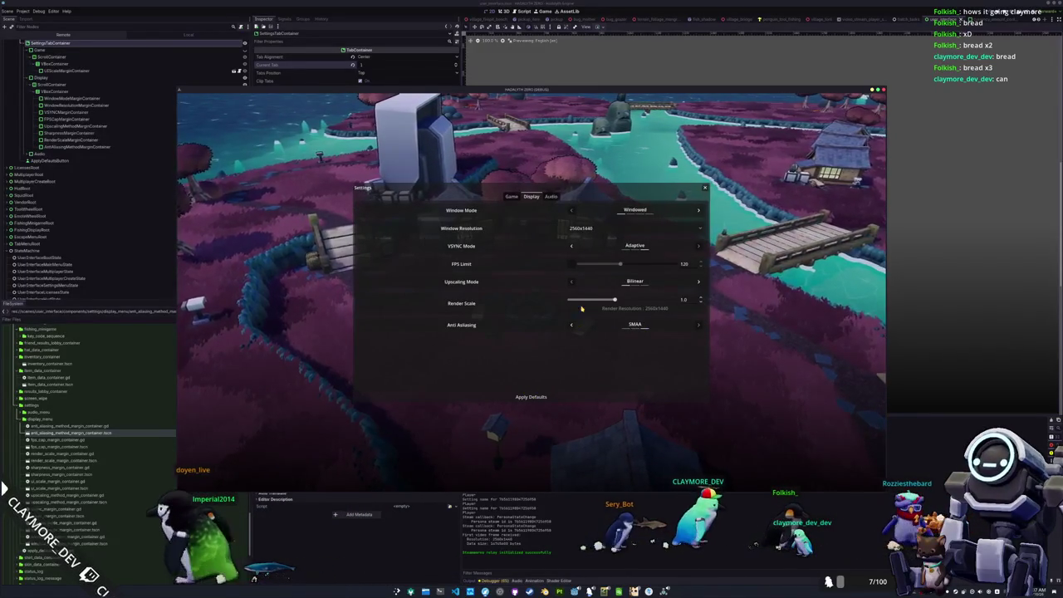
Keep Upscaling at Bilinear and UI Scale at 1.0, then close the settings
left_click(698, 282)
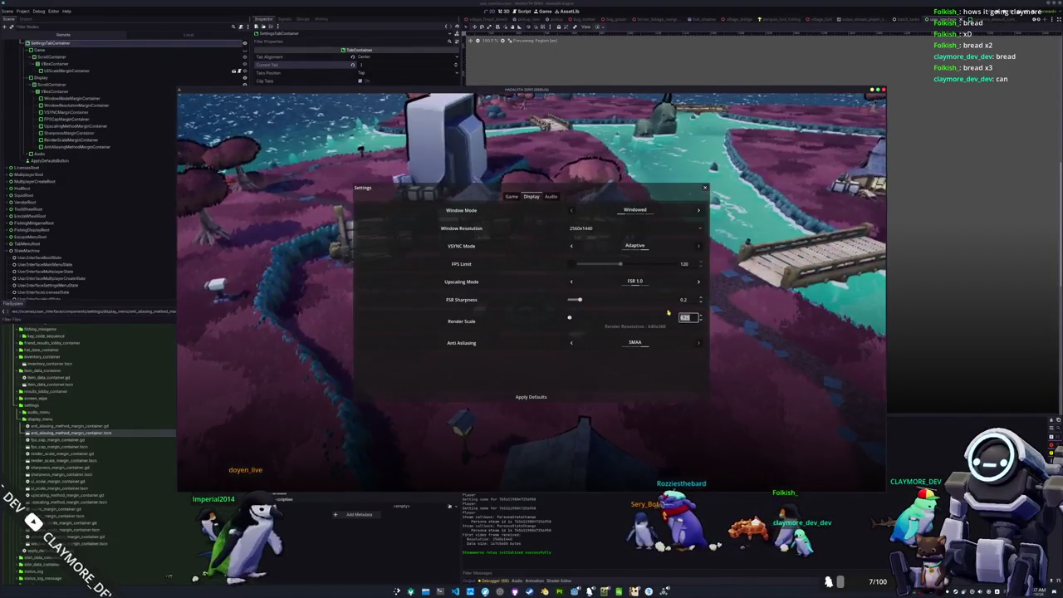
left_click(571, 282)
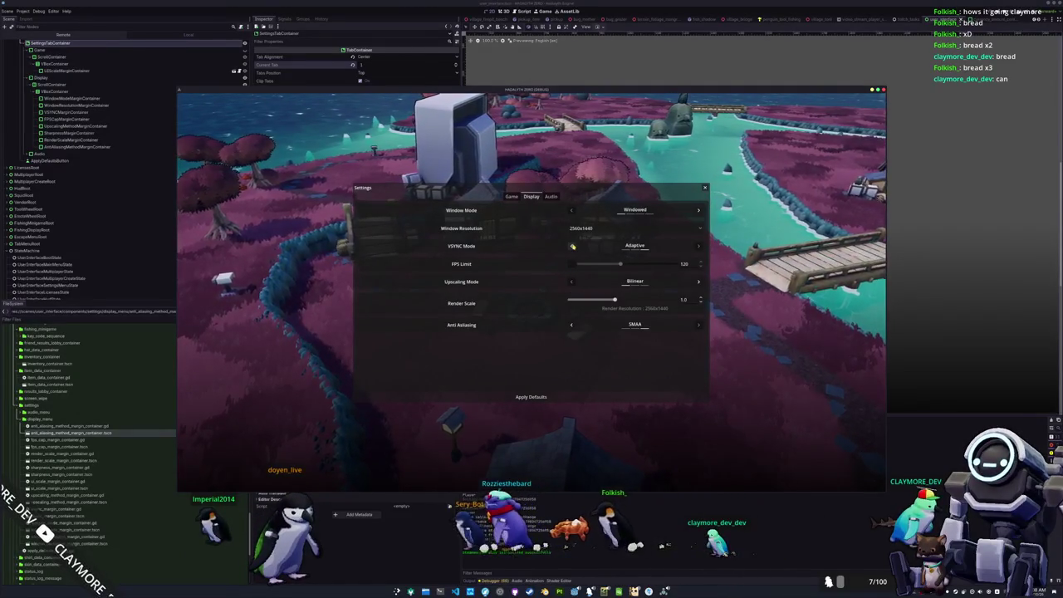
left_click(512, 197)
mouse_move(622, 212)
left_mouse_down()
mouse_move(696, 214)
mouse_move(568, 233)
mouse_move(698, 235)
left_mouse_up()
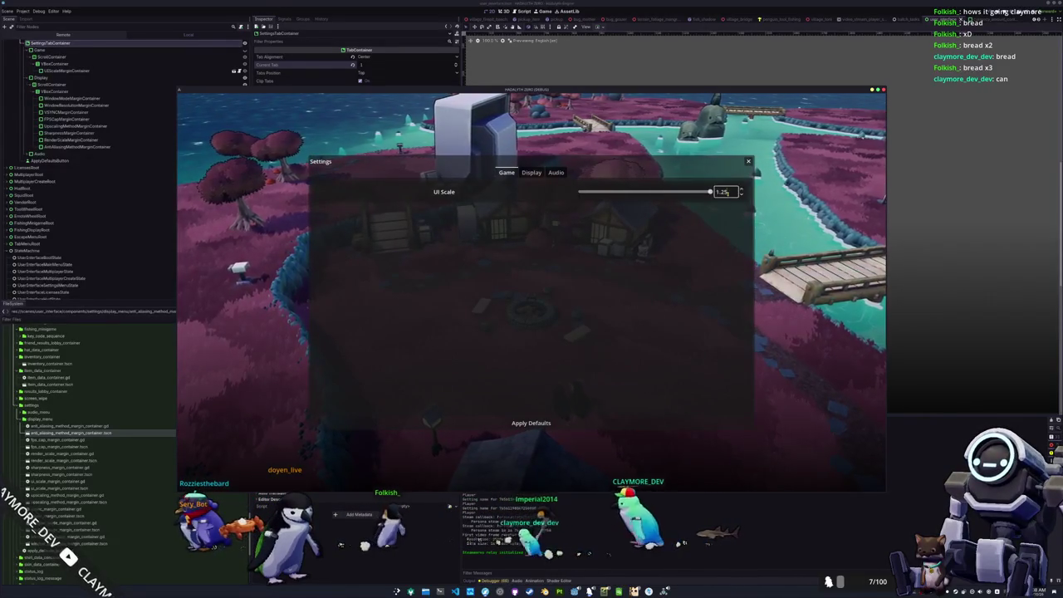
type("1")
key("Return")
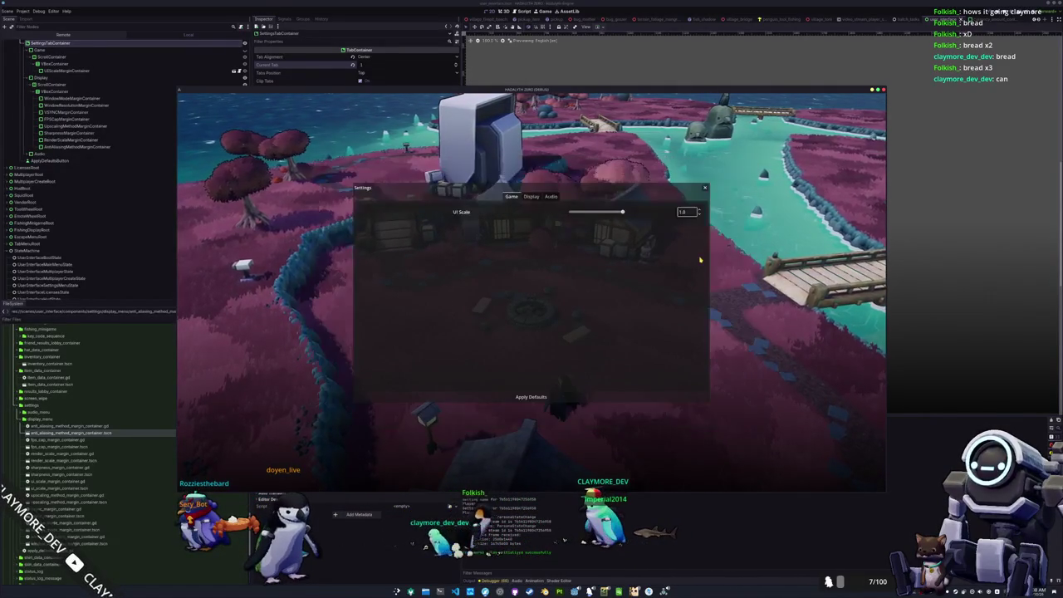
key("Escape")
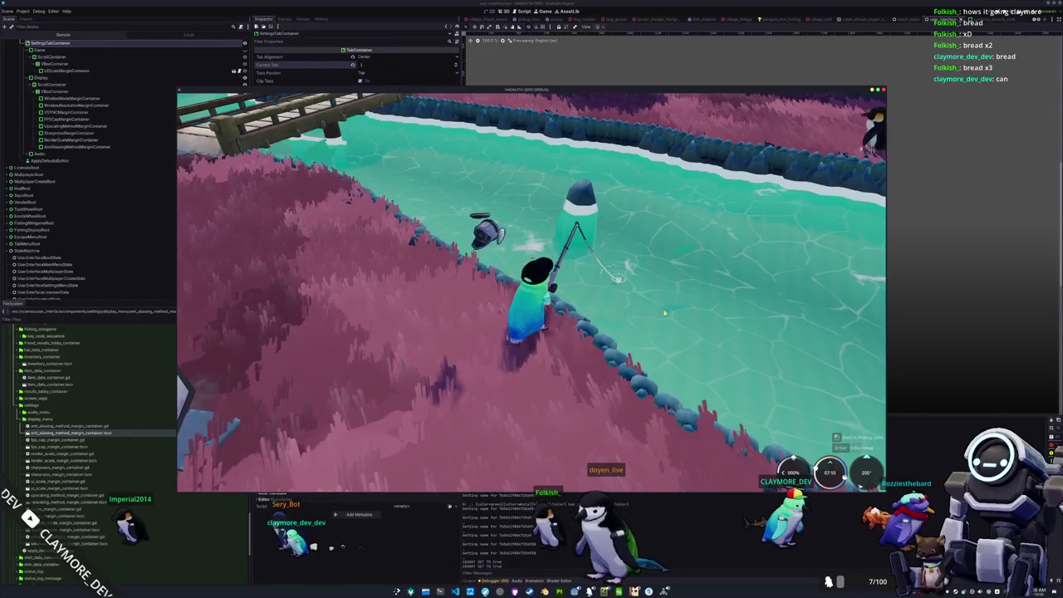
Enter the arrow sequences to land a 4.74 Giant Trevally, then dismiss the catch card
left_click(665, 313)
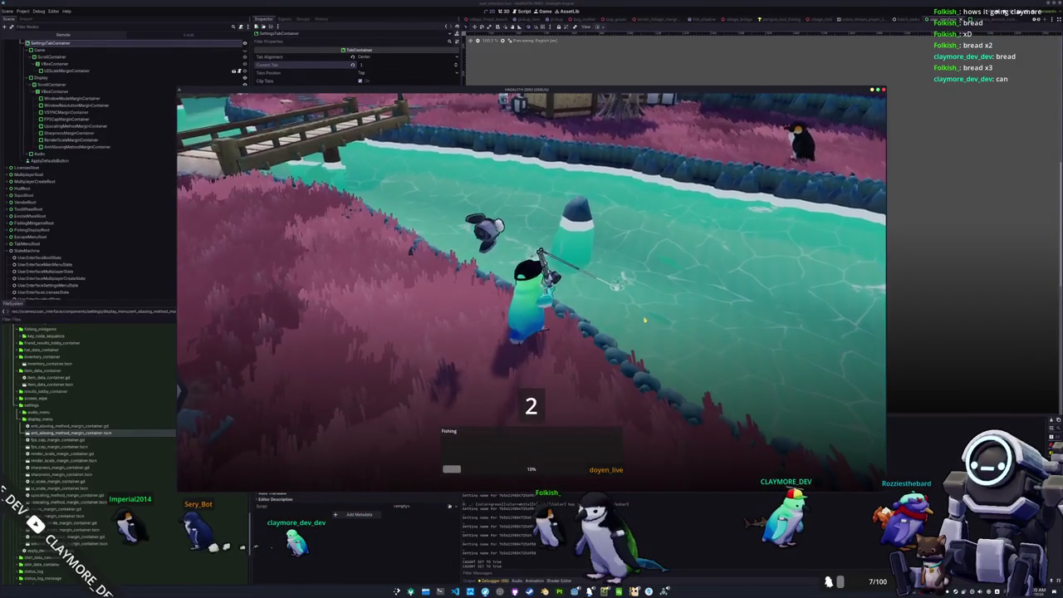
key("Up")
key("Up")
key("Left")
key("Down")
key("Left")
key("Up")
key("Right")
key("Left")
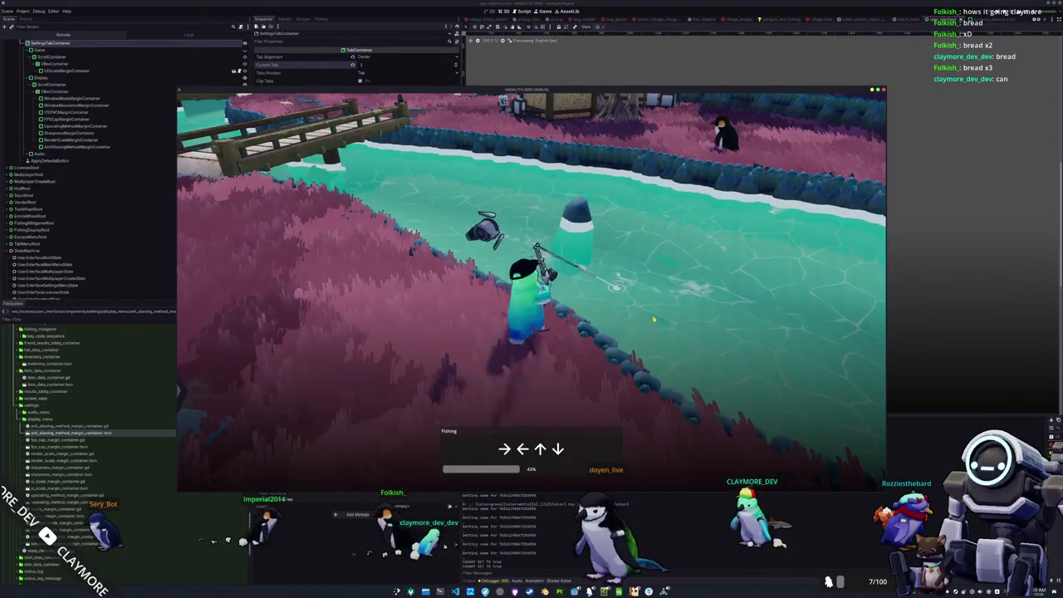
key("Right")
key("Left")
key("Up")
key("Right")
key("Down")
key("Right")
key("Down")
key("Down")
key("Up")
key("Right")
key("Up")
key("Down")
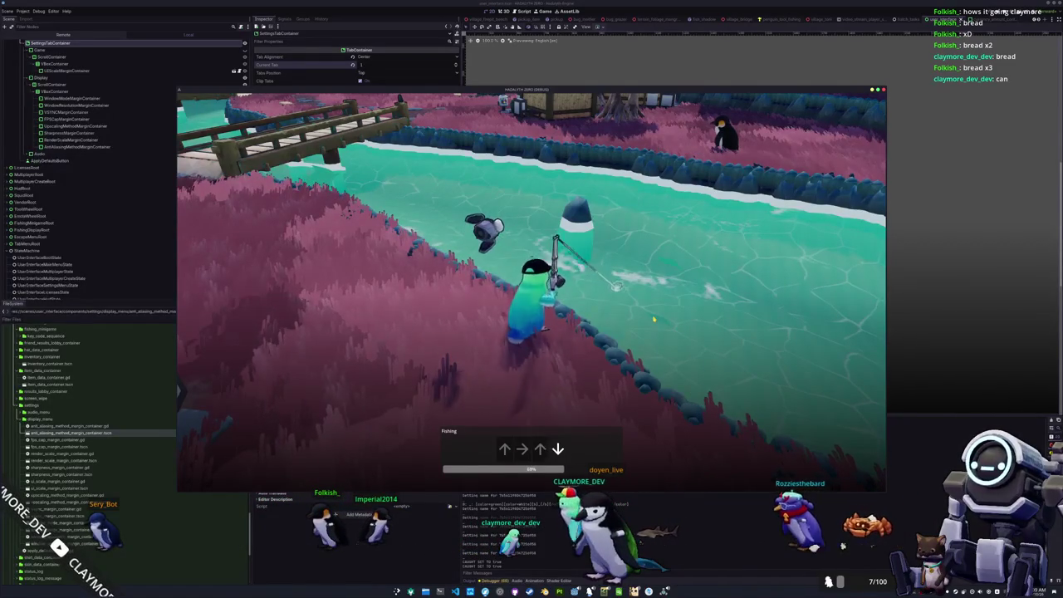
key("Down")
key("Right")
key("Down")
key("Right")
key("Down")
key("Down")
key("Right")
key("Right")
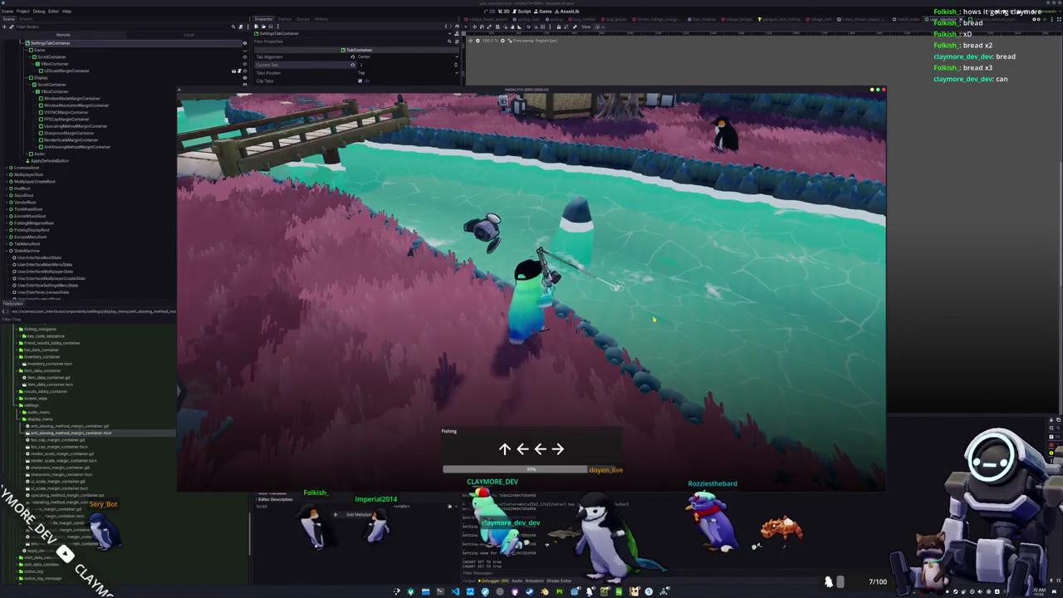
key("Up")
key("Left")
key("Left")
key("Right")
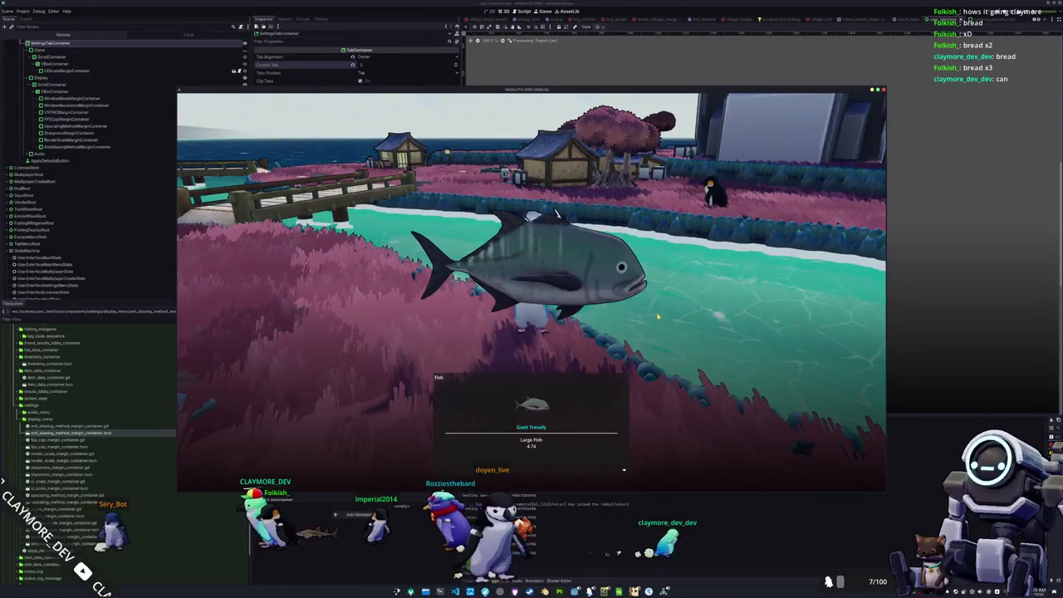
key("w")
key("w")
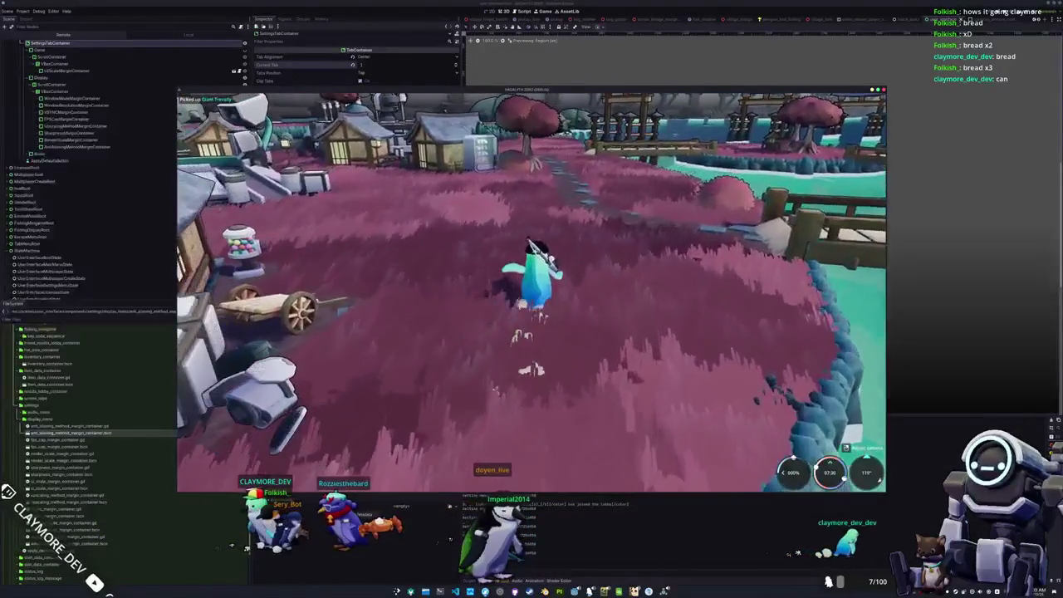
Run through the village to the vendor robot and open its sell inventory
key("w")
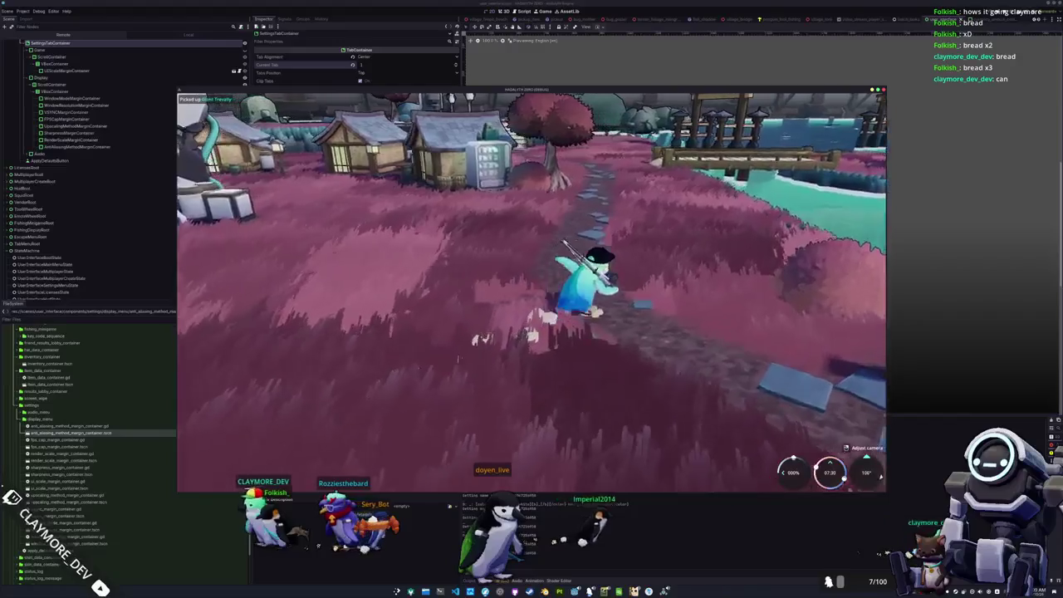
key("w")
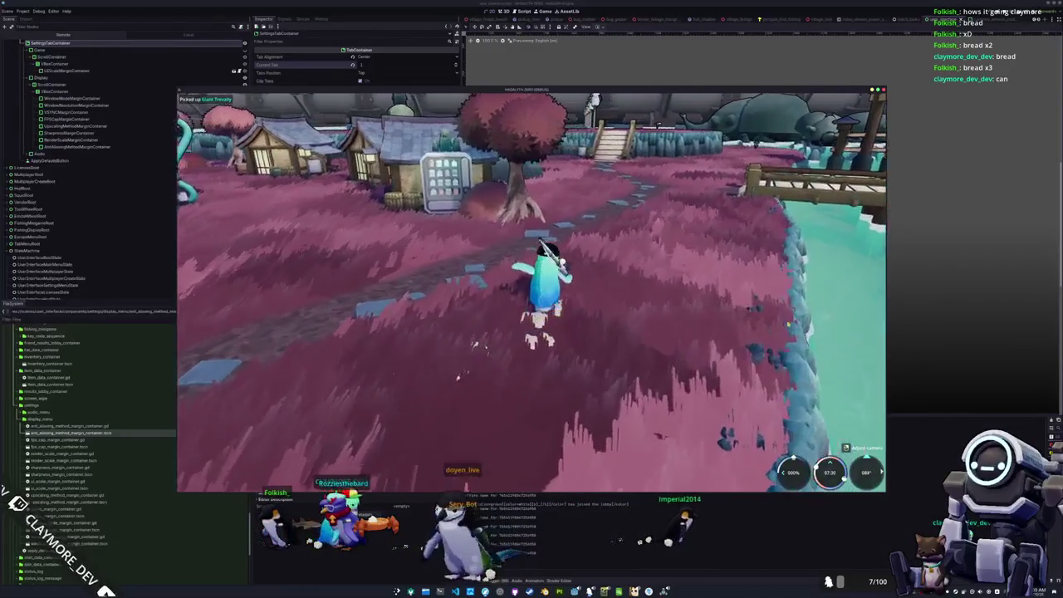
key("w")
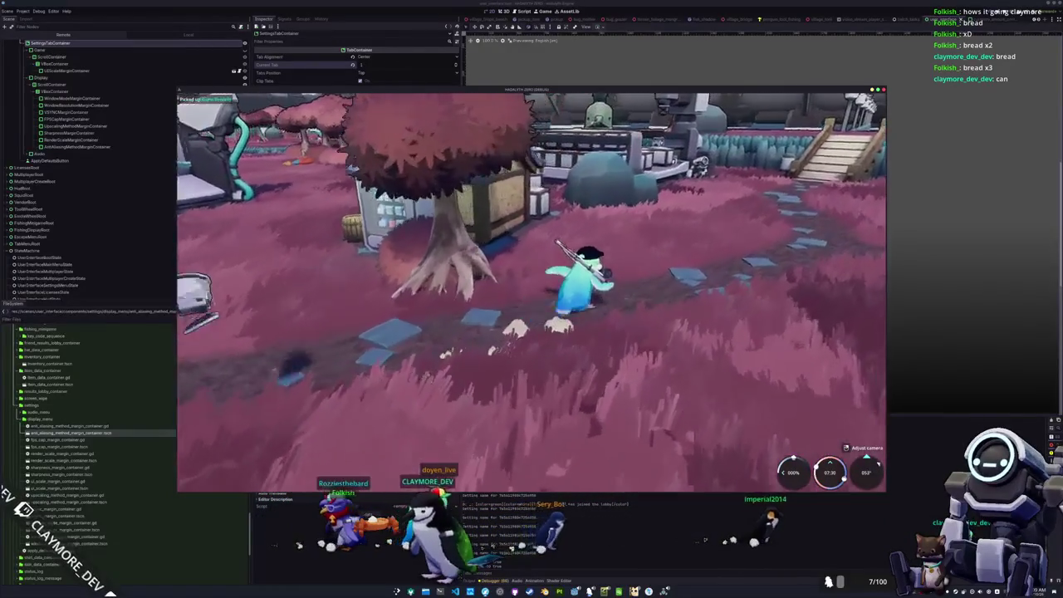
key("w")
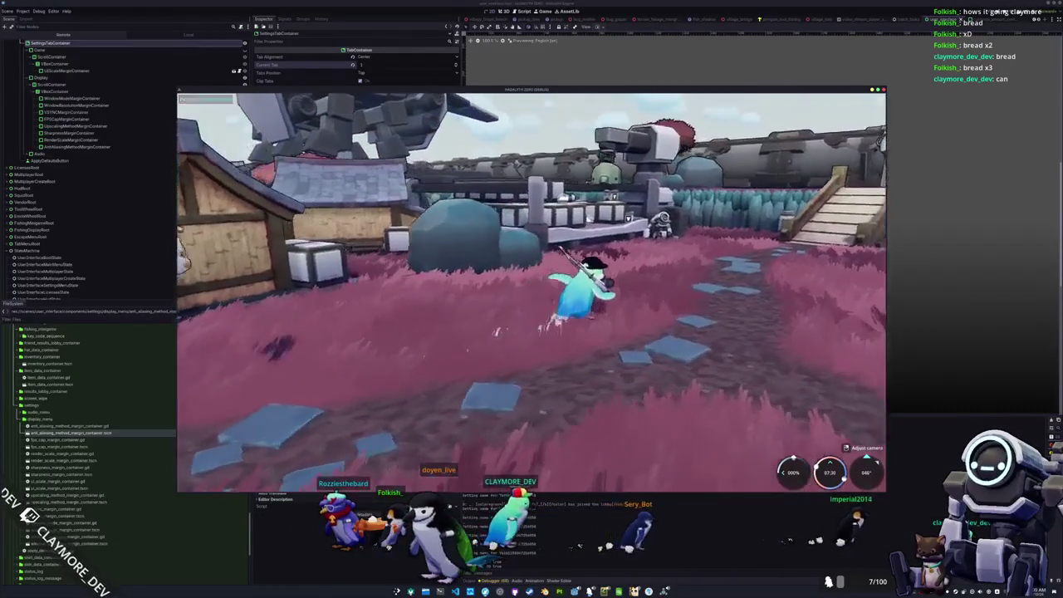
key("w")
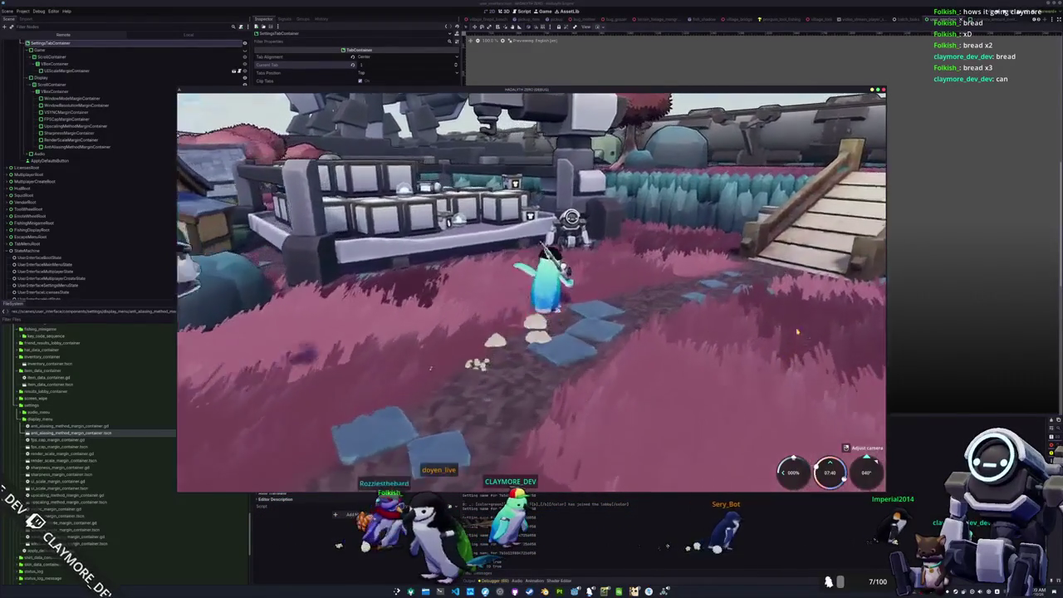
key("w")
key("e")
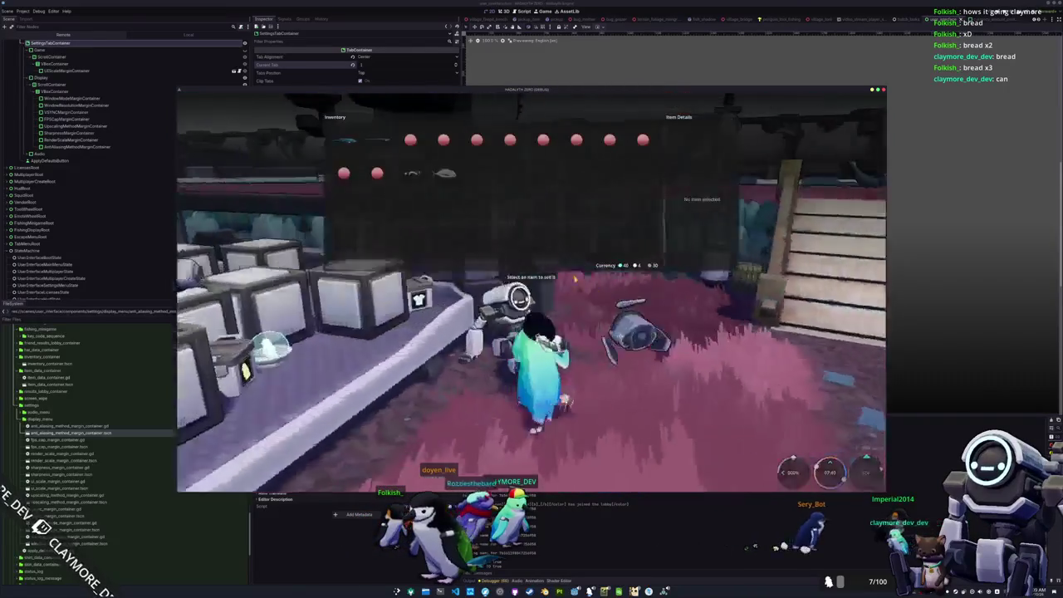
Sell the Gumballs, the Giant Trevally and the Ribbon Seal to the vendor
left_click(449, 176)
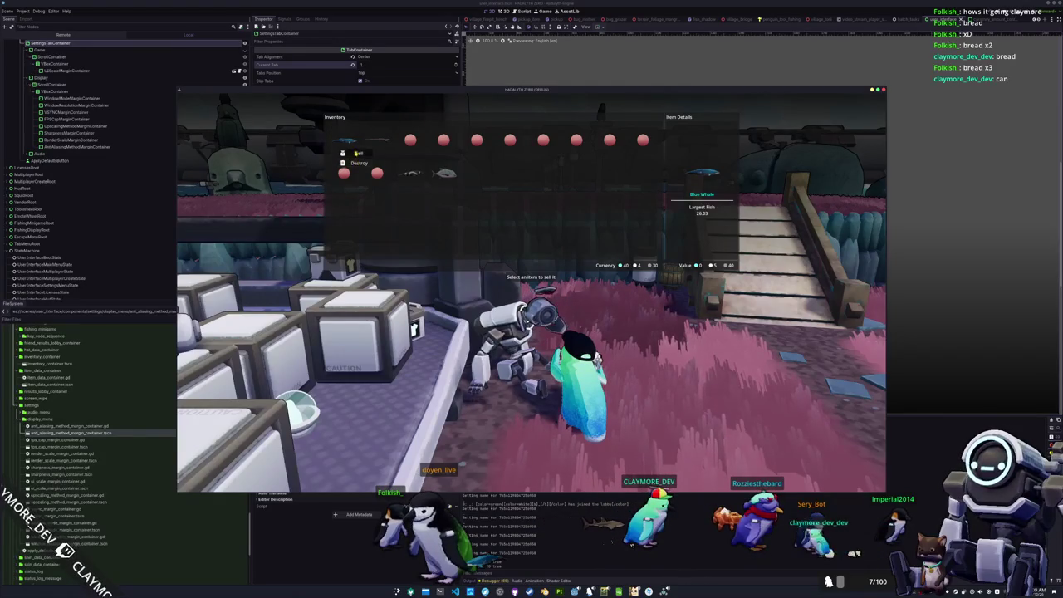
left_click(391, 155)
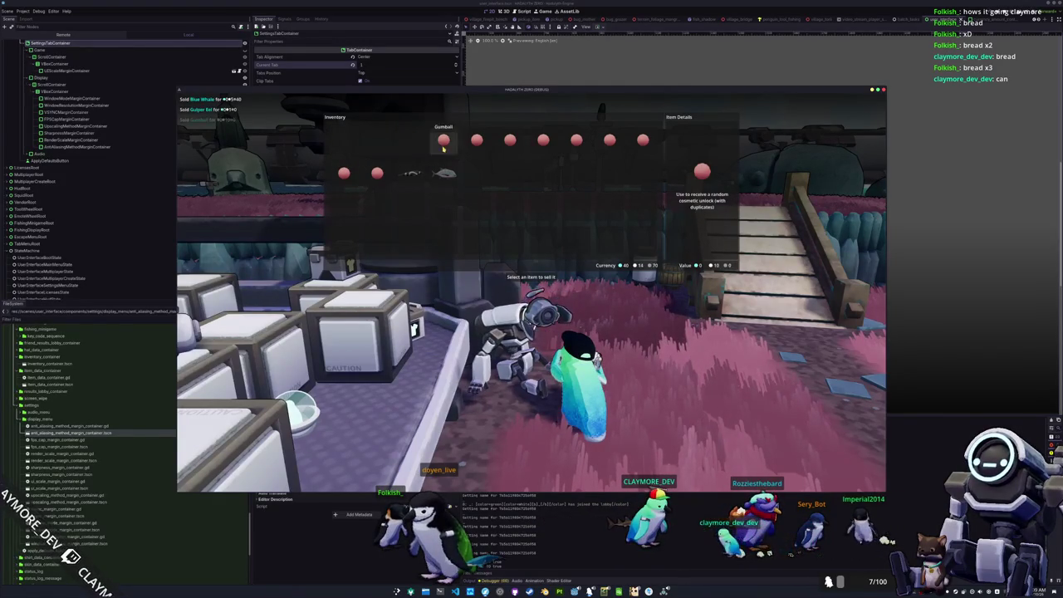
right_click(444, 148)
left_click(449, 153)
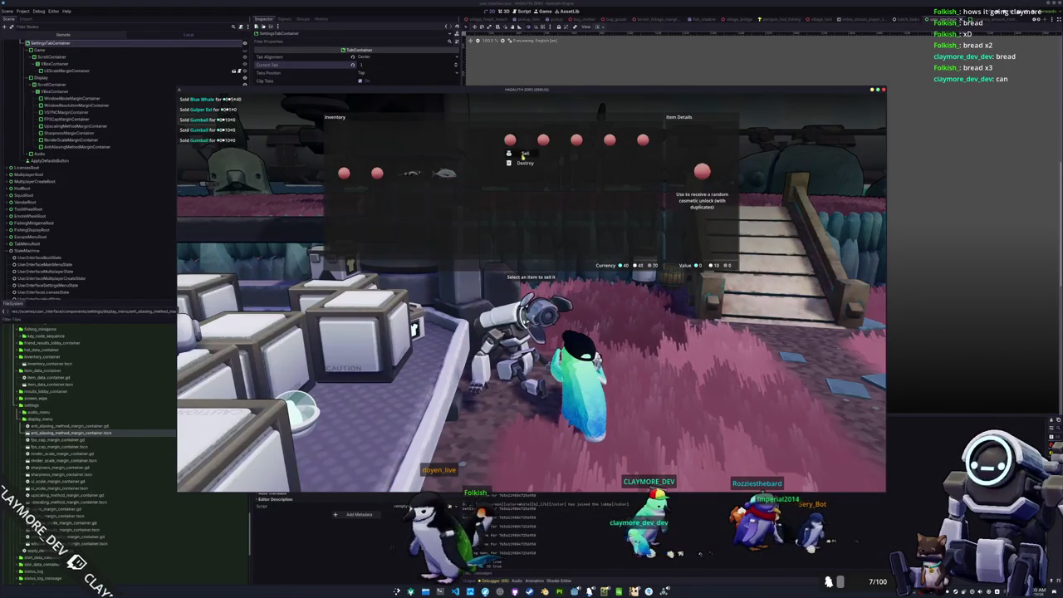
left_click(579, 149)
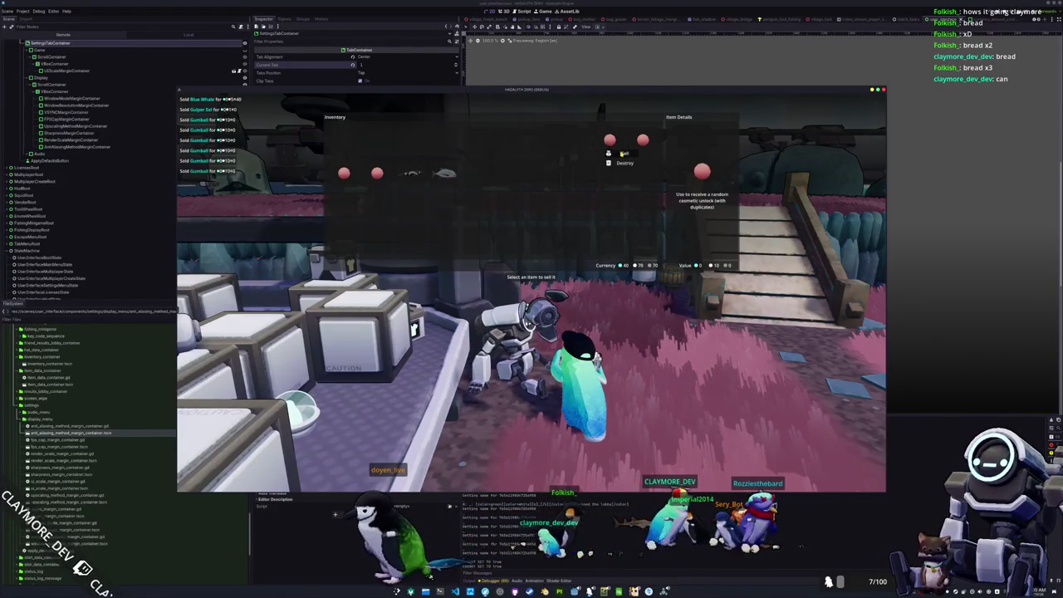
left_click(612, 149)
left_click(645, 149)
right_click(445, 173)
left_click(450, 179)
right_click(412, 173)
left_click(417, 179)
left_click(387, 187)
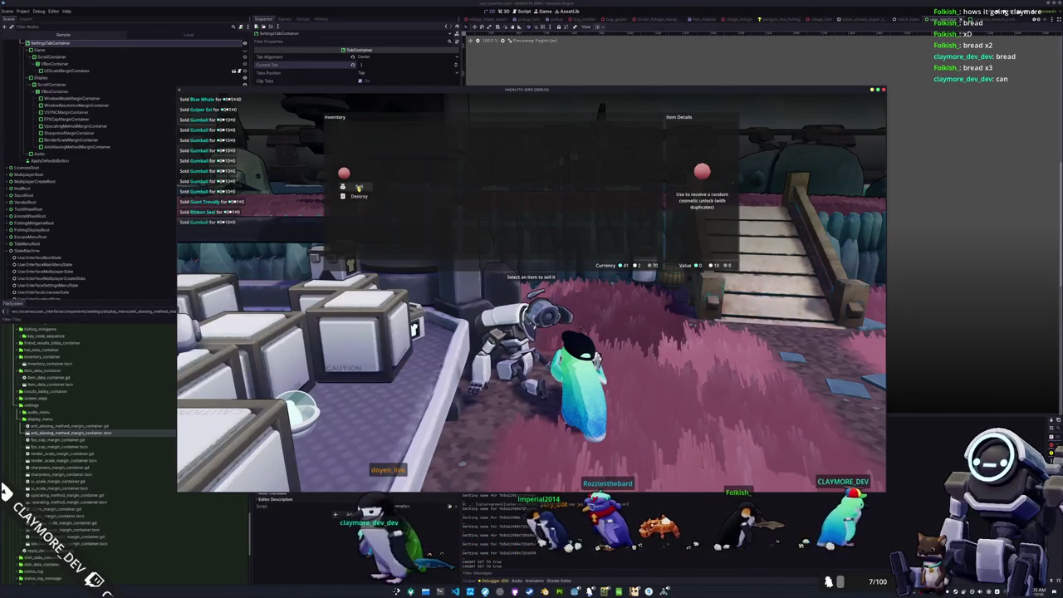
right_click(344, 173)
left_click(350, 187)
Close the inventory, head back along the village path and bring up the in-game settings
key("Tab")
key("s")
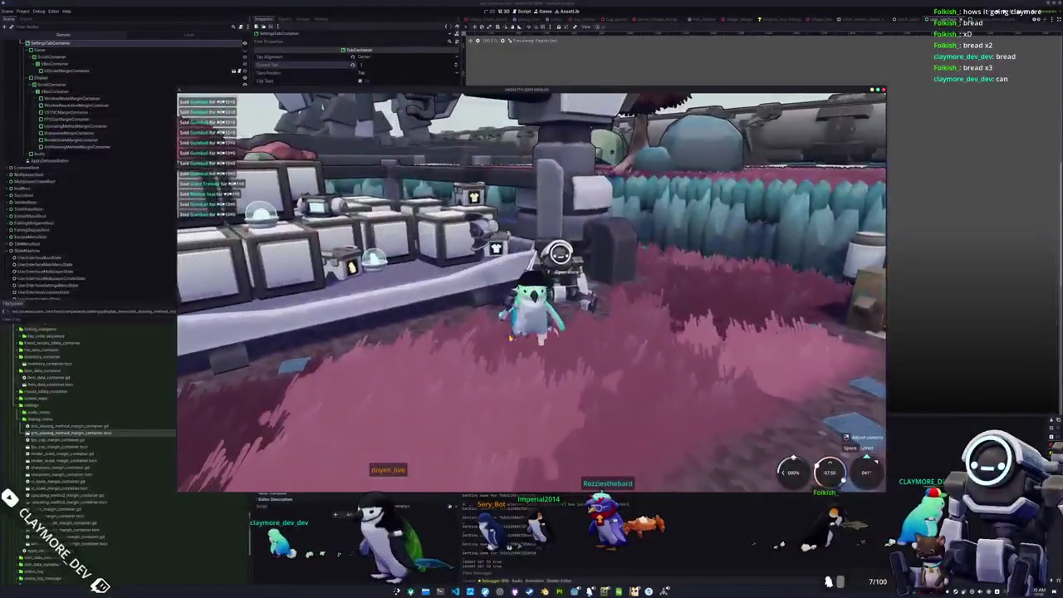
key("a")
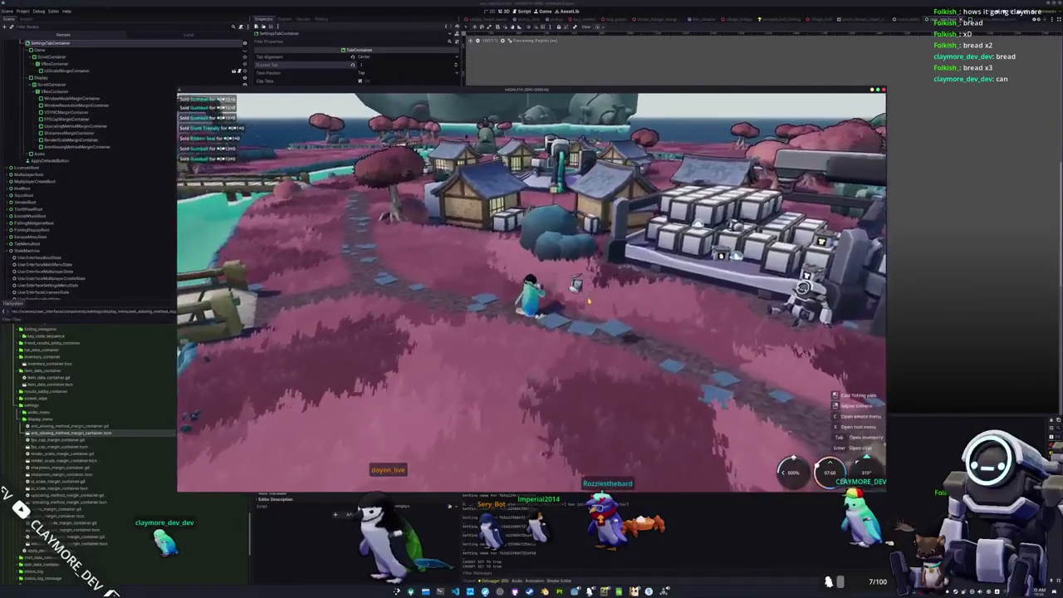
key("Escape")
Capture the Settings panel's Game tab with UI Scale as a Spectacle region screenshot
left_click(531, 196)
left_click(548, 196)
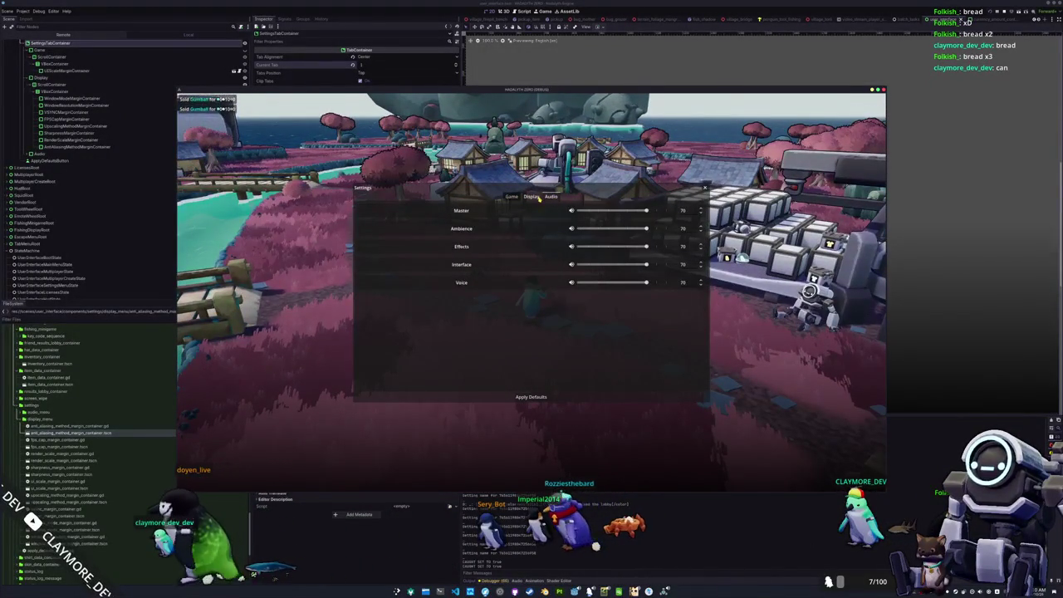
left_click(532, 196)
left_click(511, 196)
key("Print")
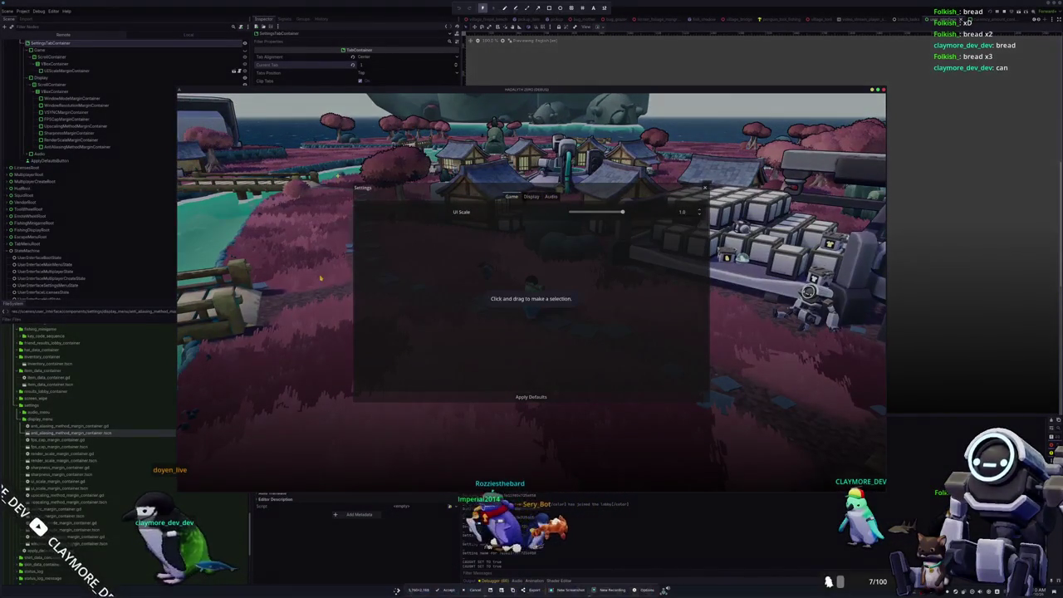
mouse_move(340, 172)
left_mouse_down()
mouse_move(415, 237)
mouse_move(737, 423)
left_mouse_up()
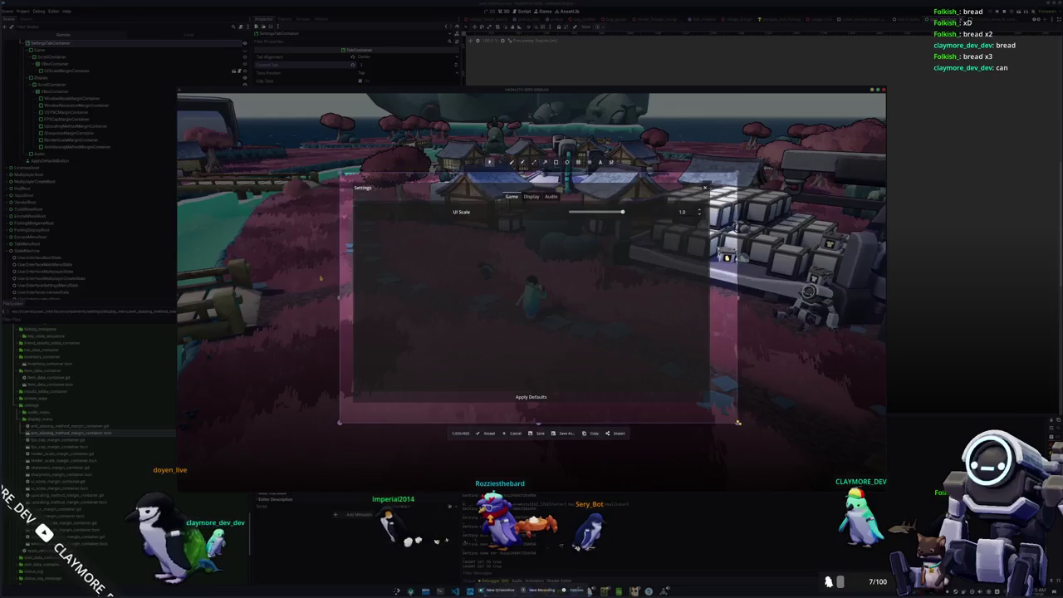
key("Return")
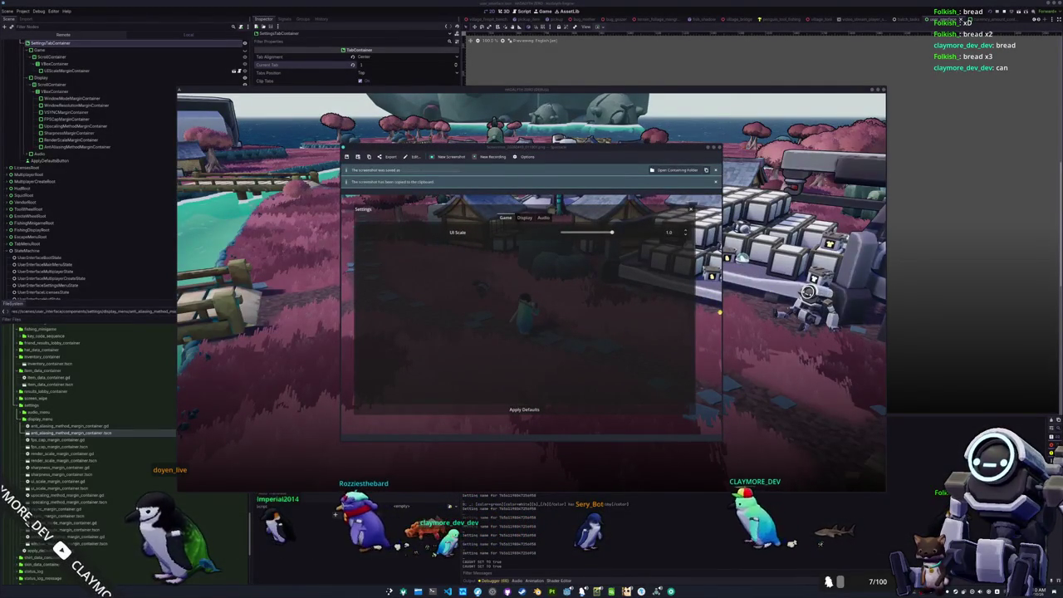
key("Escape")
Capture the Display tab showing SMAA anti-aliasing, then the Audio tab with volumes at 70
left_click(532, 196)
key("Print")
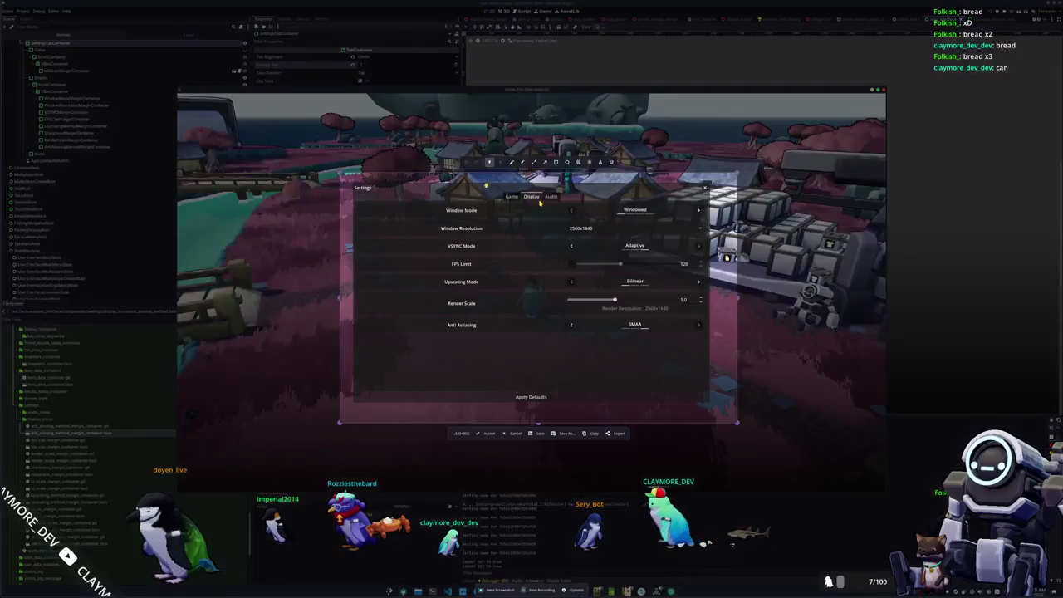
key("Return")
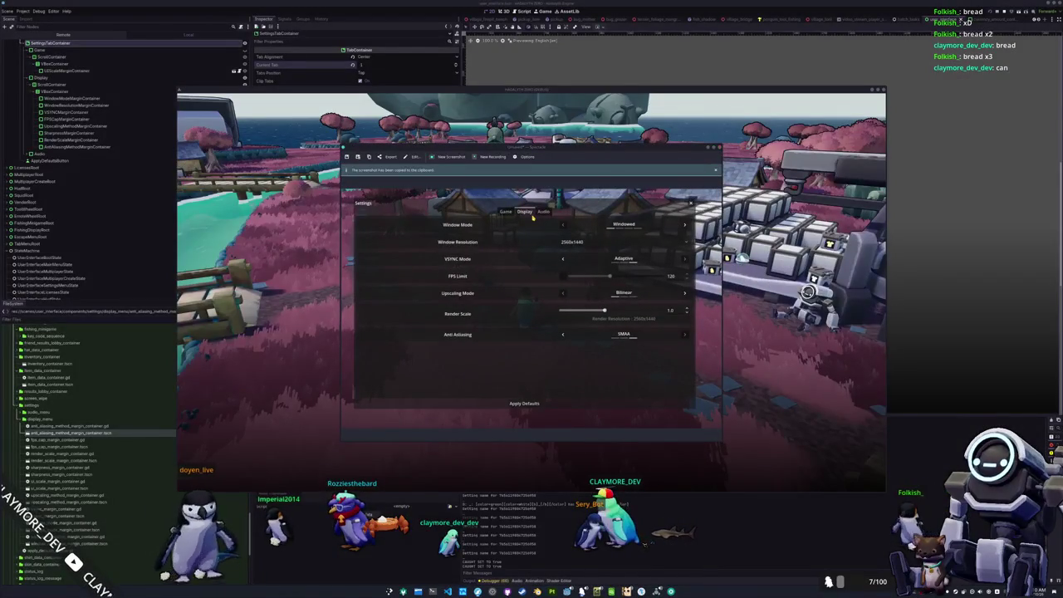
key("Escape")
left_click(551, 196)
key("Print")
key("Return")
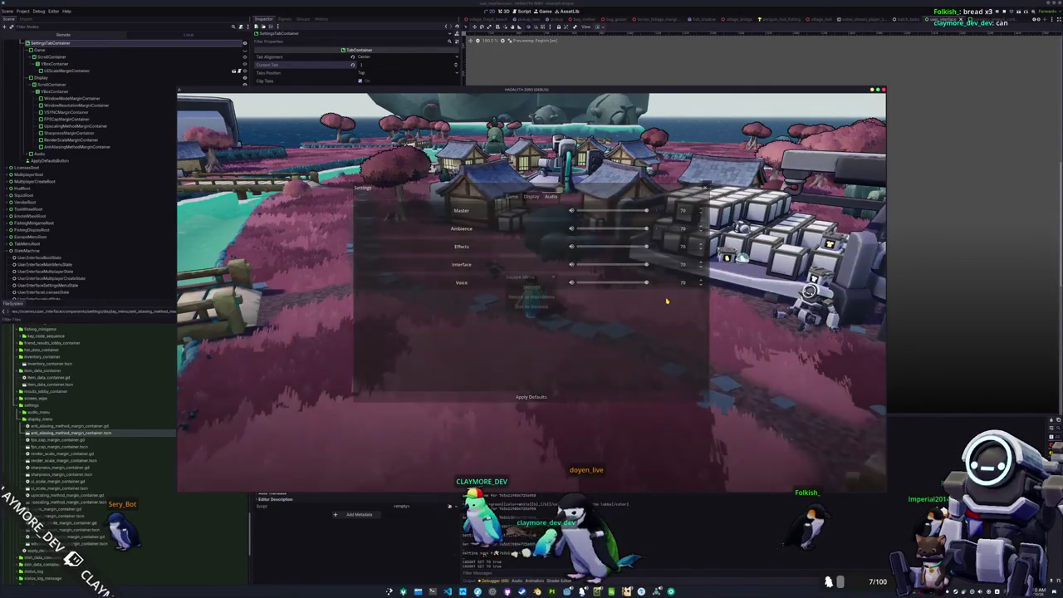
Close Settings, walk toward the bridge, and unmute the microphone in the streaming software
key("Escape")
key("Escape")
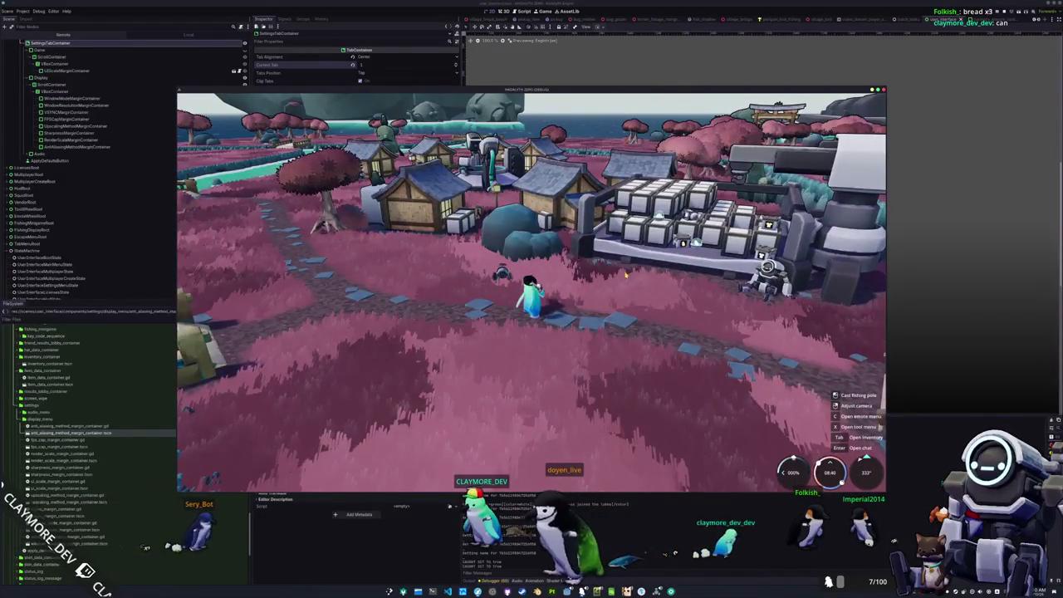
key("w")
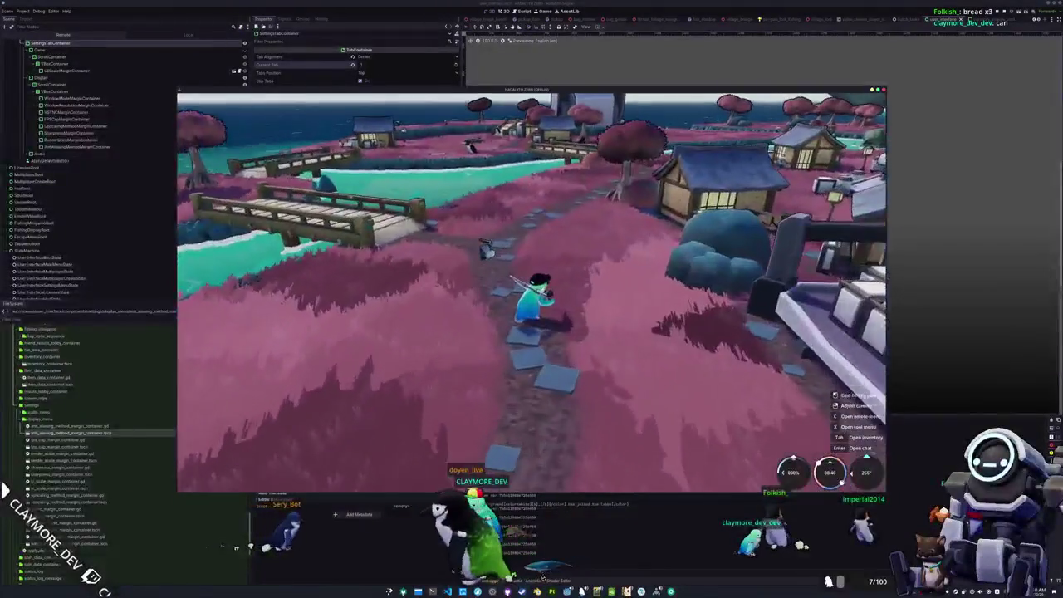
left_click(532, 291)
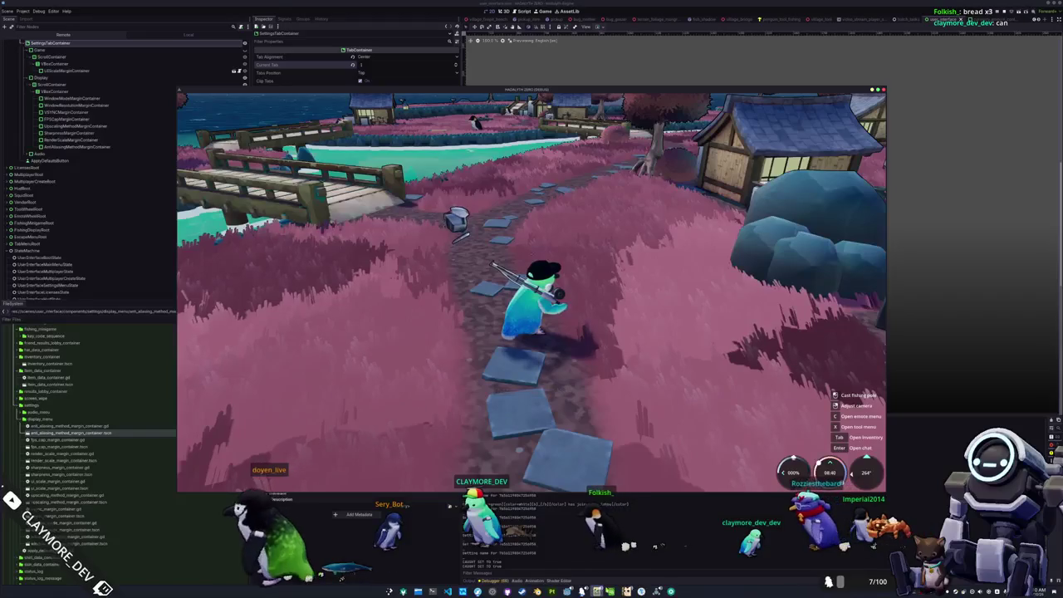
key("alt+Tab")
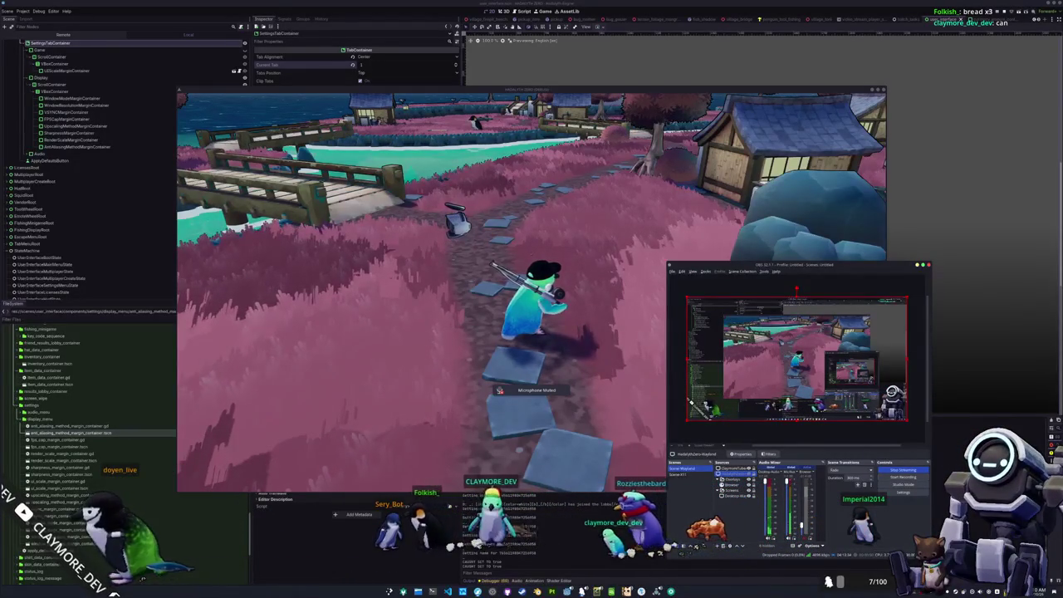
key("XF86AudioMicMute")
left_click(565, 397)
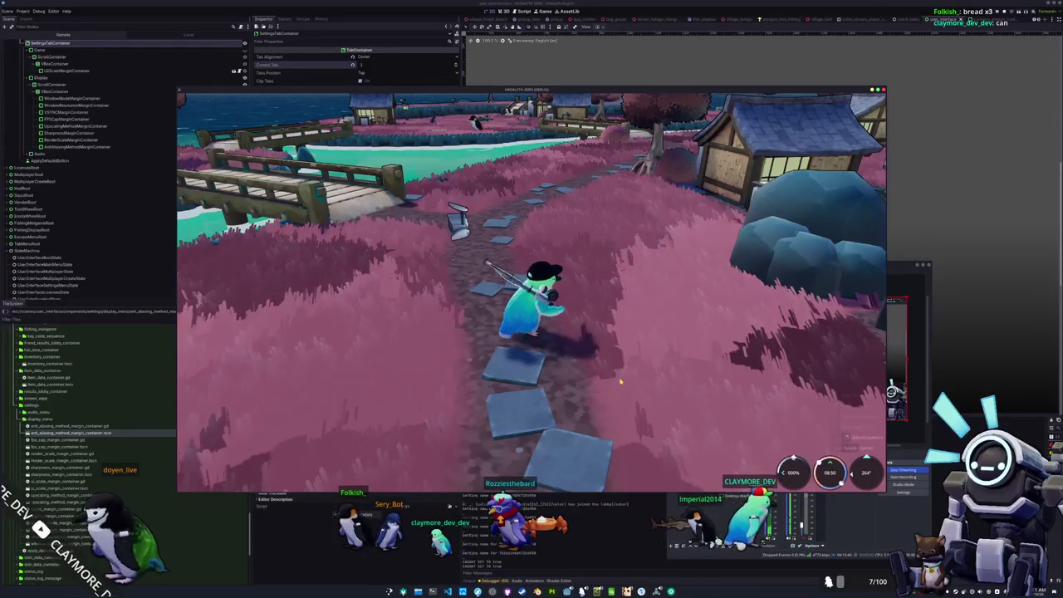
Run to the river's edge and cast the fishing line into the water
key("w")
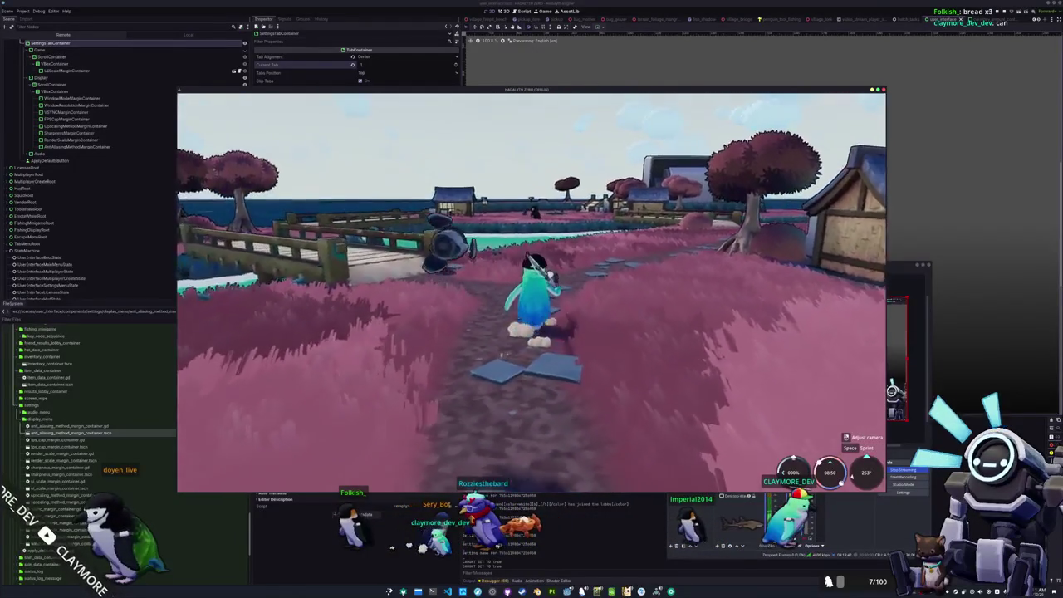
key("w")
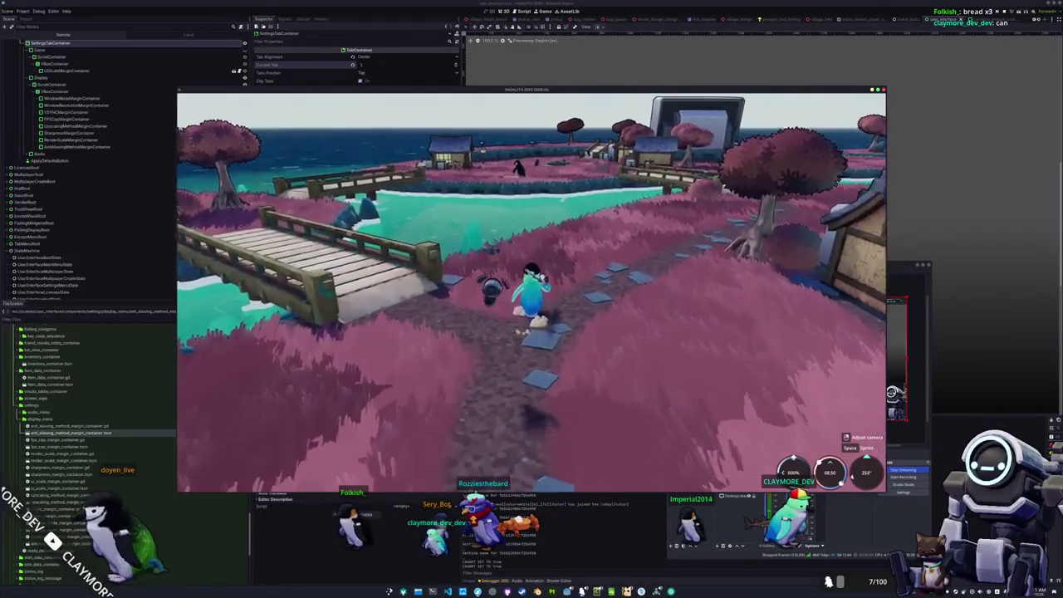
key("w")
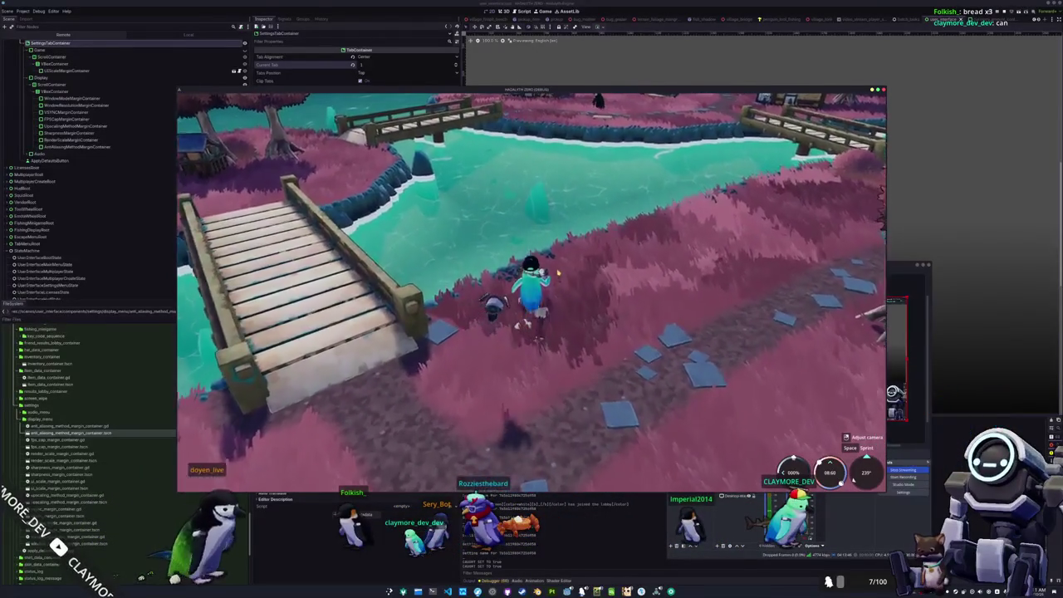
key("w")
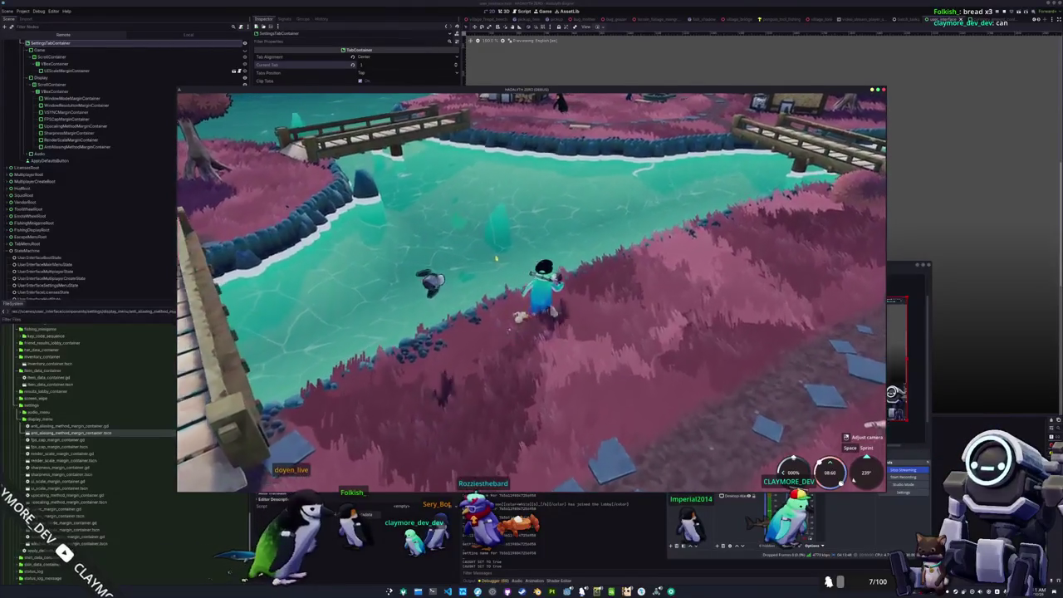
key("w")
left_click(531, 291)
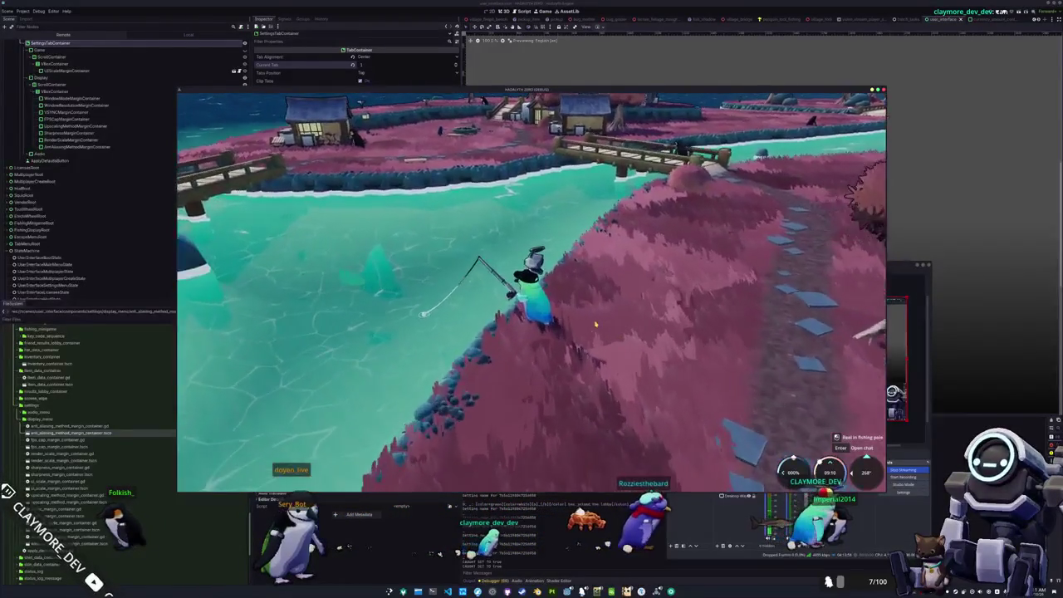
key("alt+Tab")
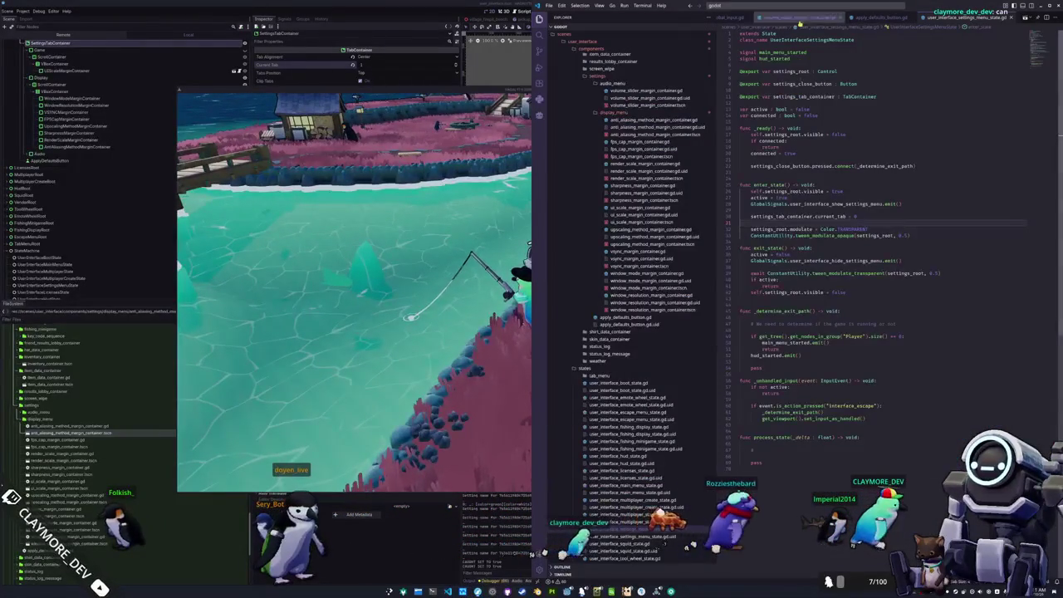
Quick-open main_camera_player_state.gd after trying the 'game' and 'fishing' searches
left_click(797, 8)
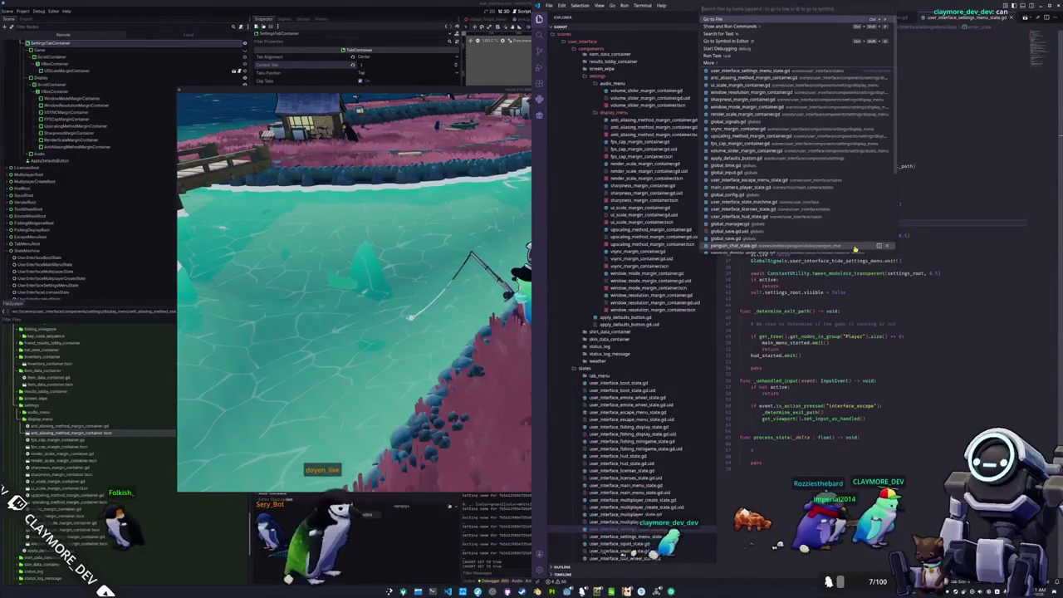
type("game")
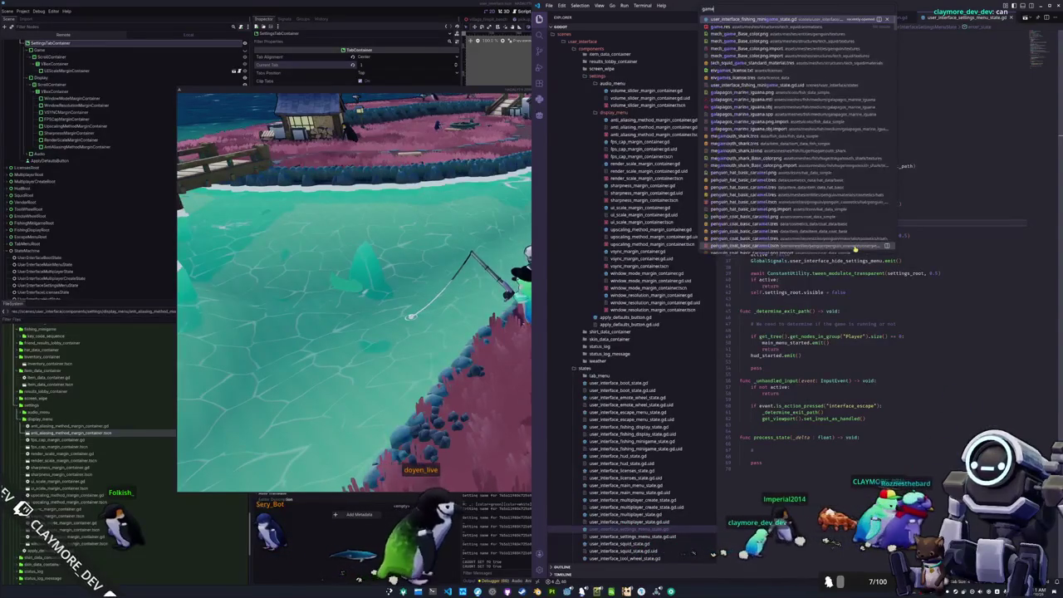
key("BackSpace")
key("BackSpace")
key("BackSpace")
type("fishing")
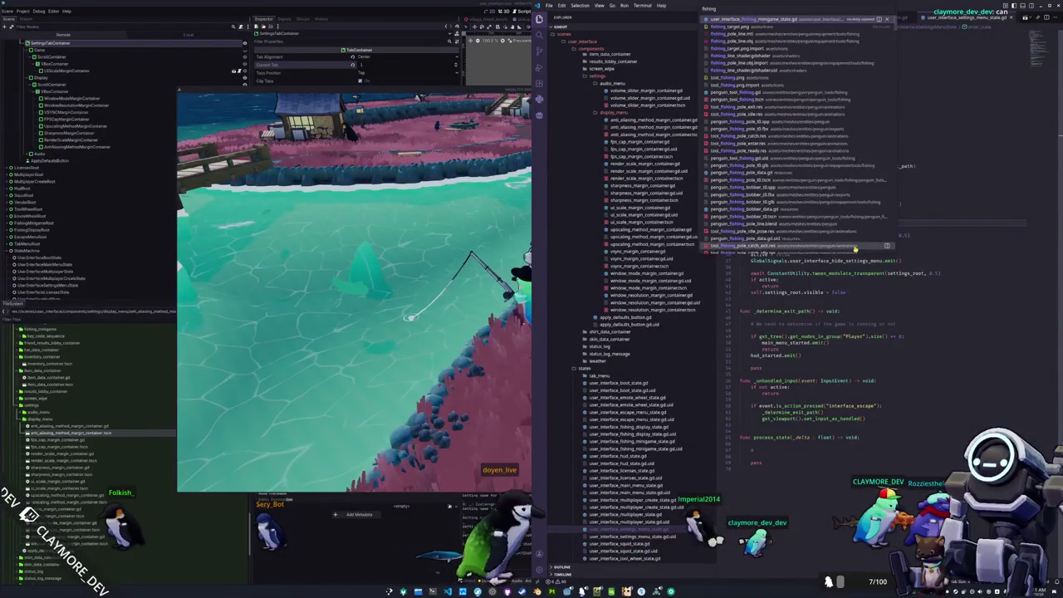
key("BackSpace")
key("BackSpace")
key("BackSpace")
type("player_sta")
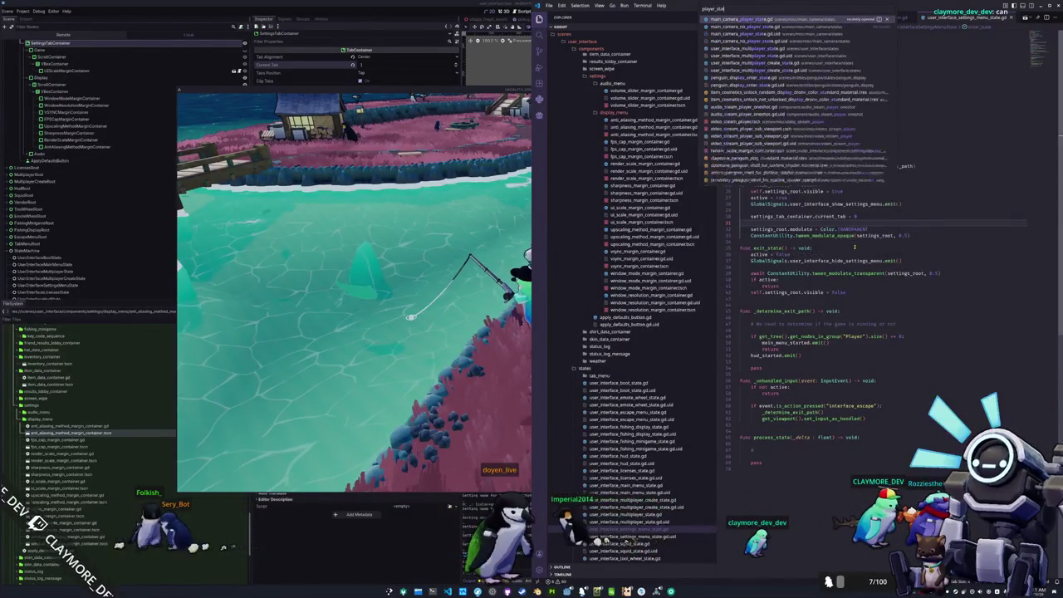
key("Return")
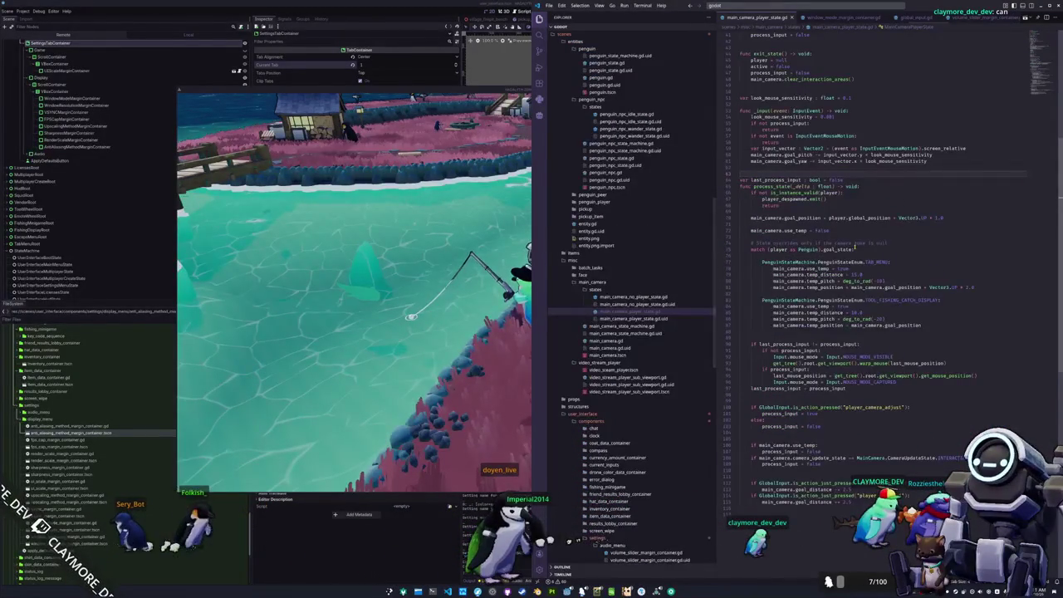
Scroll through the player state code, then return to the running game
scroll(849, 216, "up", 2)
scroll(854, 174, "up", 2)
scroll(855, 162, "up", 4)
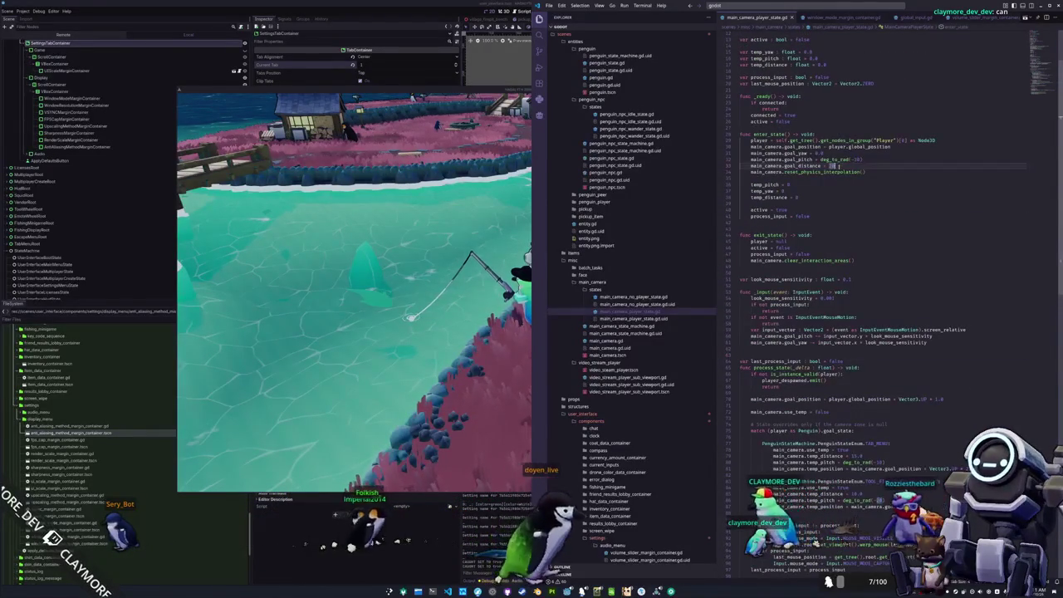
scroll(876, 177, "down", 3)
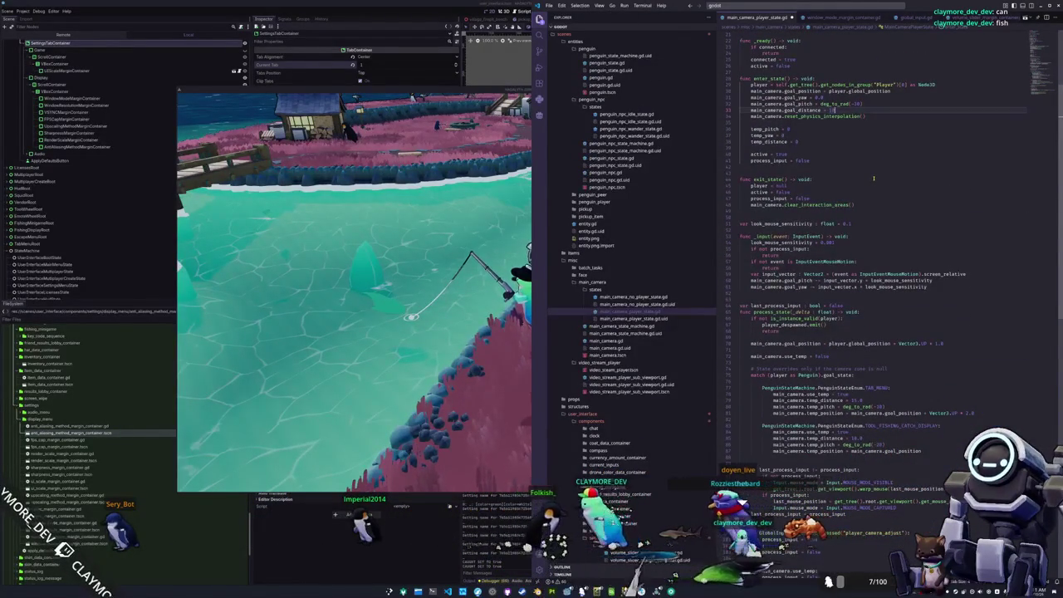
key("alt+Tab")
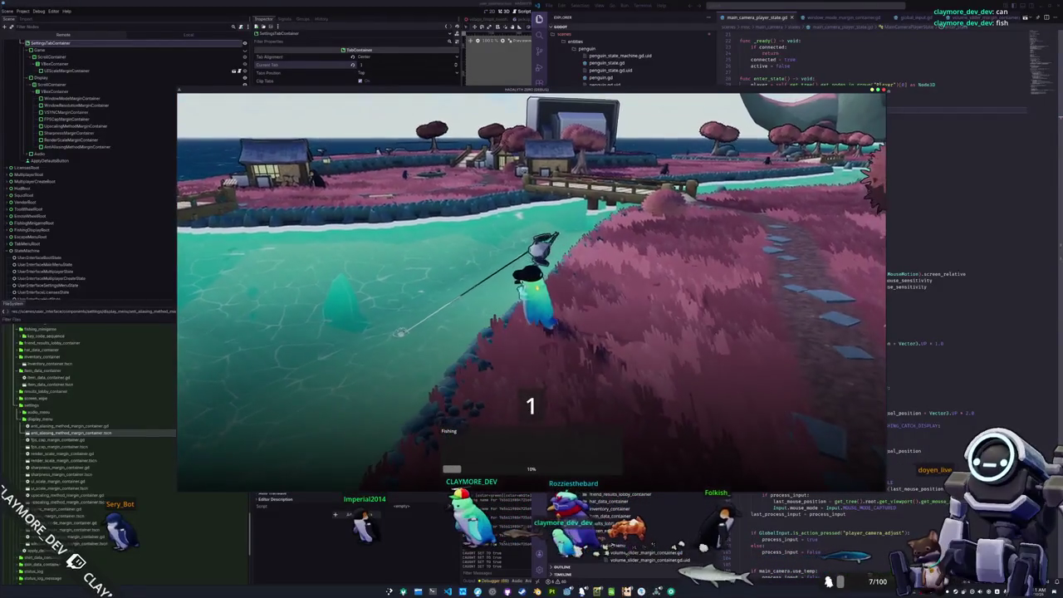
Match the fishing arrow prompts to reel in a Common Barbel
key("Up")
key("Right")
key("Up")
key("Right")
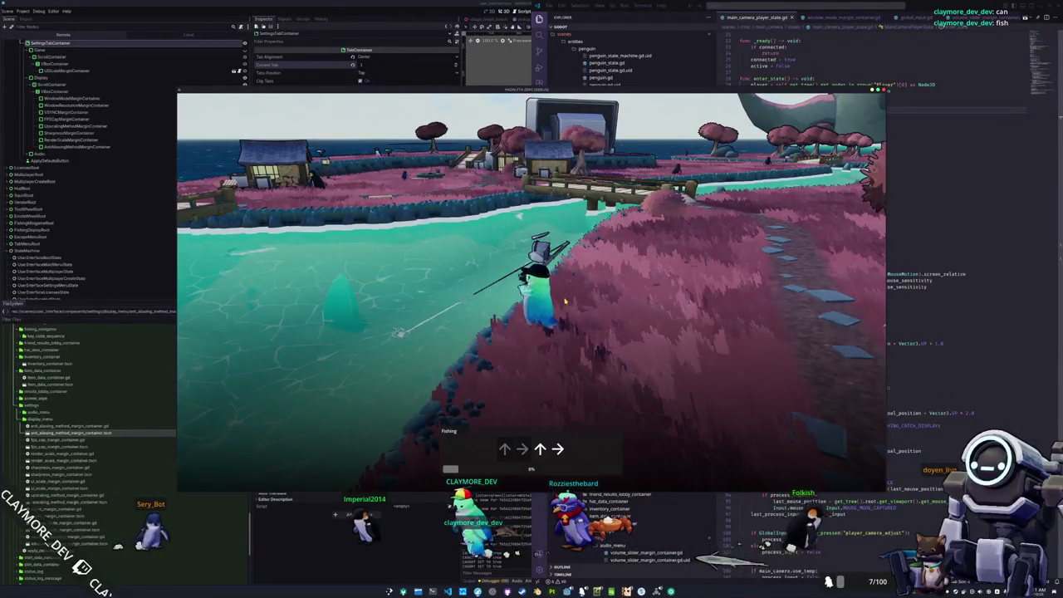
key("Left")
key("Right")
key("Down")
key("Left")
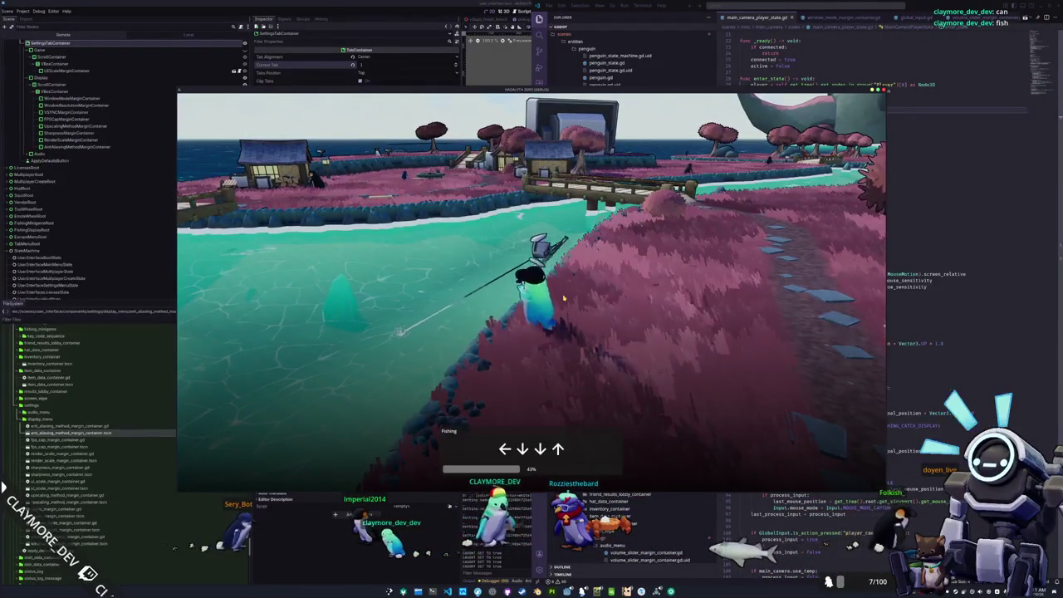
key("Down")
key("Down")
key("Down")
key("Up")
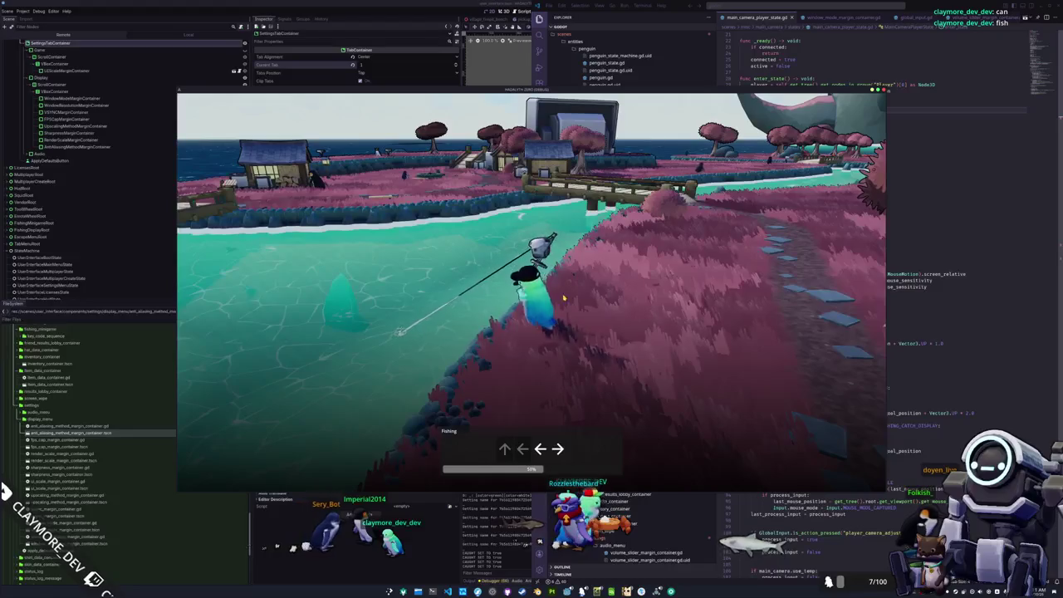
key("Down")
key("Up")
key("Down")
key("Right")
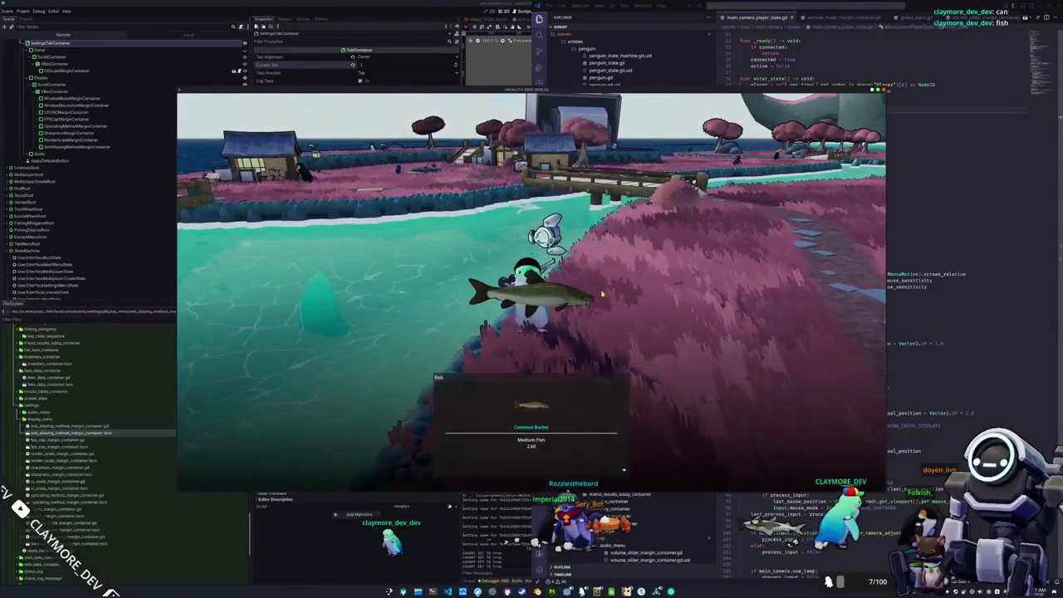
Dismiss the Common Barbel catch card and leave the game session
left_click(603, 294)
key("w")
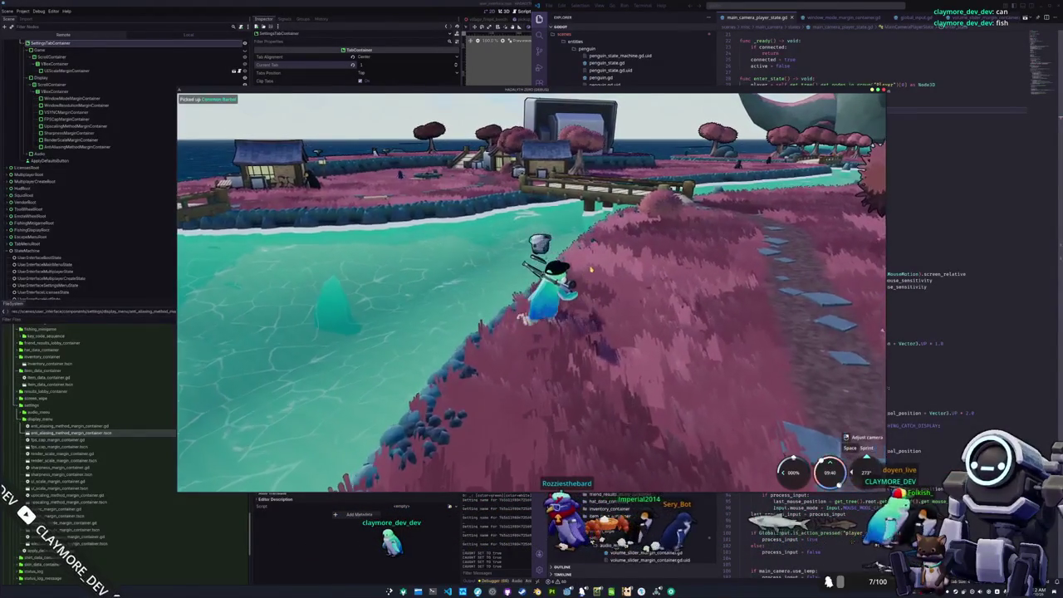
key("F8")
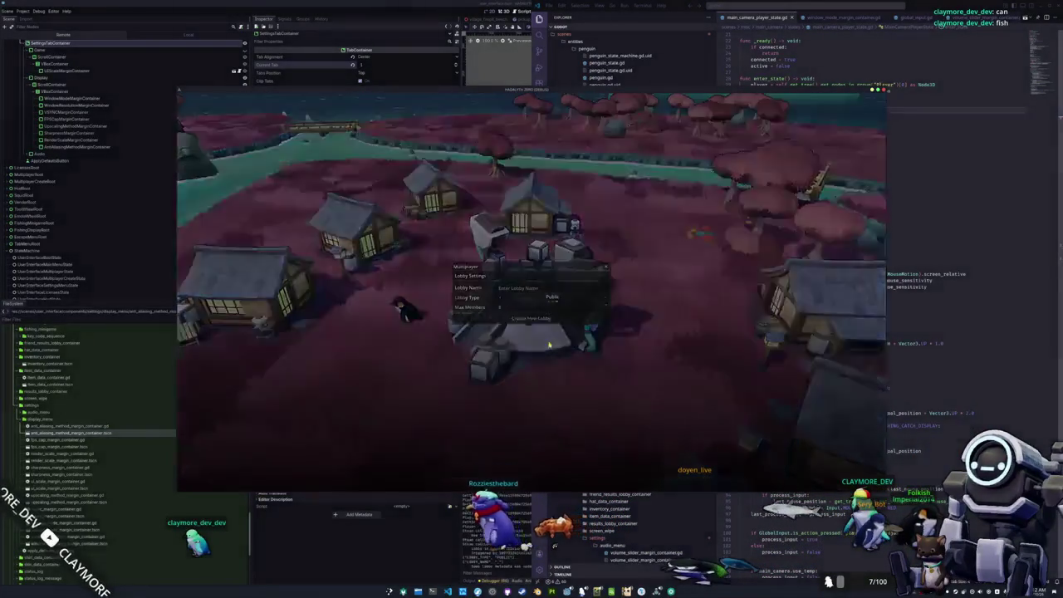
Create a new lobby, load into the village, then leave the session to the main menu
left_click(536, 318)
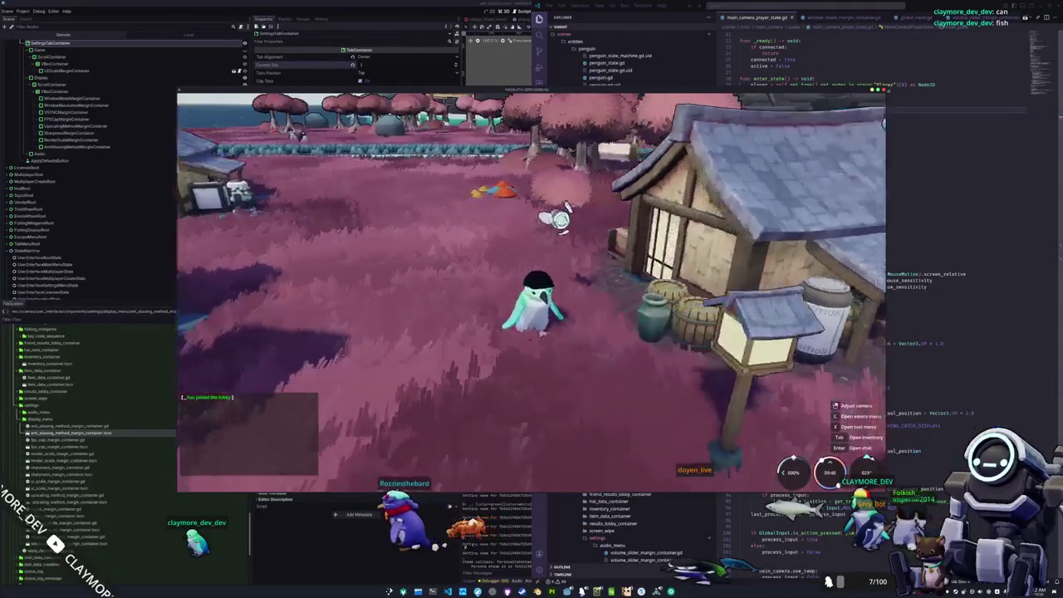
scroll(531, 299, "down", 3)
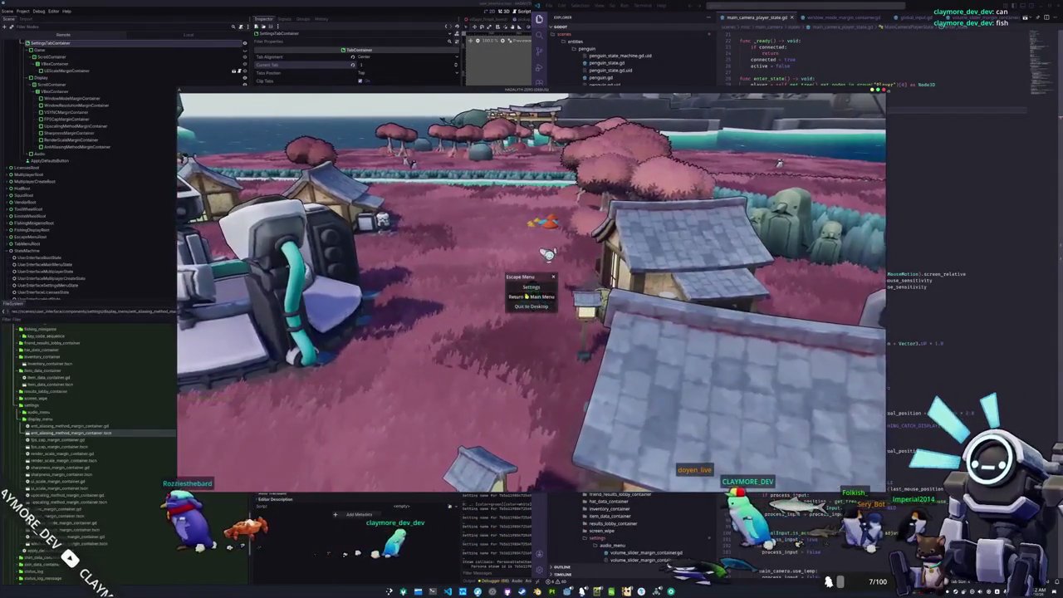
left_click(527, 296)
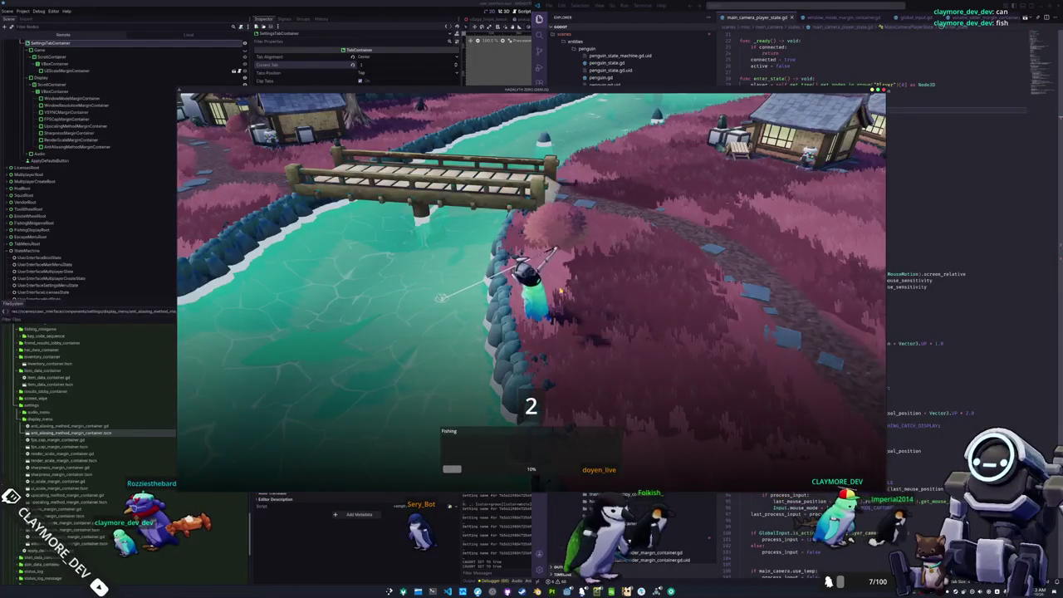
Finish the arrow sequence to reel in a Kuda Seahorse and close its catch panel
key("Down")
key("Down")
key("Up")
key("Left")
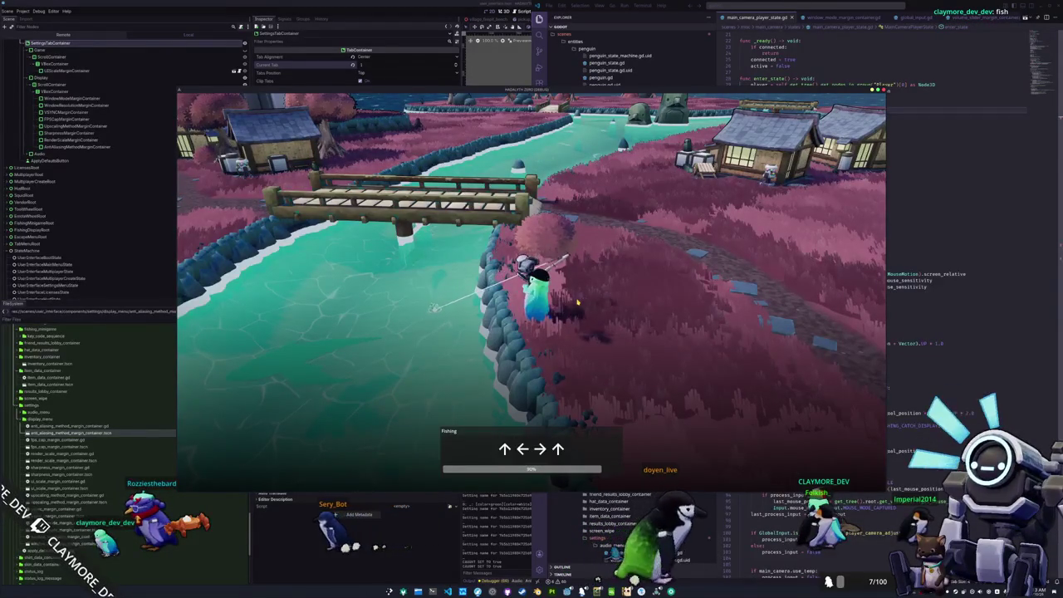
key("Right")
key("Up")
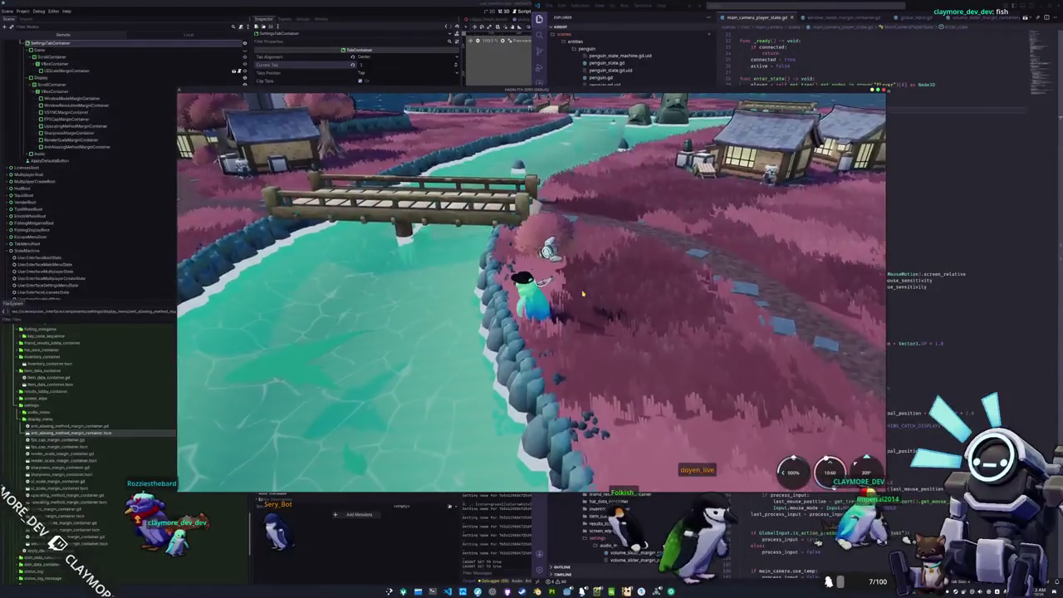
key("Tab")
key("Tab")
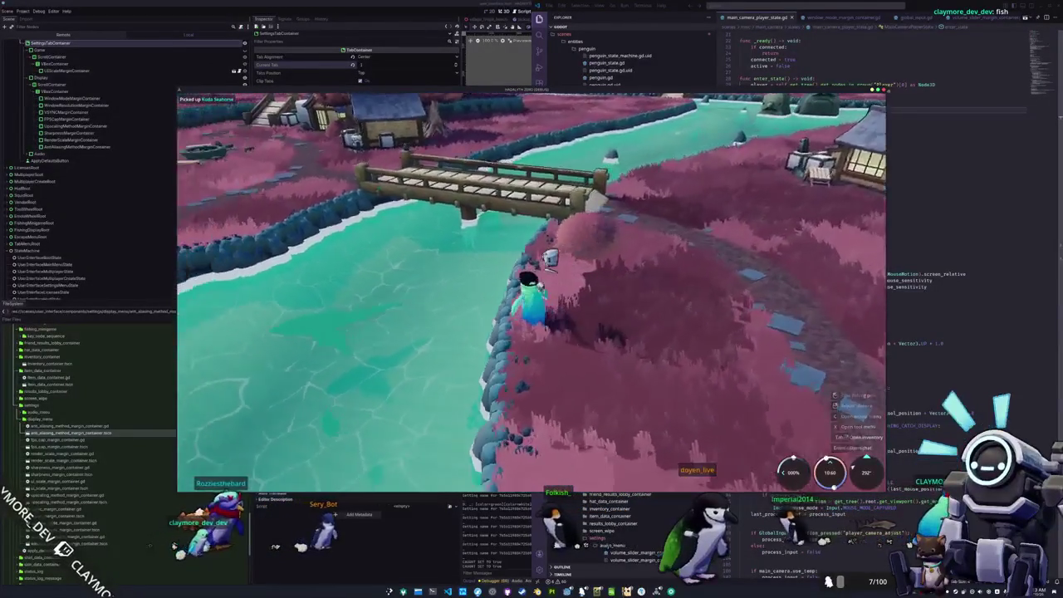
Cast into the river again and match the next arrow sequences until progress is nearly full
left_click(465, 313)
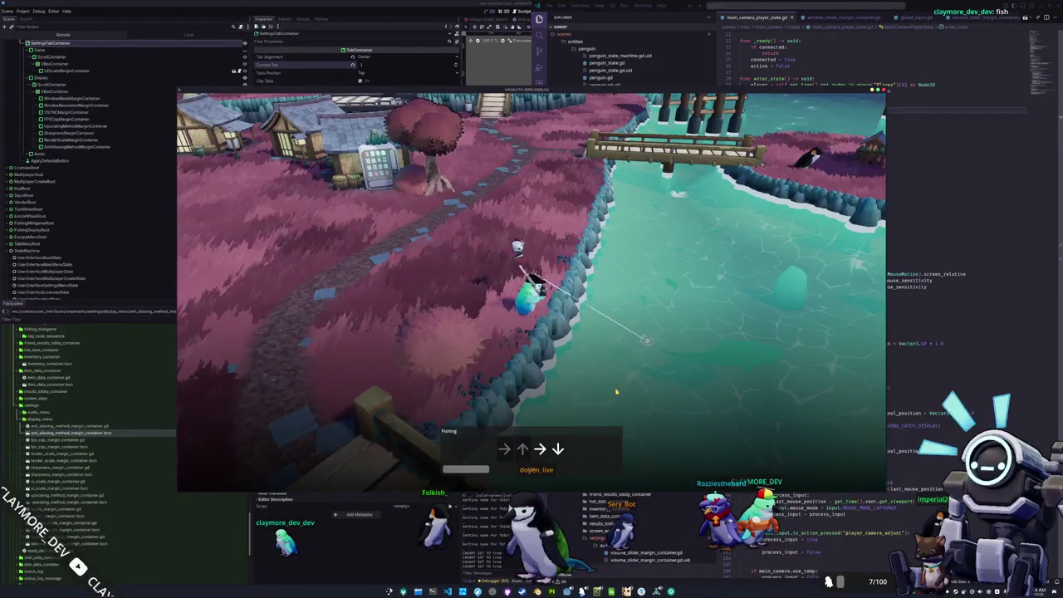
key("Down")
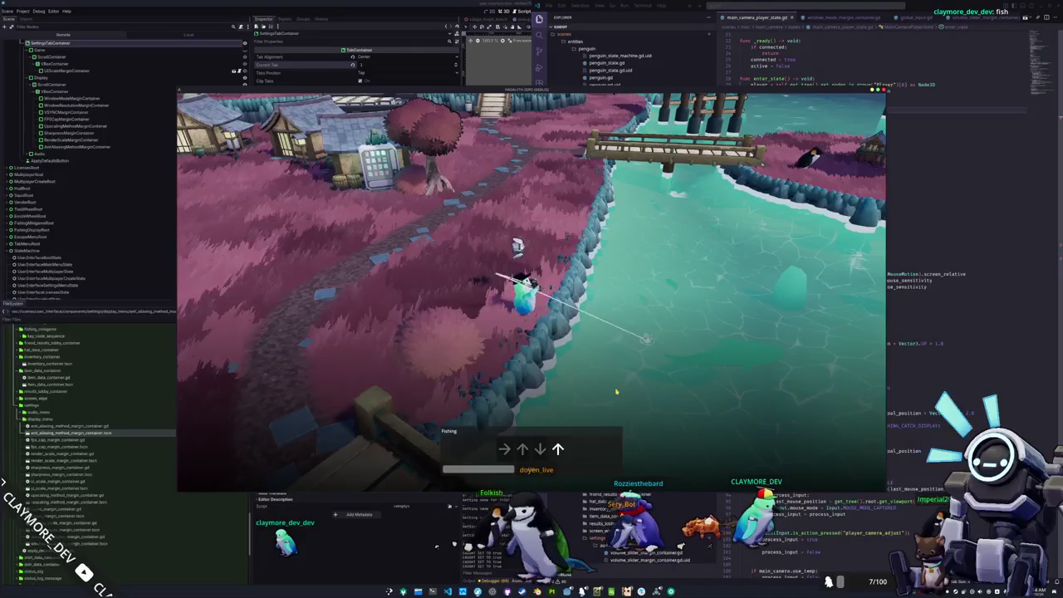
key("Right")
key("Left")
key("Right")
key("Right")
key("Left")
key("Up")
key("Left")
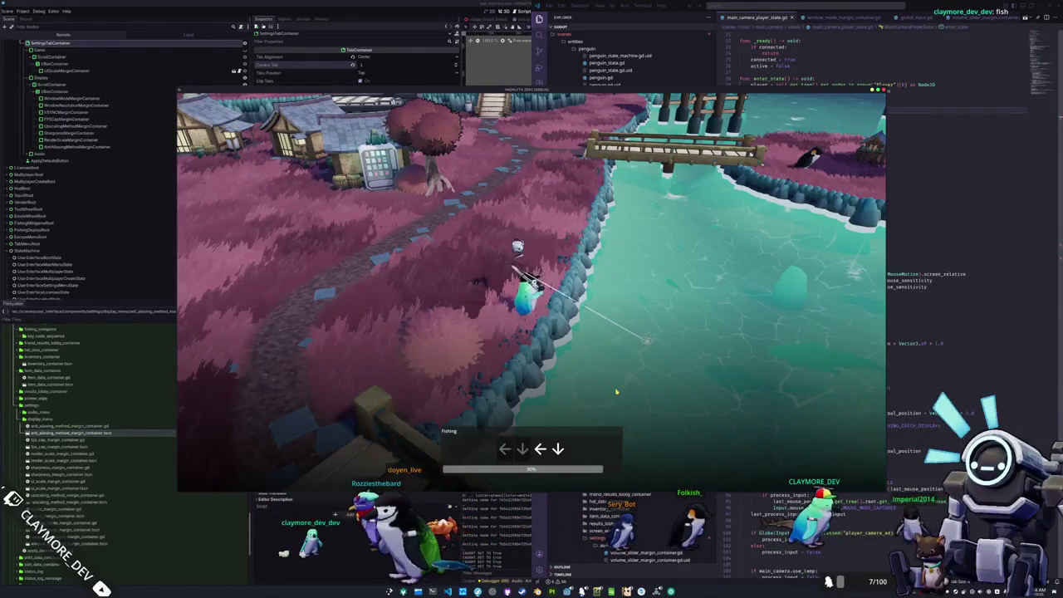
key("Left")
key("Down")
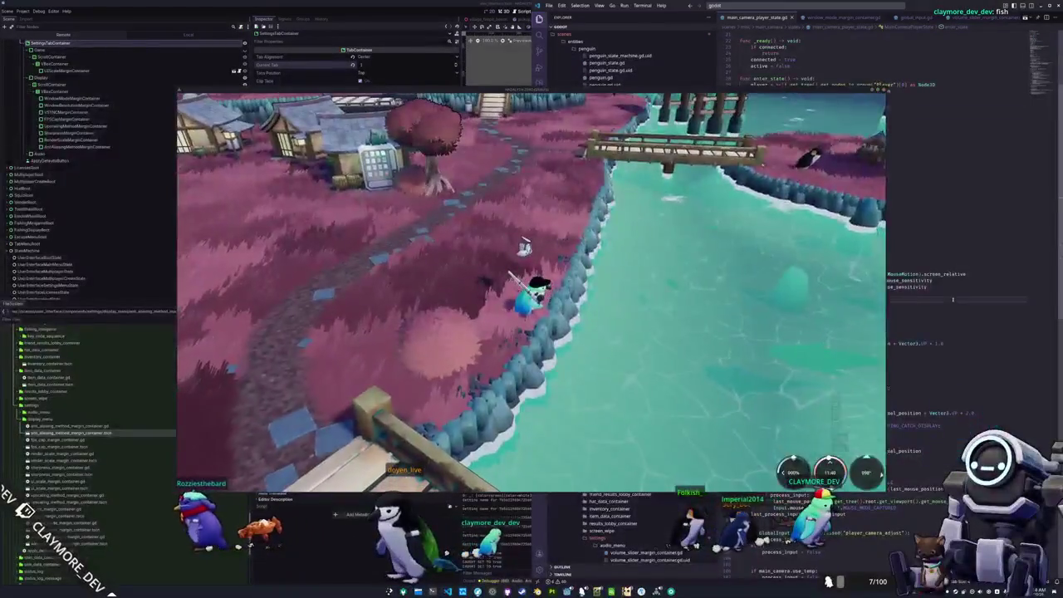
Open foliage_season_color_manager.gd in VS Code via a 'foliage' quick-open search
left_click(953, 300)
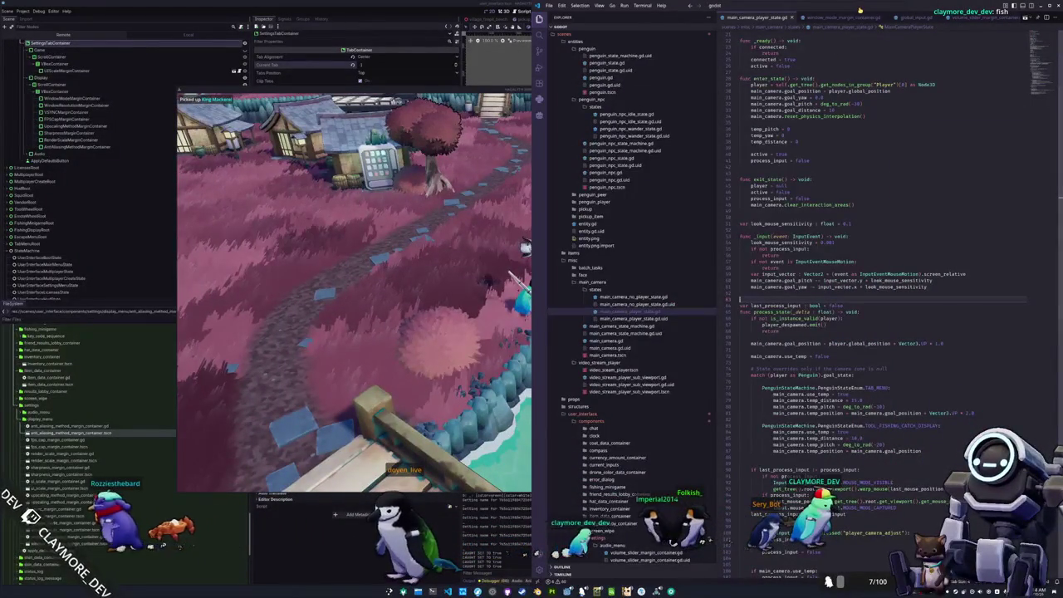
left_click(714, 5)
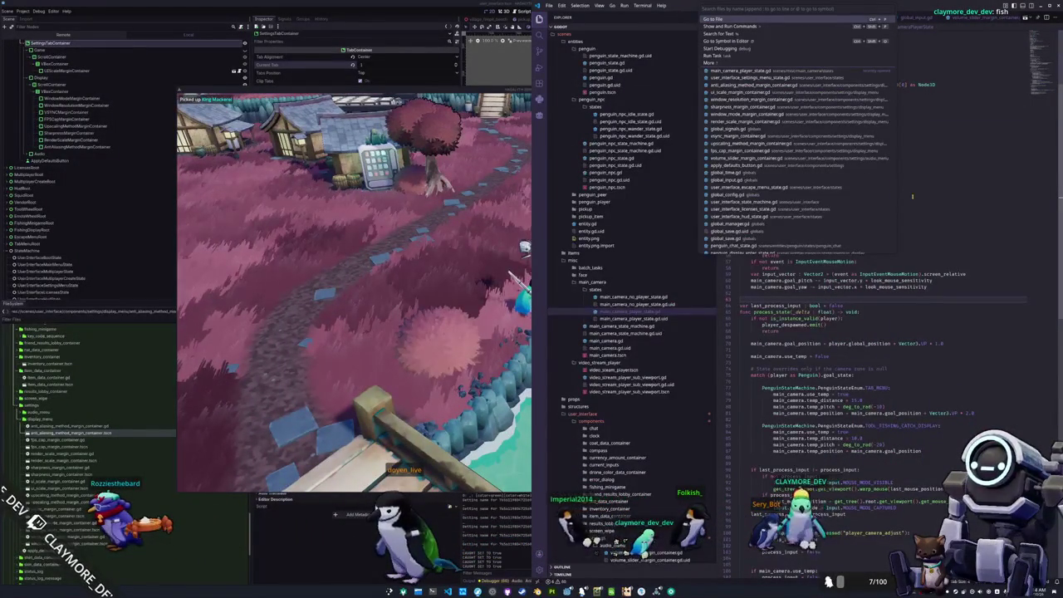
type("foliage")
key("Return")
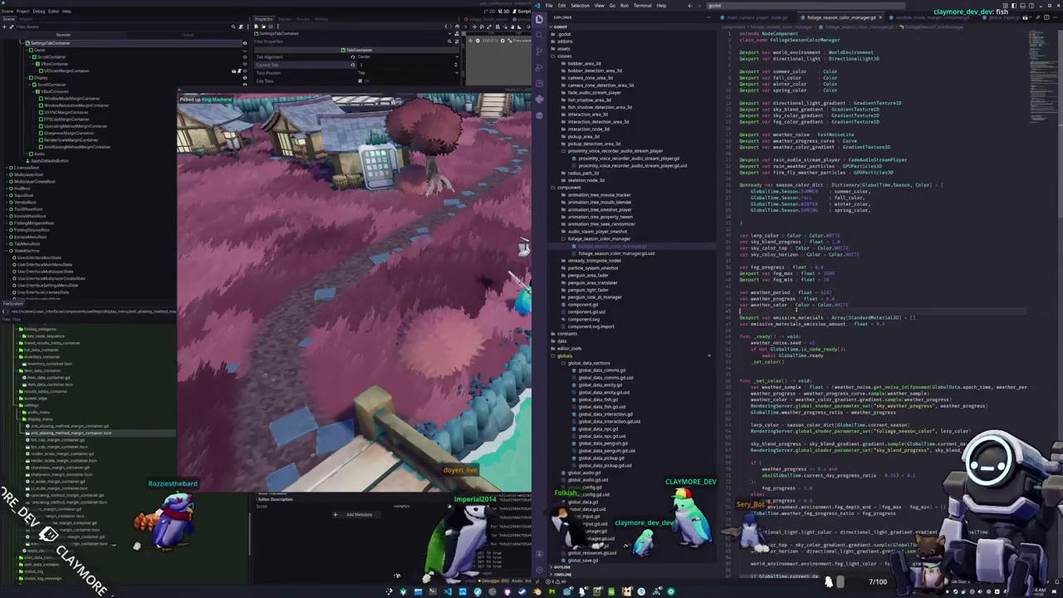
scroll(798, 309, "down", 2)
scroll(798, 308, "down", 4)
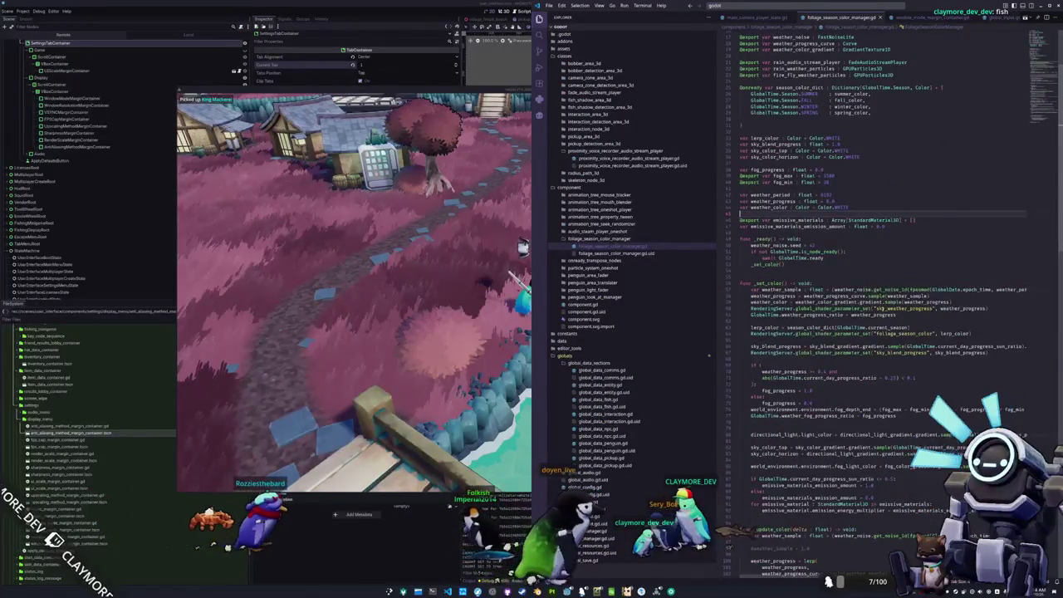
Add '+ 10' after epoch_time on the weather_sample line in _set_color
left_click(896, 287)
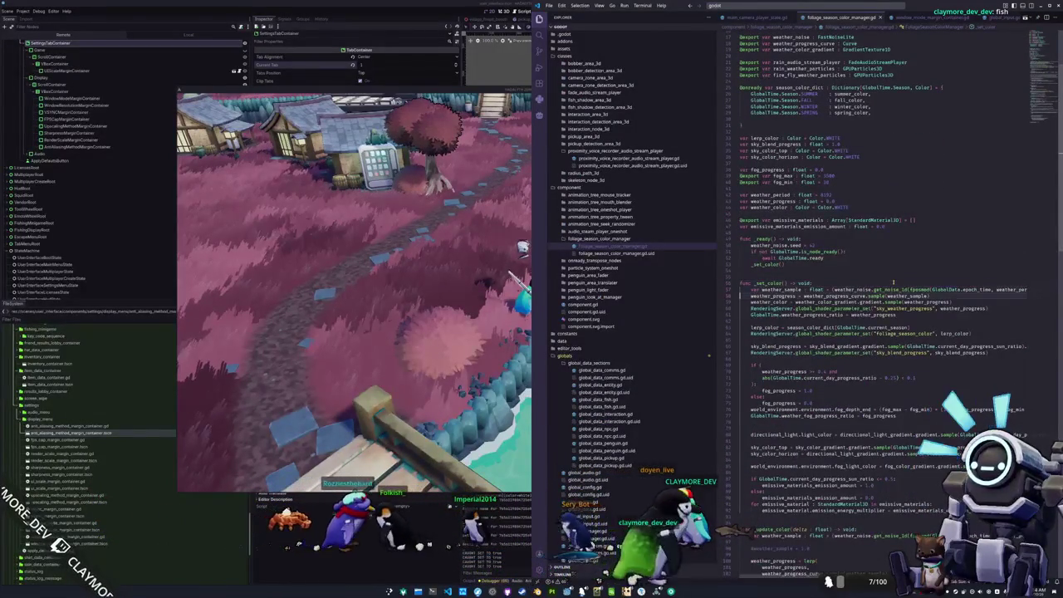
key("End")
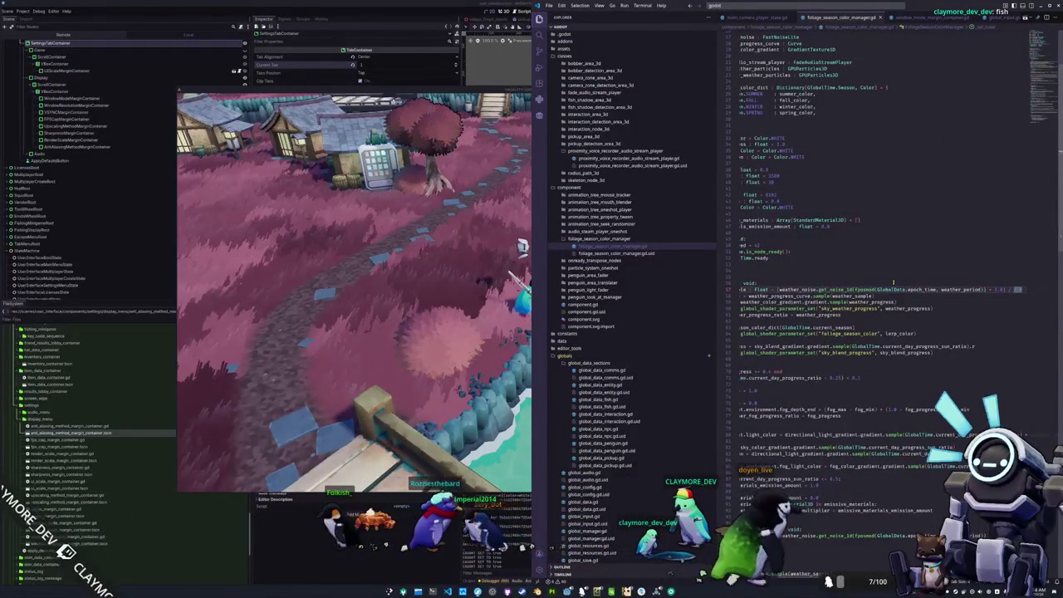
key("Down")
key("Home")
key("ctrl+shift+Right")
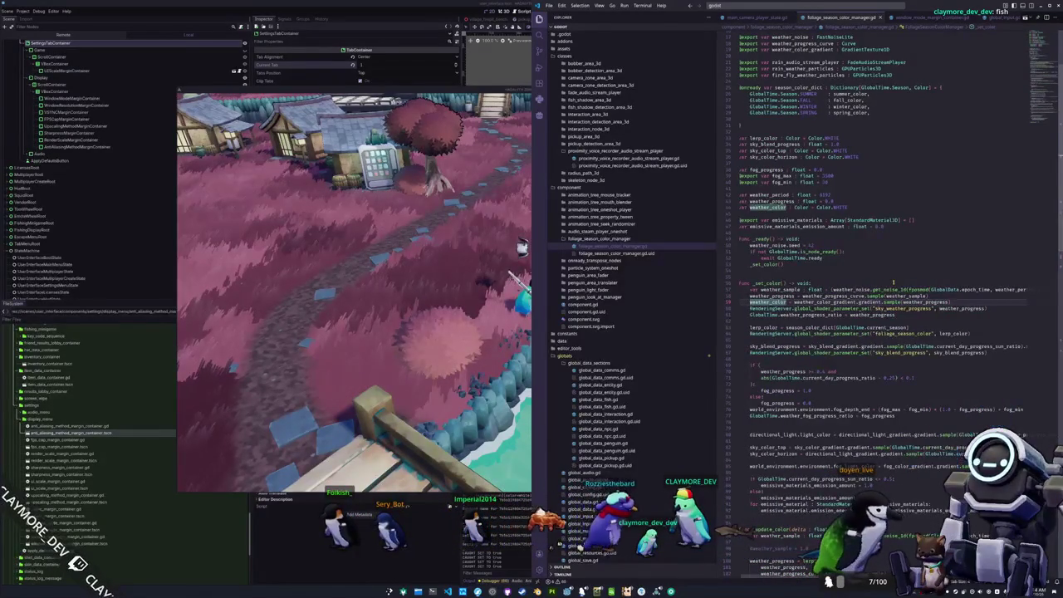
key("Down")
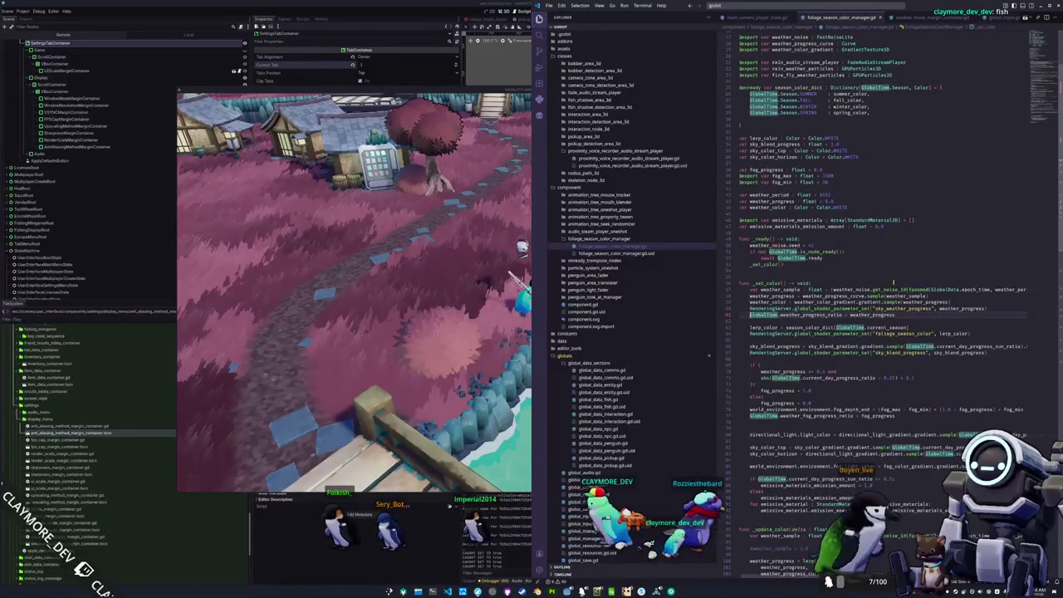
key("Up")
key("Up")
key("Up")
key("Up")
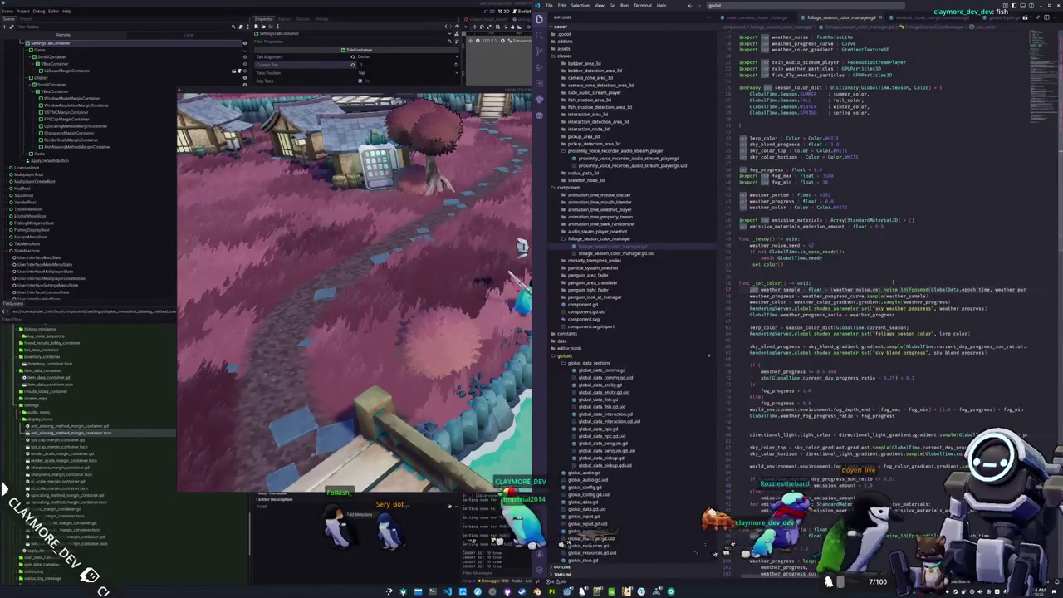
key("ctrl+Right")
key("ctrl+Right")
key("ctrl+Right")
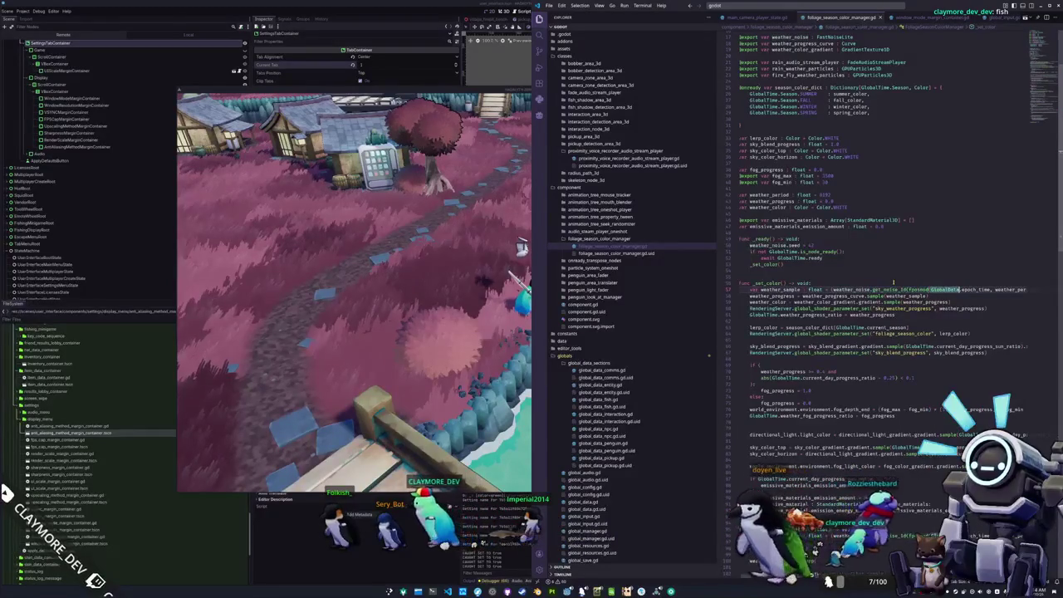
type("+ 100")
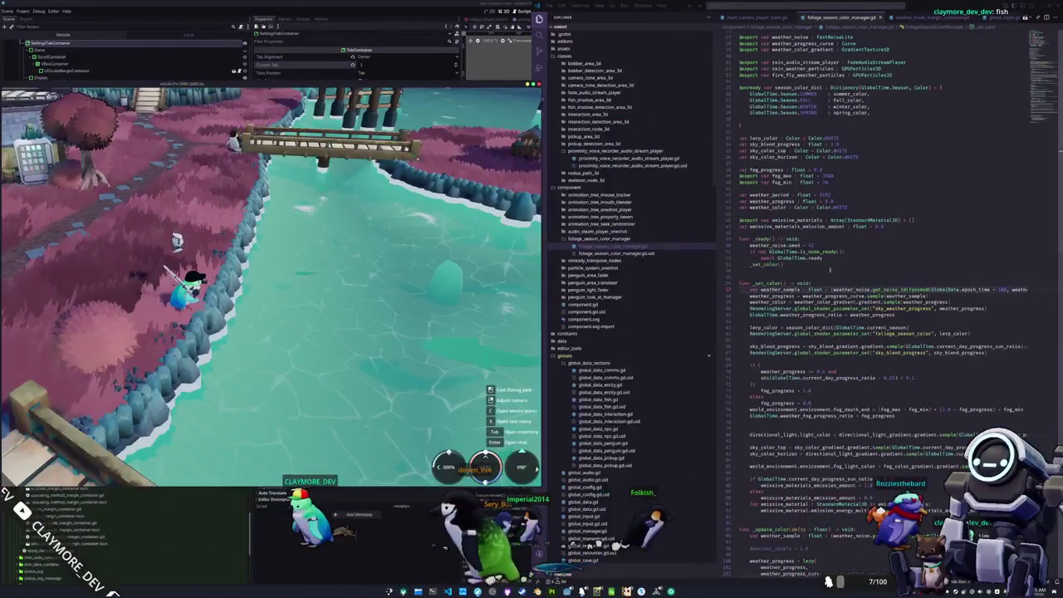
Remove the 10 after epoch_time in _set_color and scroll down to _update_color
double_click(1000, 290)
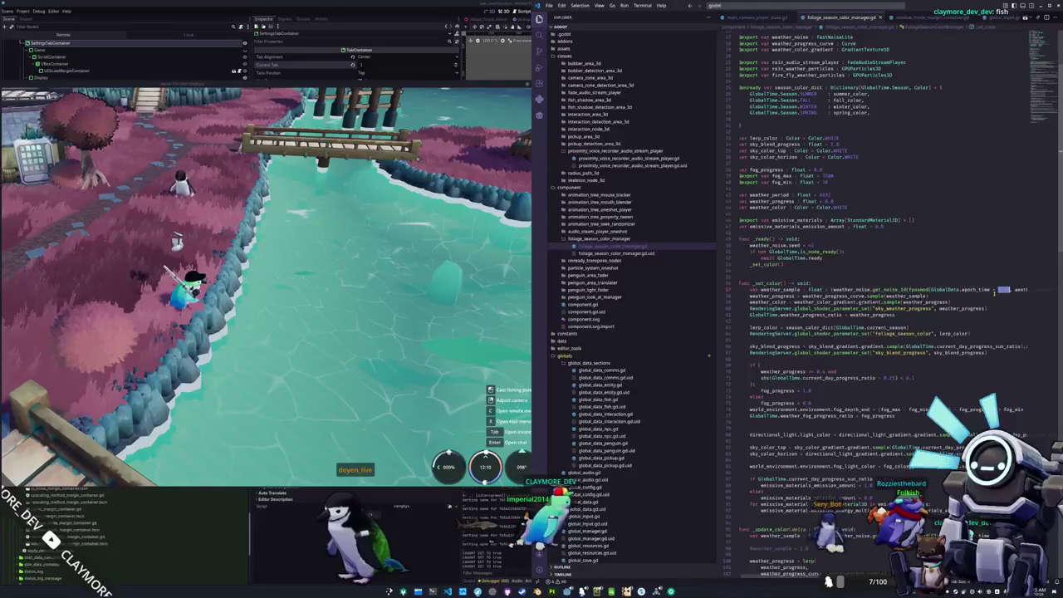
double_click(999, 290)
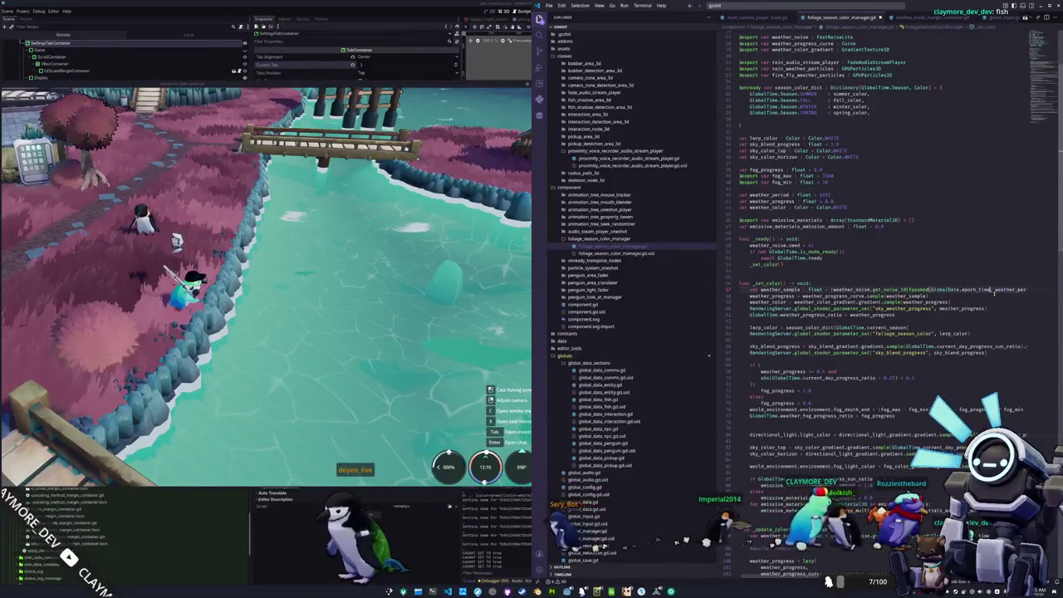
scroll(980, 397, "down", 7)
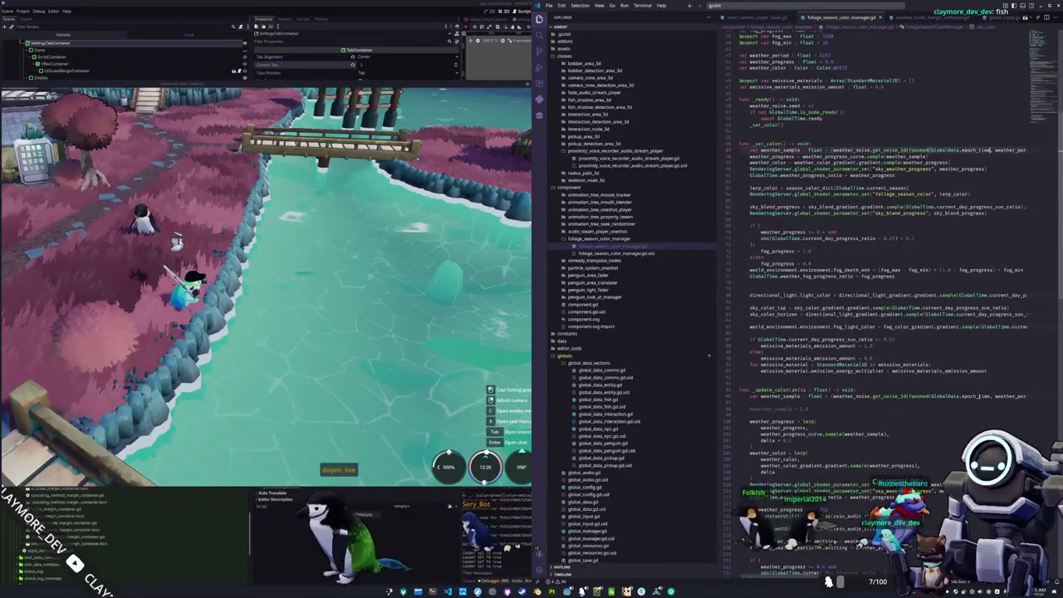
Try different epoch_time values in _update_color: '/ 100', then 2500, then 300
left_click(990, 396)
type("/ 100")
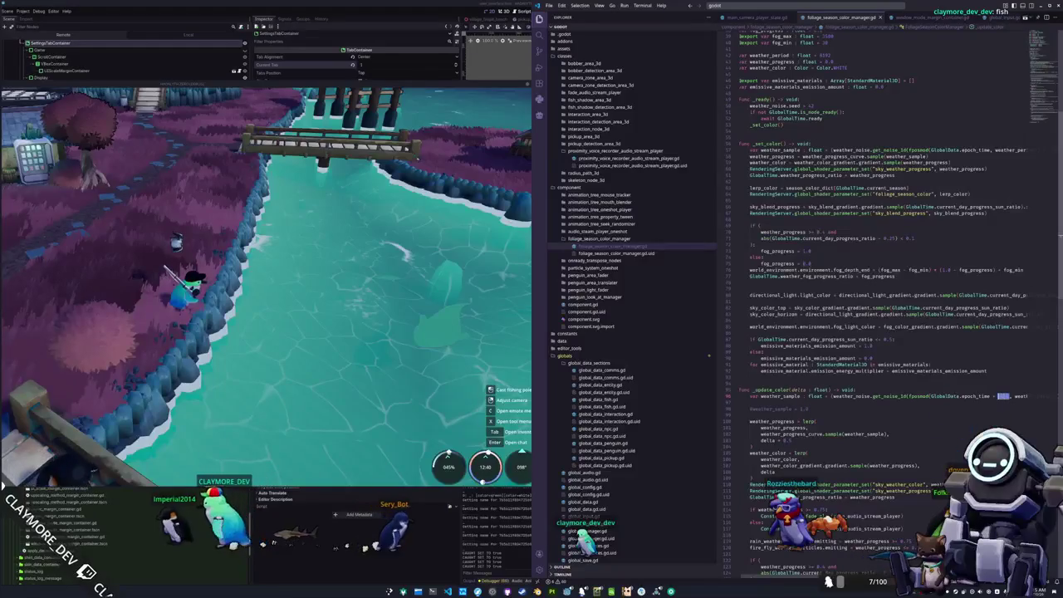
type("2")
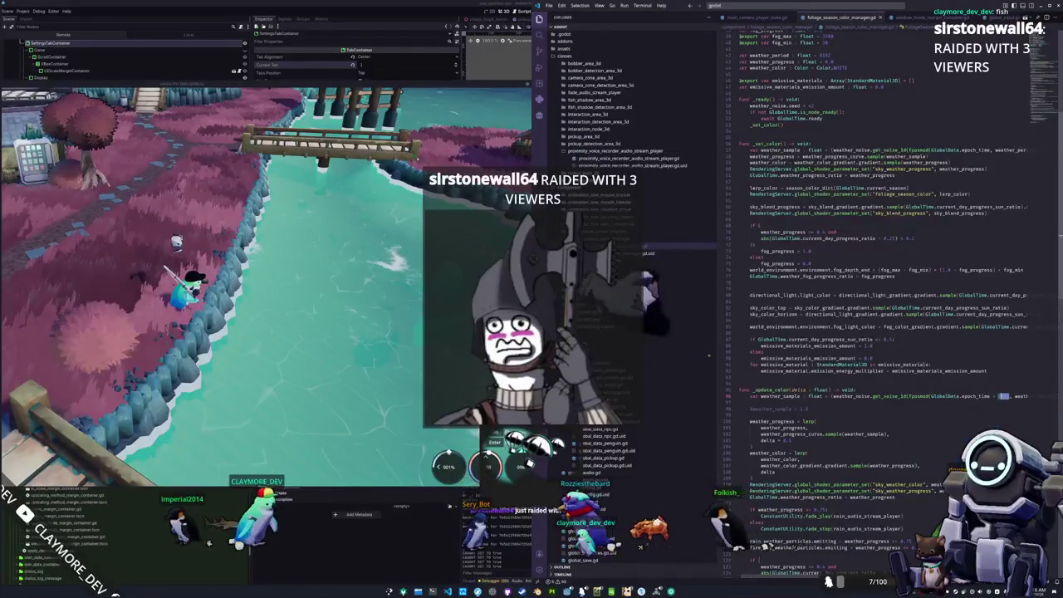
double_click(1003, 396)
type("2500")
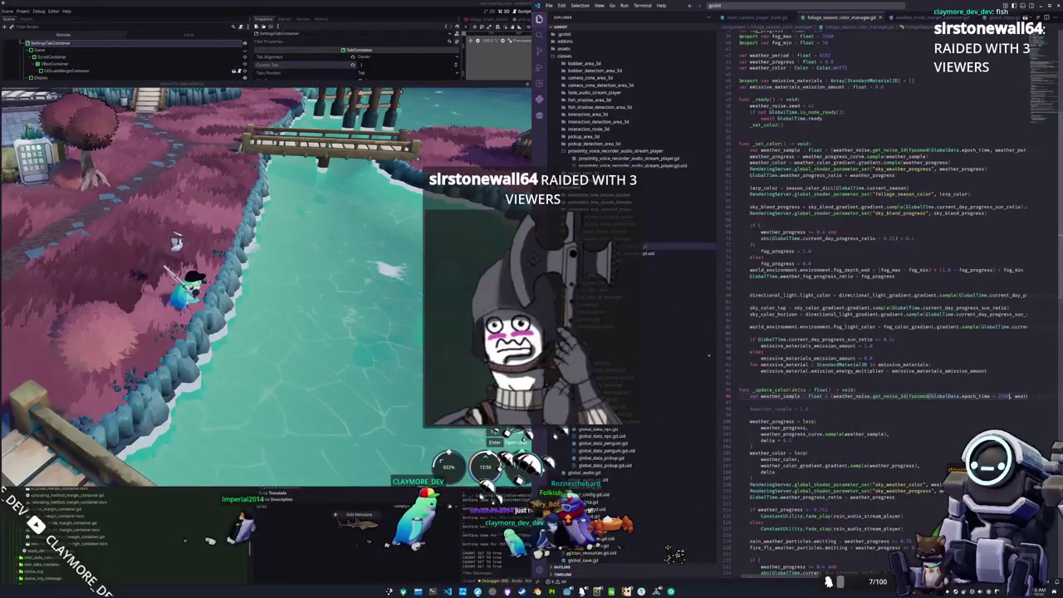
double_click(1004, 396)
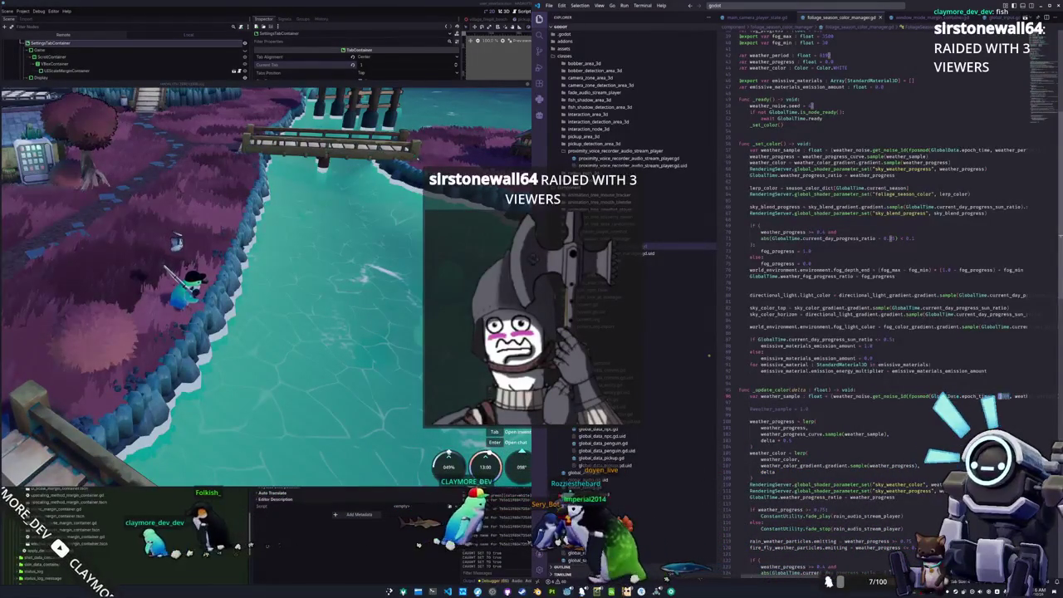
type("300")
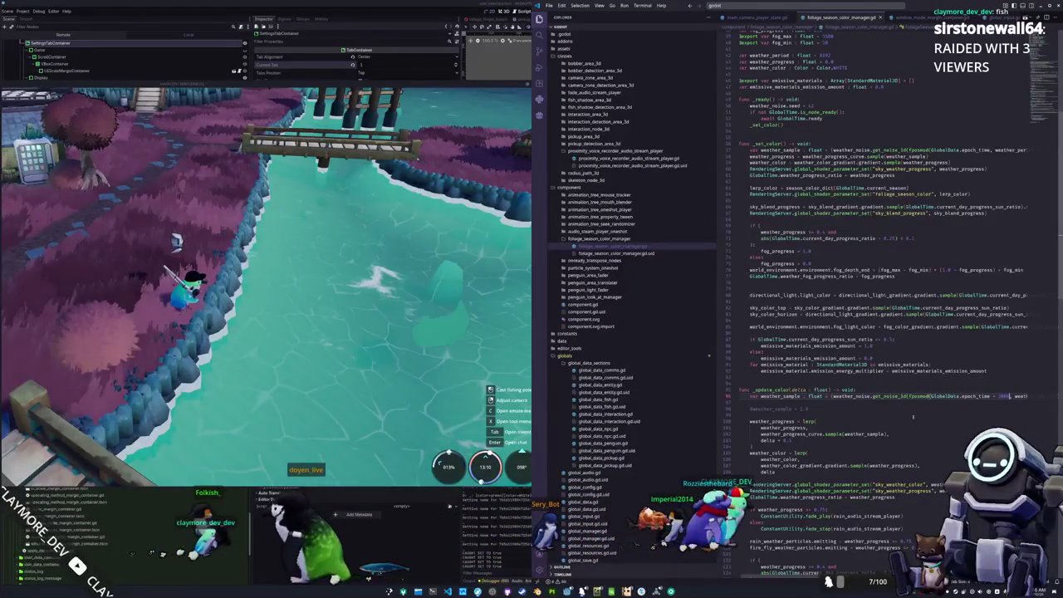
Check the weather_period value 8192, delete the ' * 3600' multiplier, and return to Godot
left_click(740, 382)
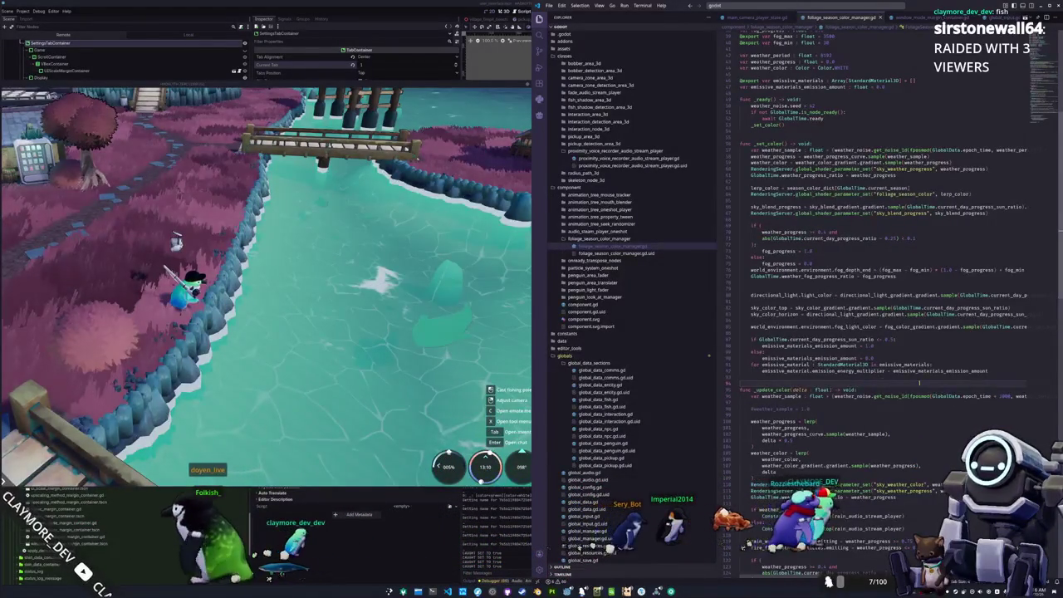
scroll(929, 272, "up", 8)
scroll(928, 273, "up", 2)
double_click(827, 264)
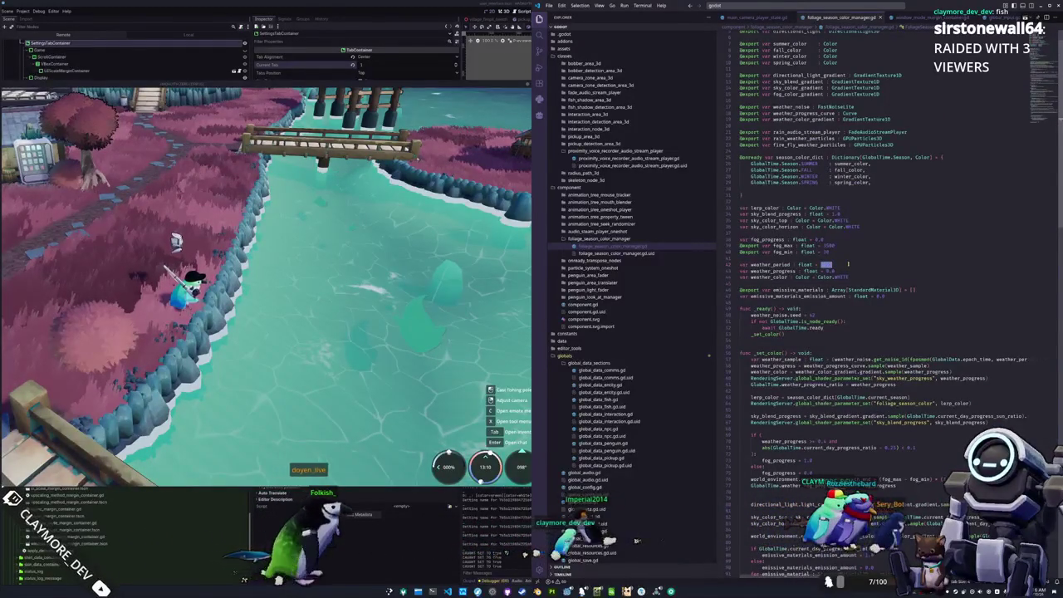
scroll(839, 264, "down", 13)
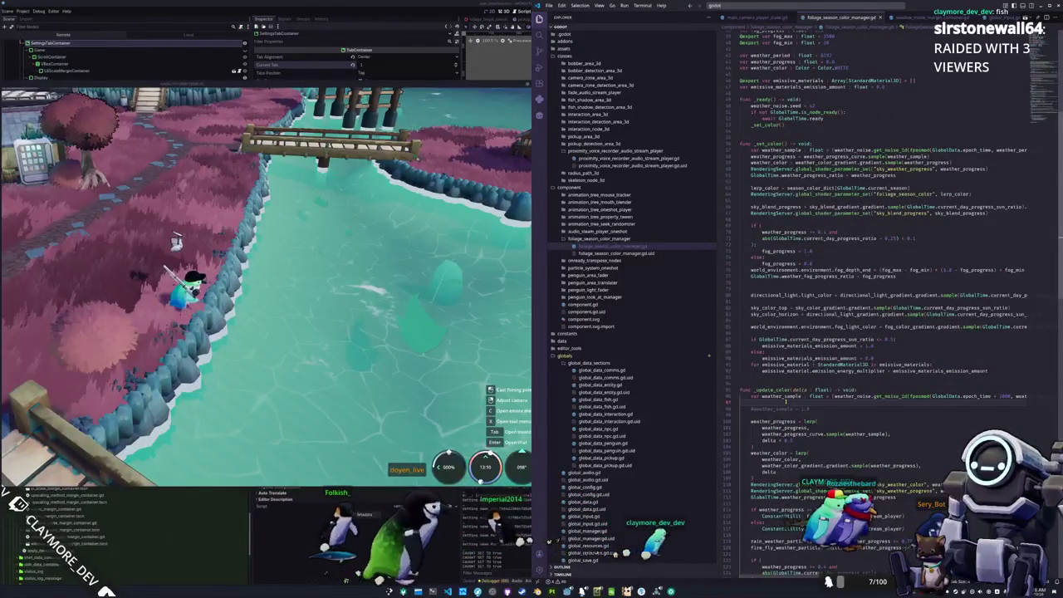
scroll(790, 401, "right", 3)
key("ctrl+shift+Left")
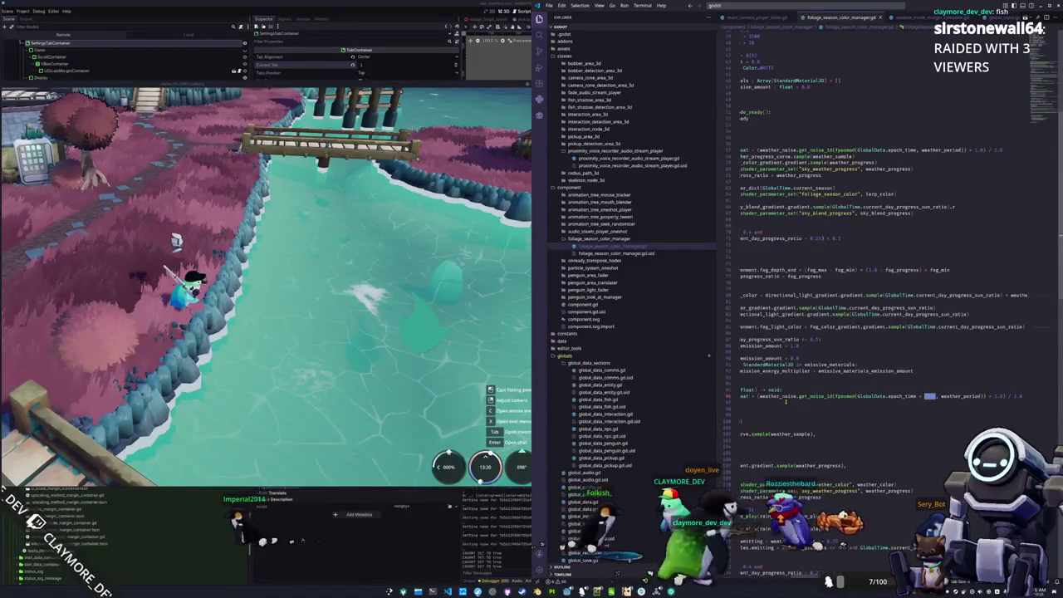
key("ctrl+shift+Left")
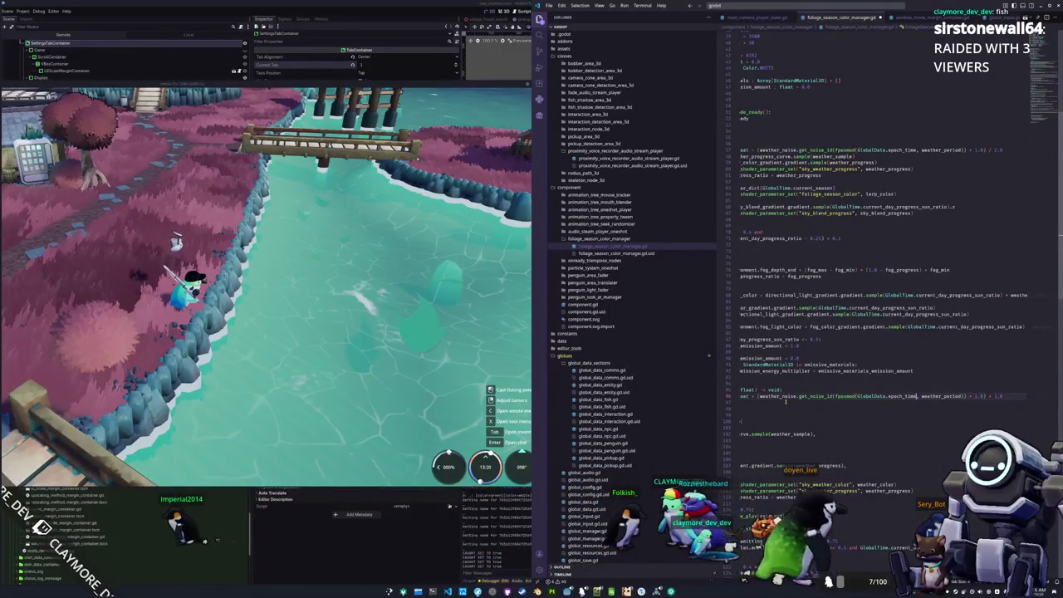
key("BackSpace")
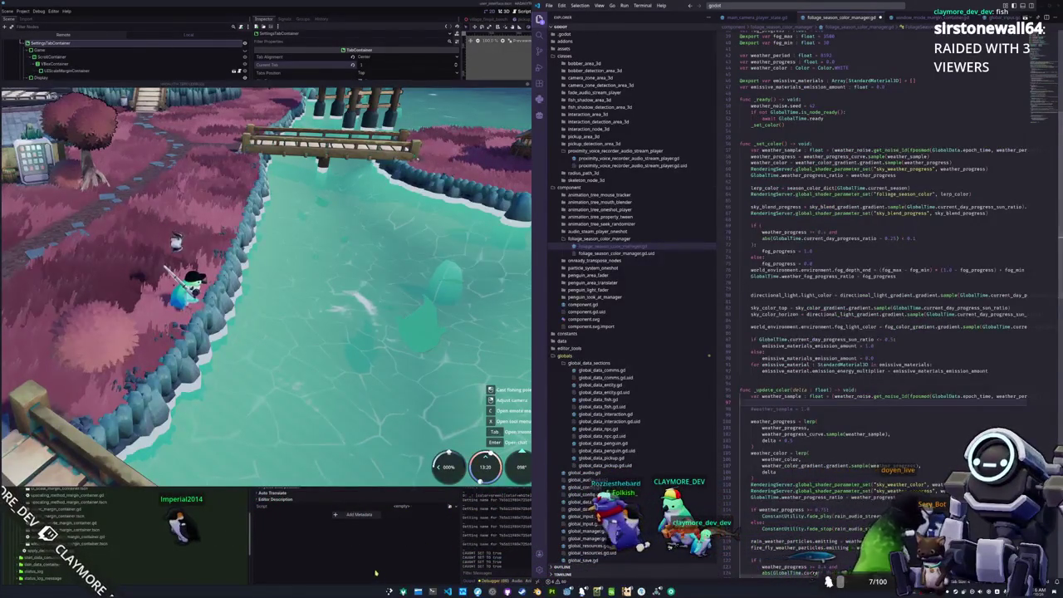
left_click(404, 590)
scroll(241, 195, "up", 4)
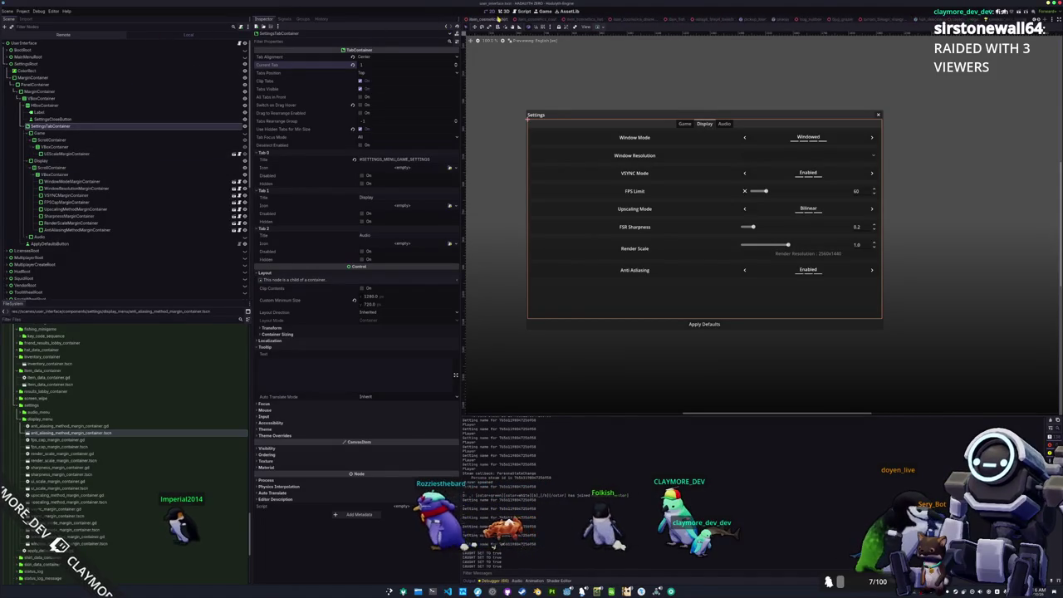
In main.tscn's 3D view, select the FoliageSeasonColorManager node under Environment
left_click(470, 18)
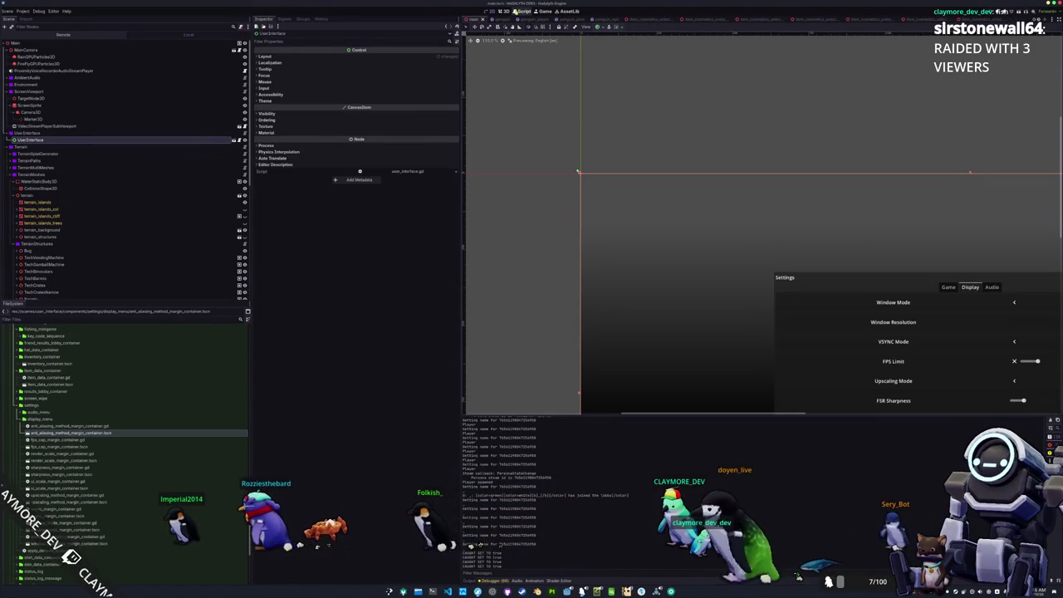
left_click(504, 10)
left_click(79, 62)
left_click(79, 56)
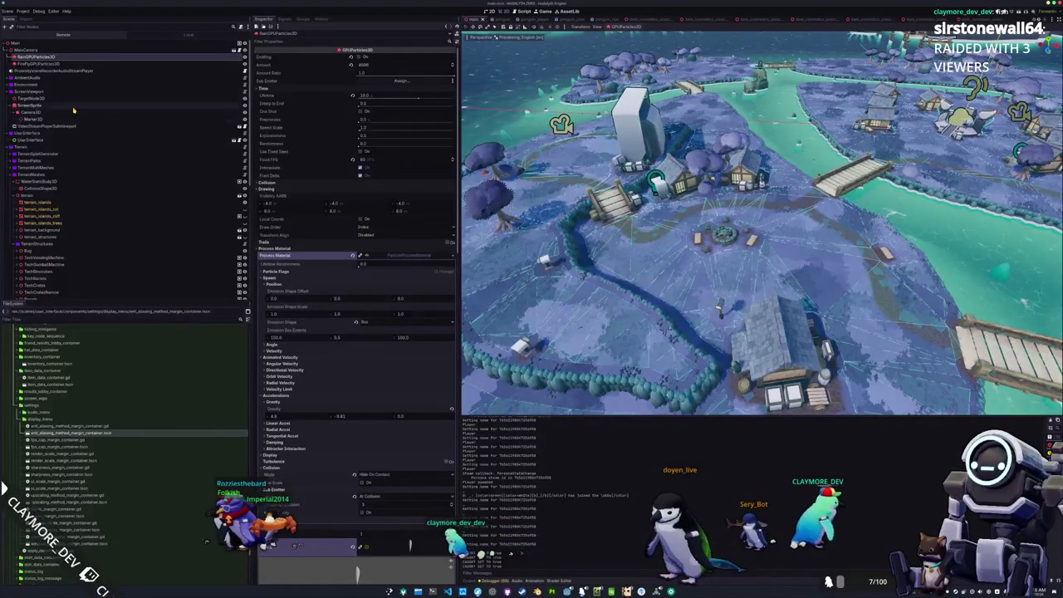
left_click(8, 84)
left_click(45, 91)
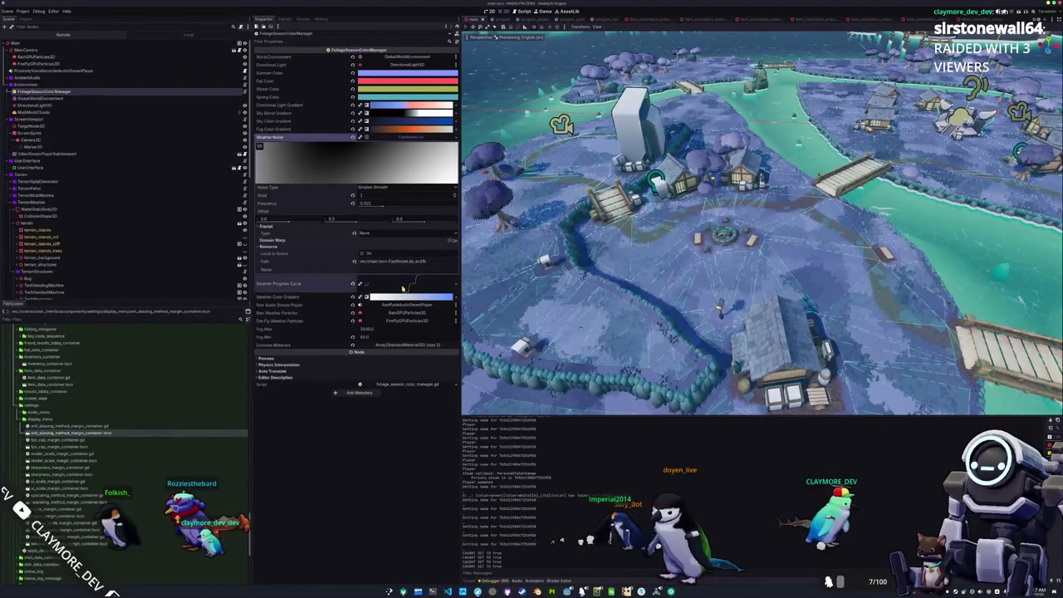
Drag the Weather Progress Curve's middle point slightly left
left_click(405, 285)
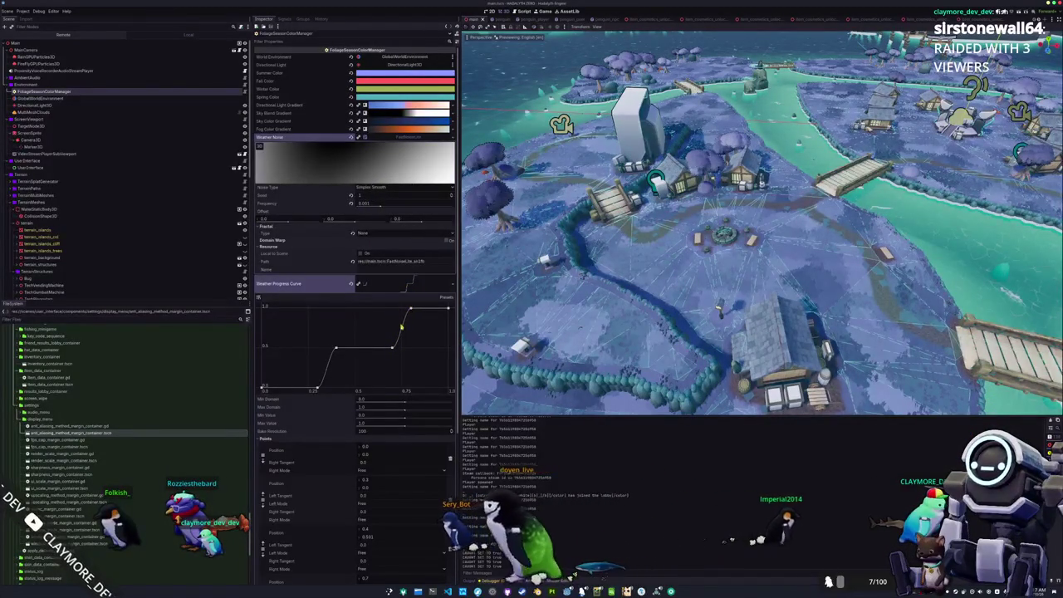
left_click_drag(392, 347, 379, 351)
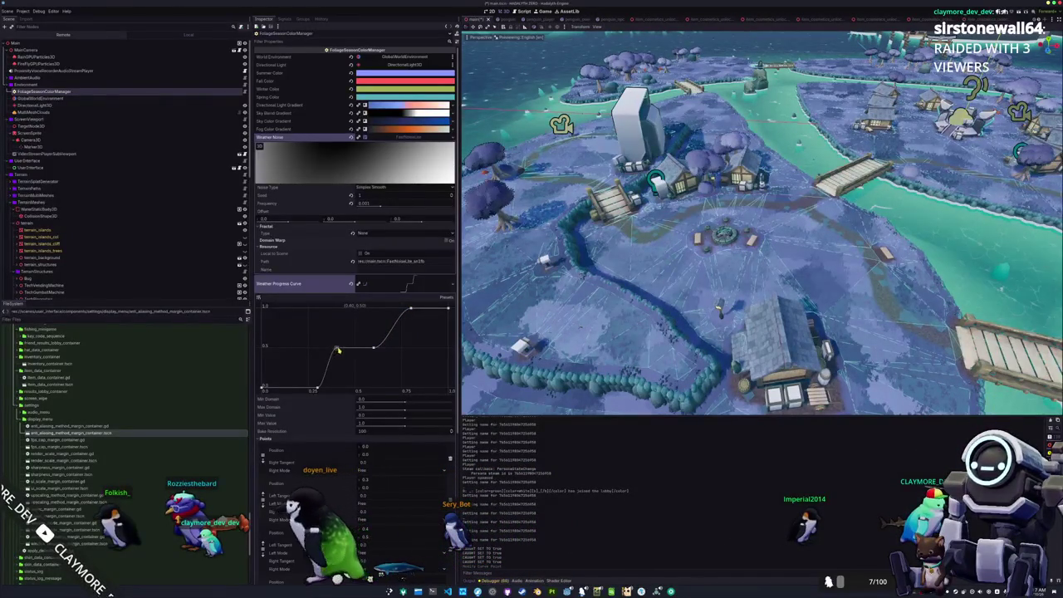
key("alt+Tab")
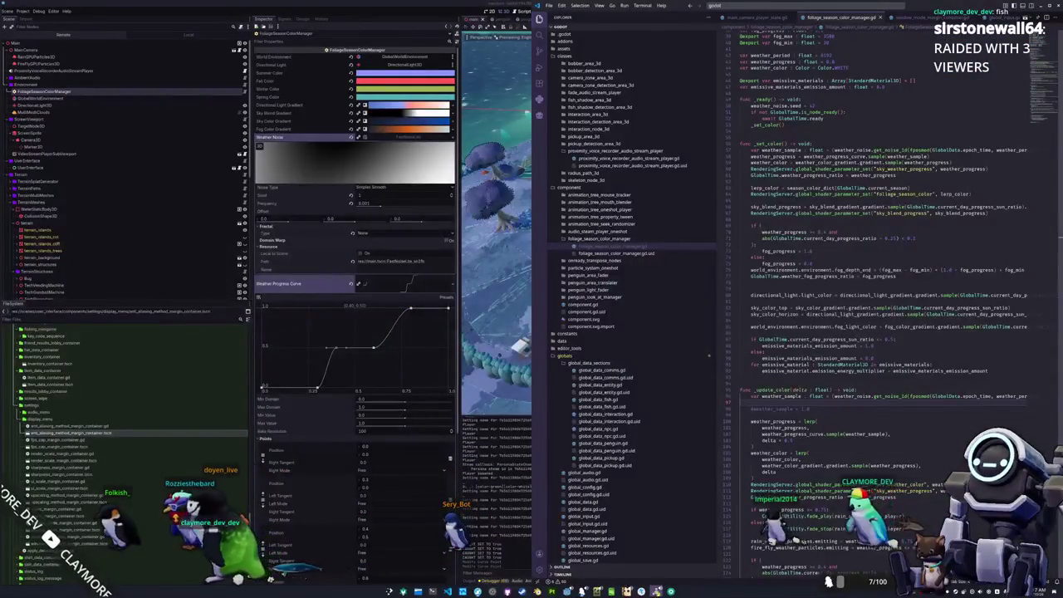
Add a '+ 1000' offset after epoch_time in _update_color's weather_sample line
key("alt+Tab")
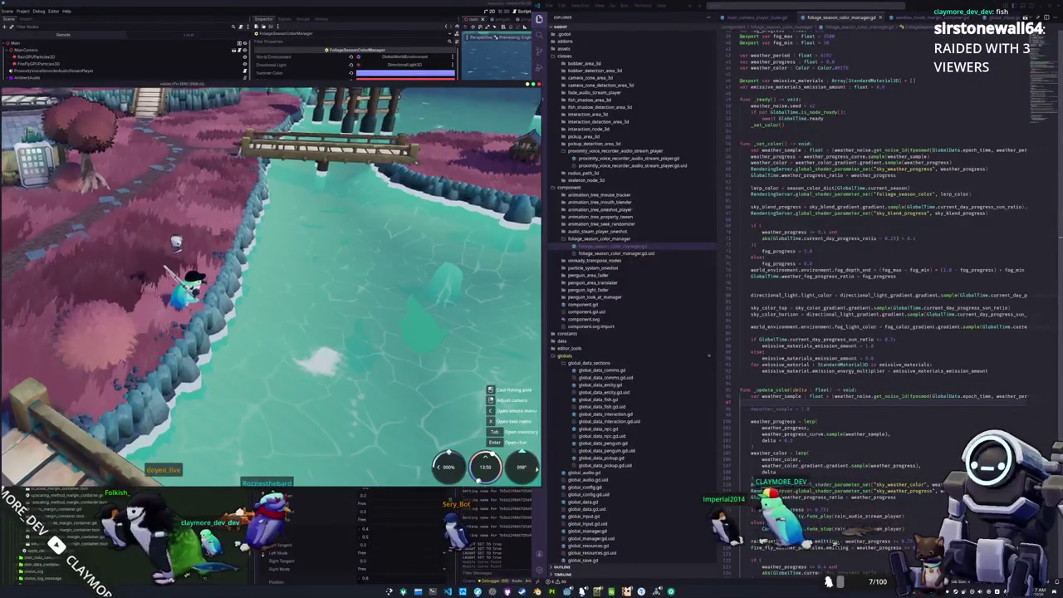
left_click(915, 407)
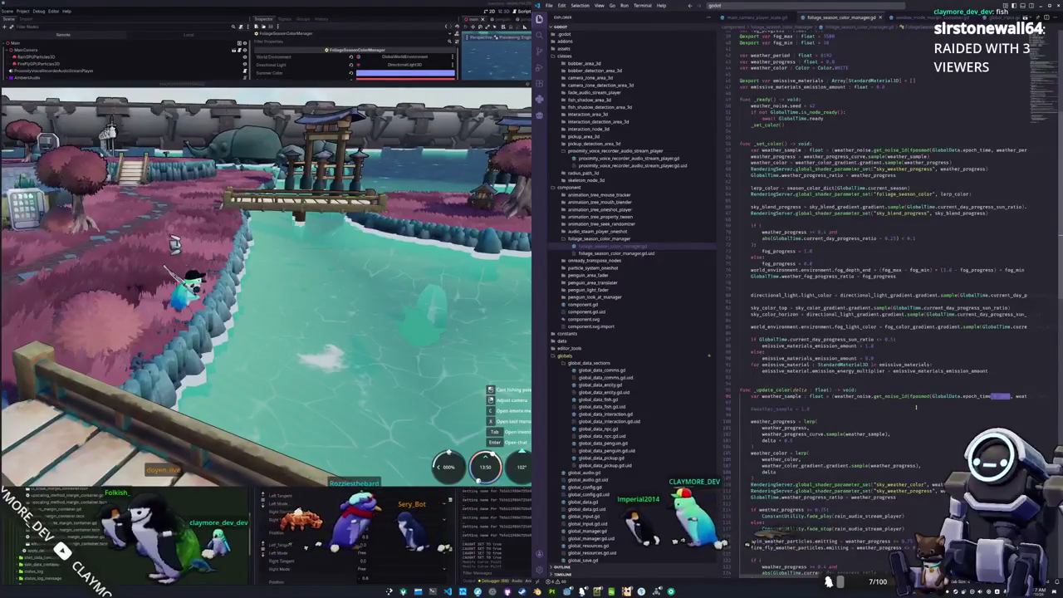
type("+")
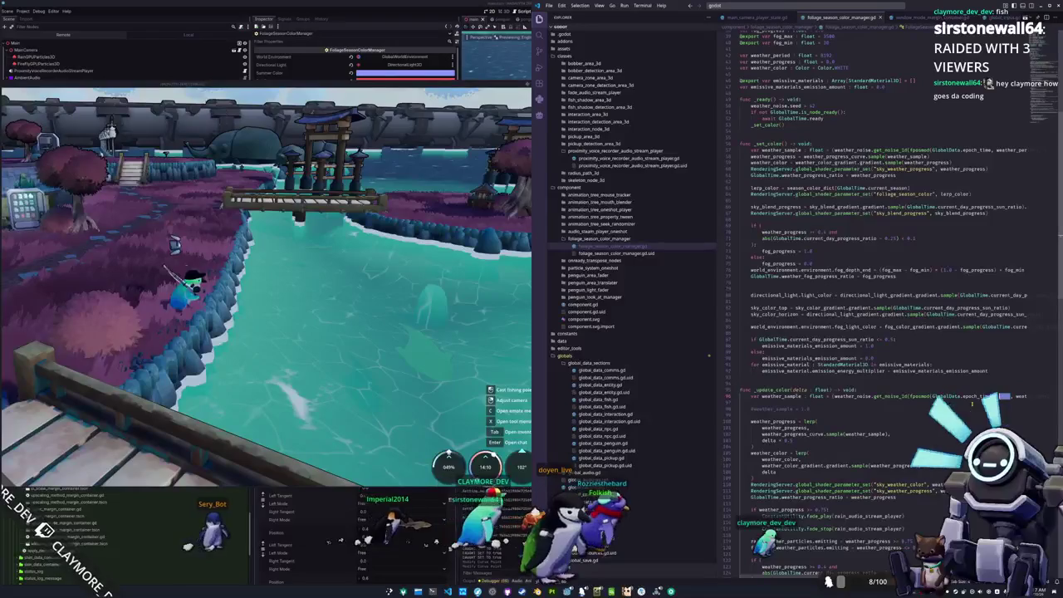
type("000")
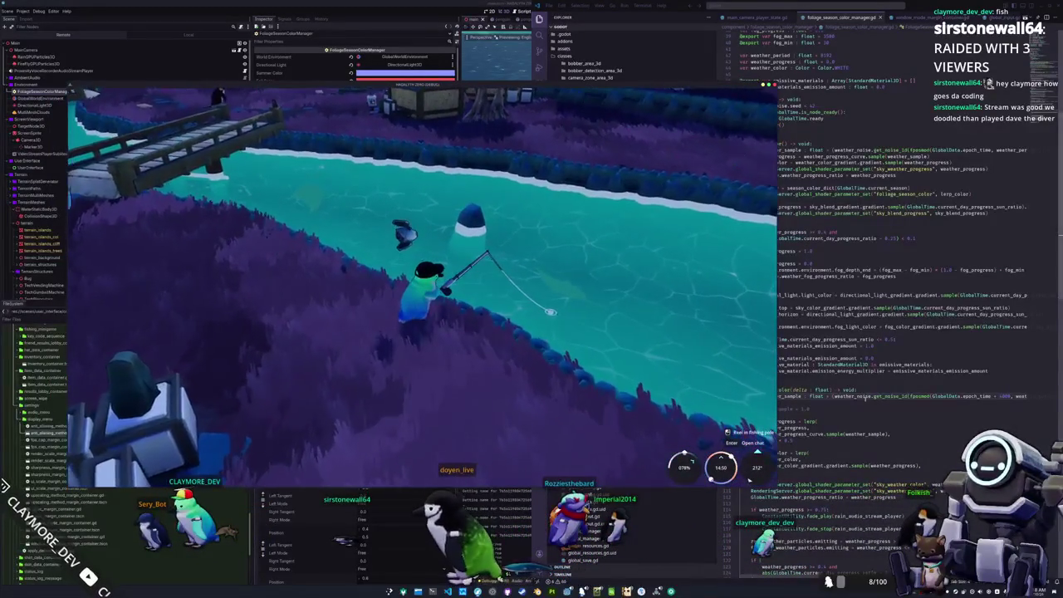
Work out a quick calculation (66.6666666667) in KCalc, then close it
left_click(984, 396)
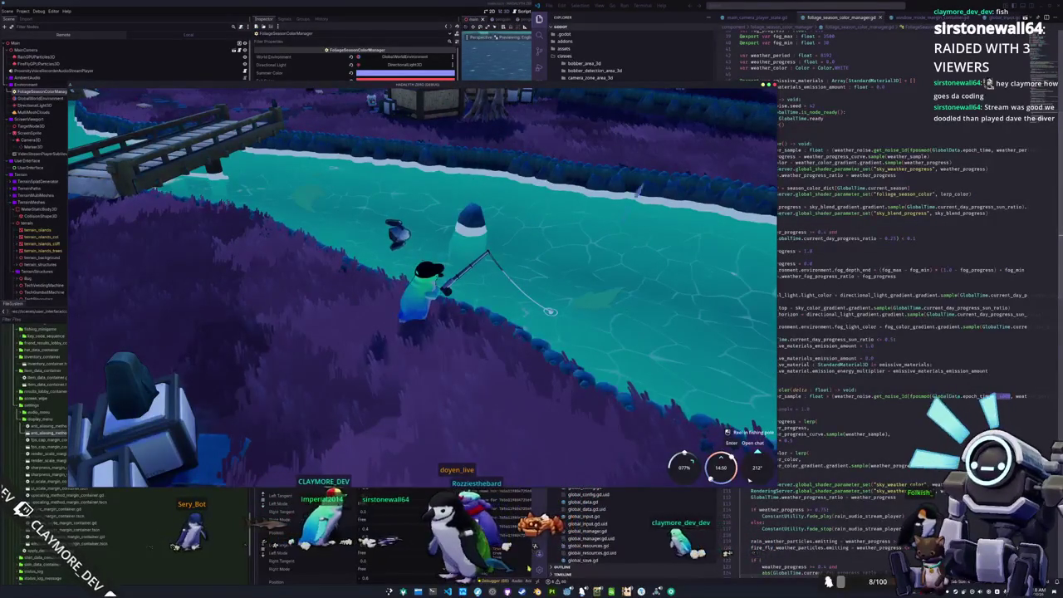
key("super")
type("team")
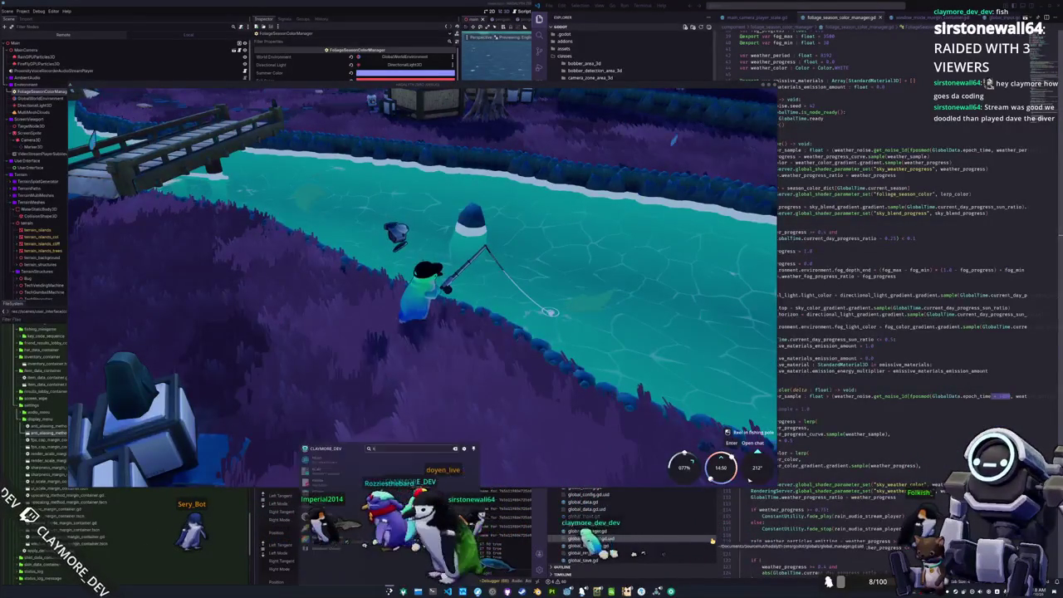
key("Return")
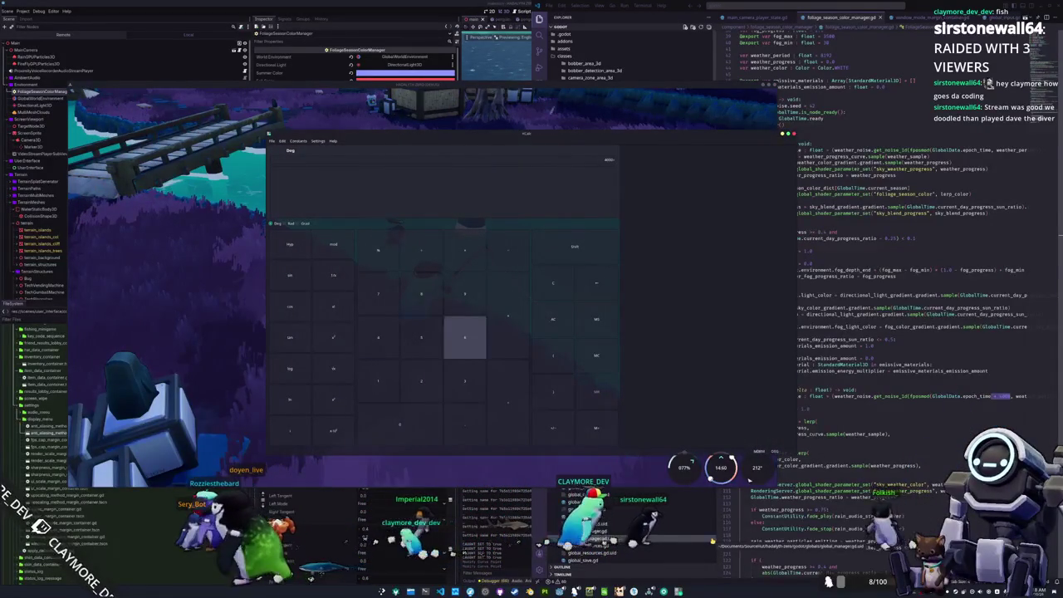
key("Return")
key("alt+F4")
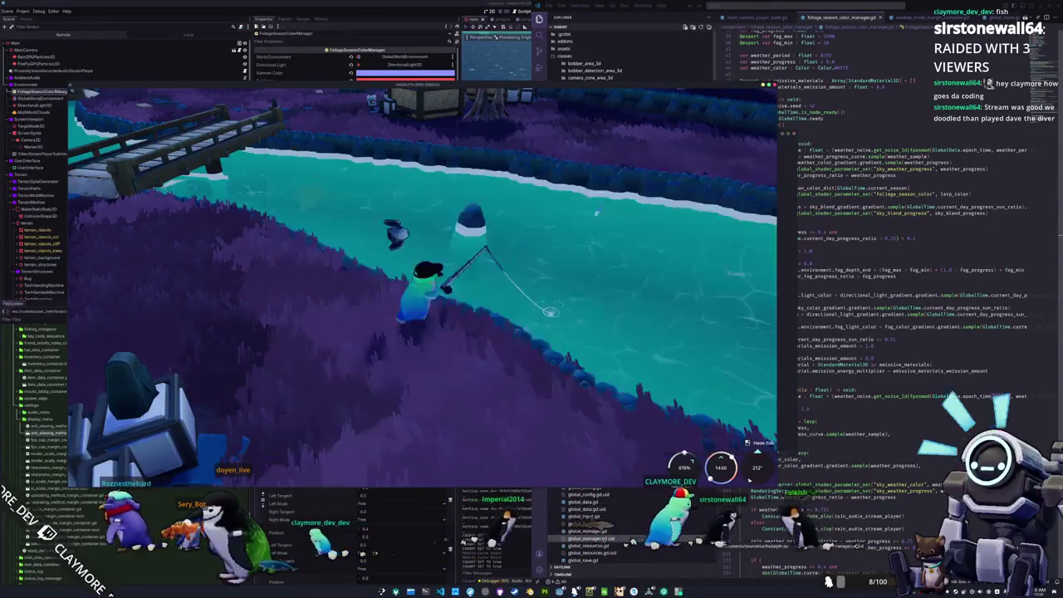
Cast the line and match the arrow prompts to catch and keep a Hussar (2.91)
left_click(594, 402)
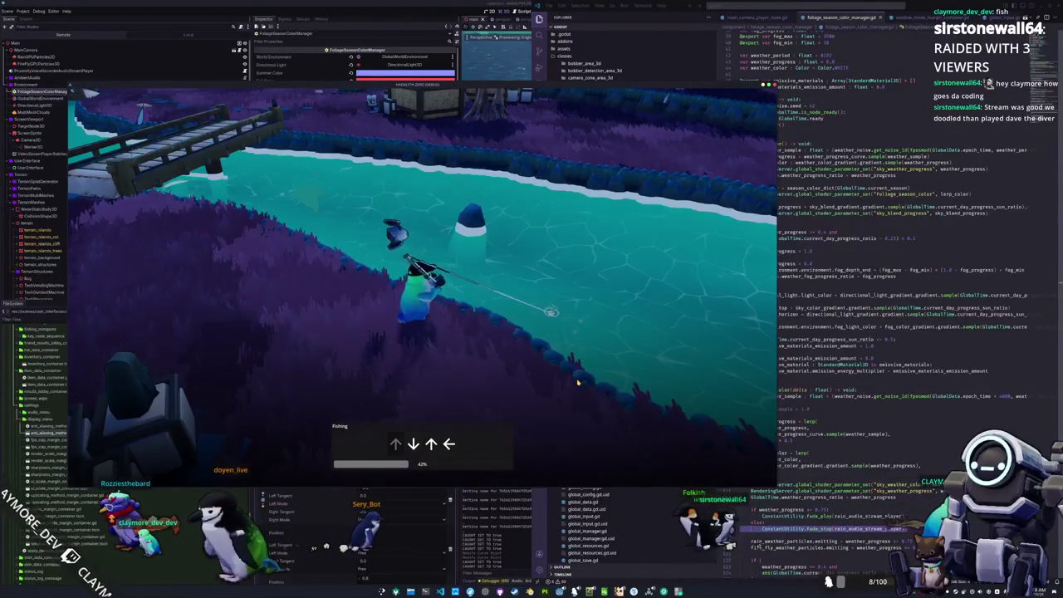
key("Left")
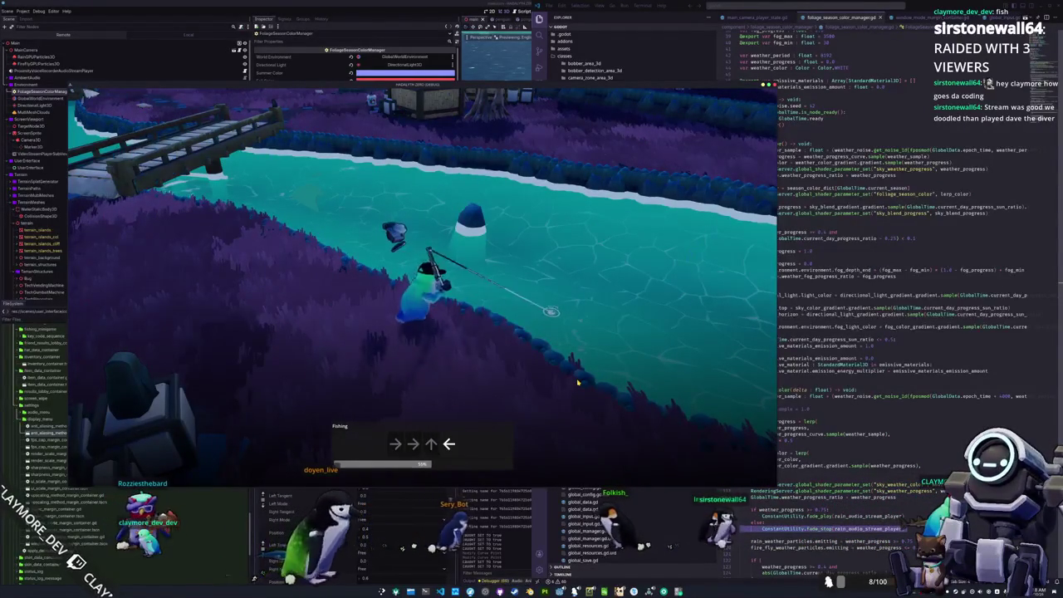
key("Down")
key("Up")
key("Up")
key("Right")
key("Down")
key("Down")
key("Up")
key("Up")
key("Down")
key("Down")
key("Right")
key("Right")
key("Down")
key("Up")
key("Up")
key("Up")
key("Down")
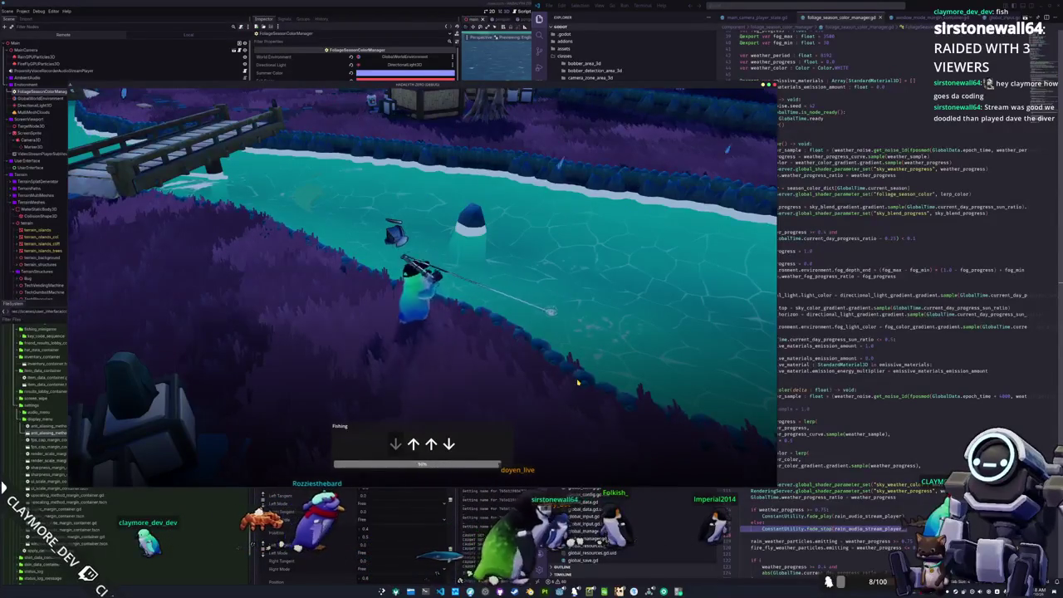
key("Up")
key("Up")
key("Down")
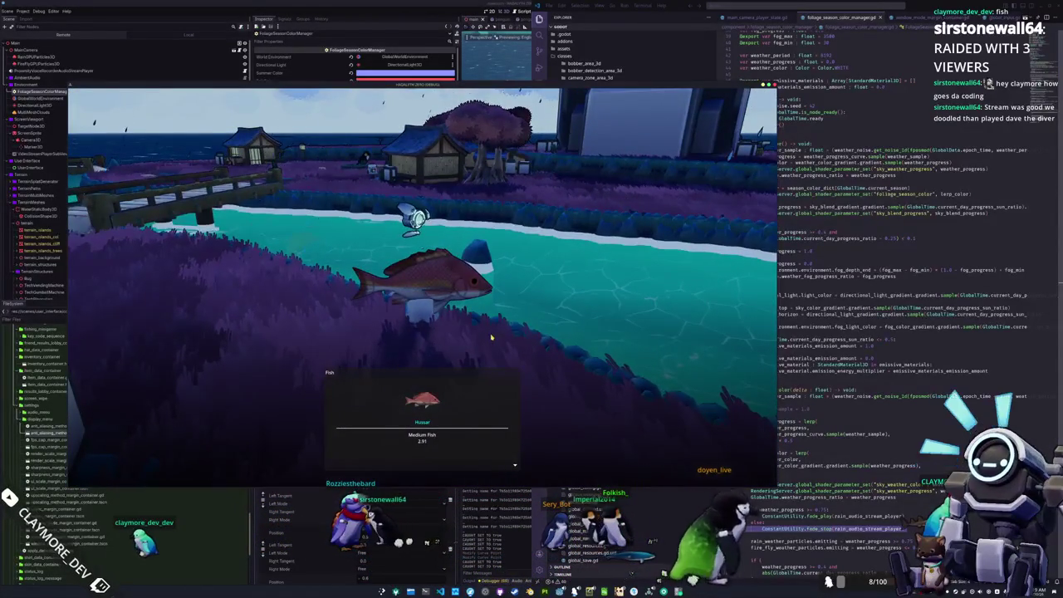
left_click(491, 338)
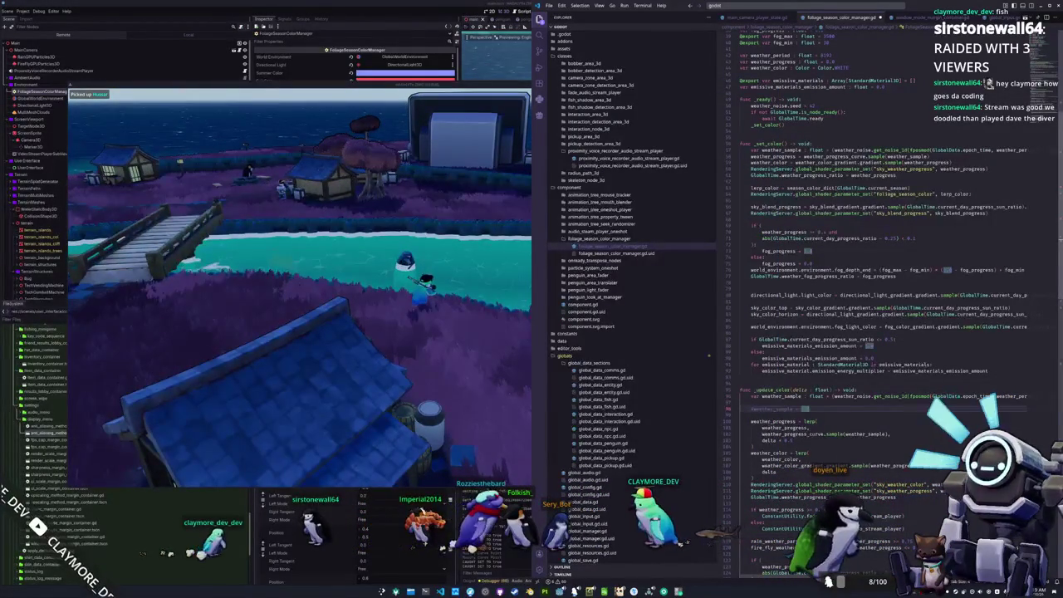
Check the noise sampling code on line 96 in VS Code, then bring the running game back in front
key("End")
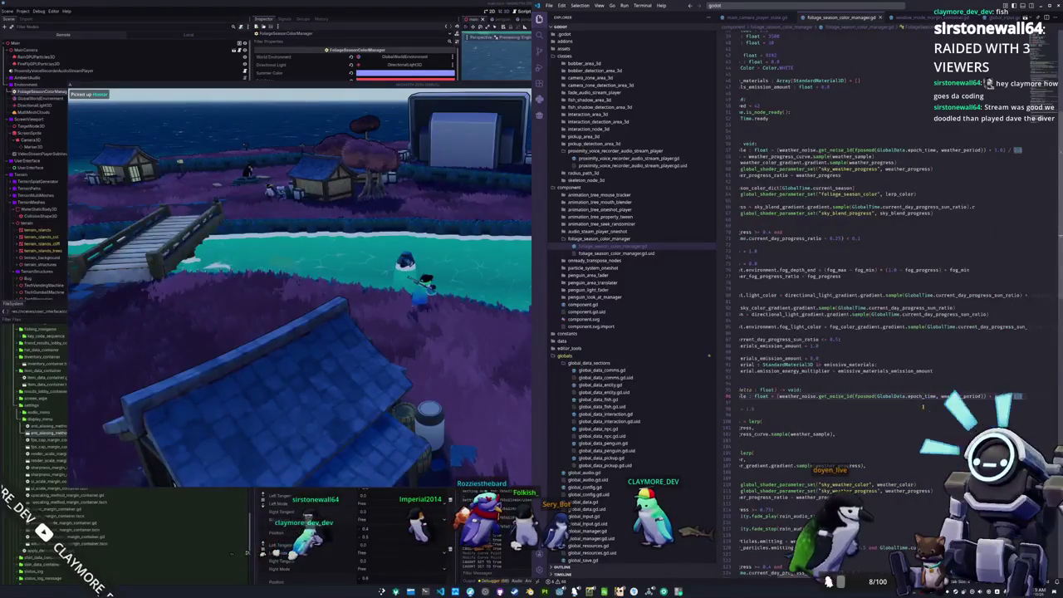
key("Home")
key("alt+Tab")
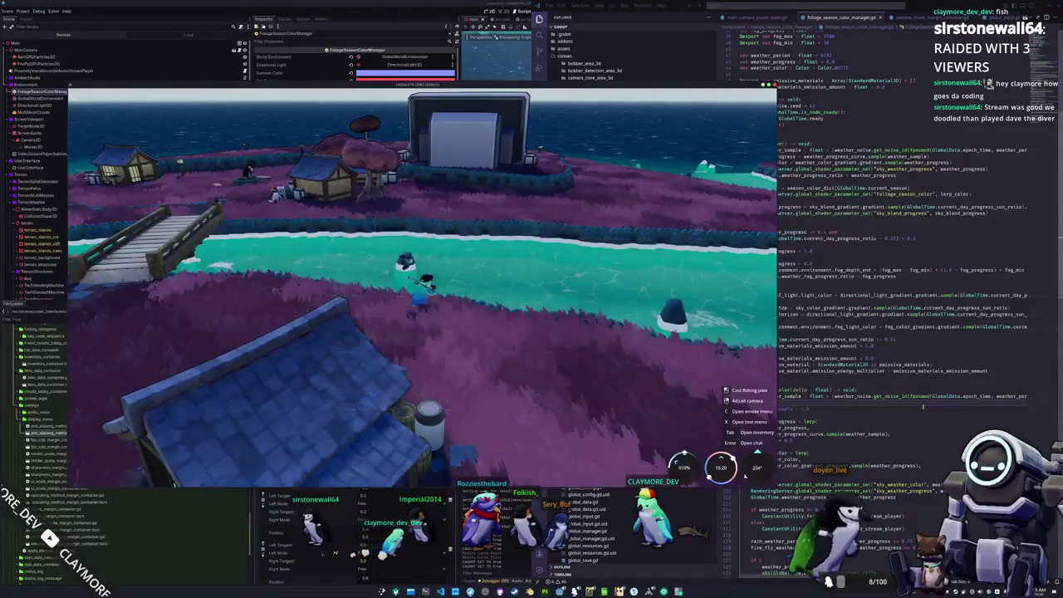
Turn the camera toward the river and statues, walk the character along the shore, and open the pause menu
key("d")
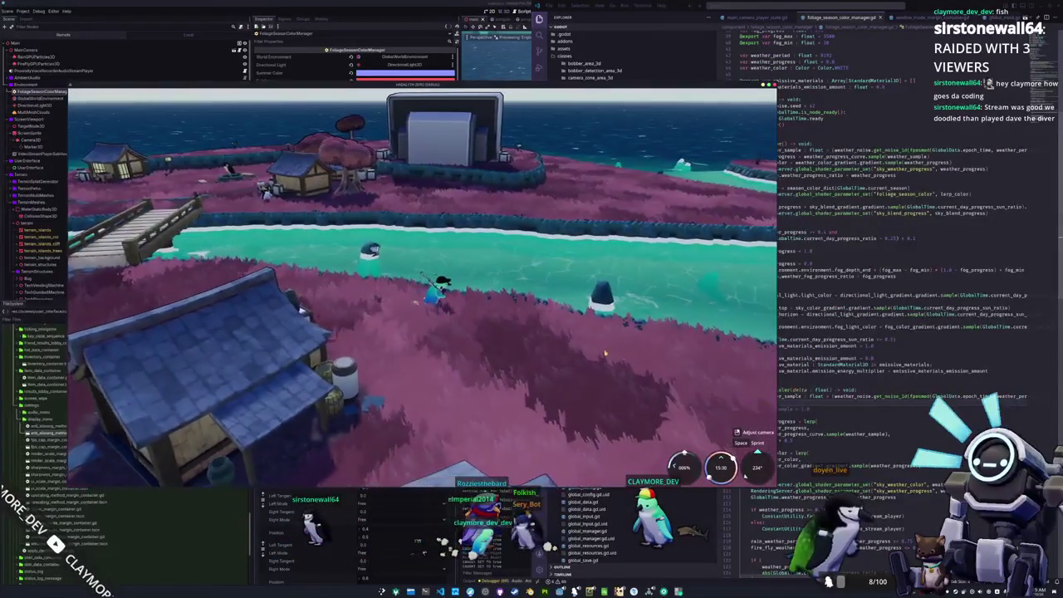
key("d")
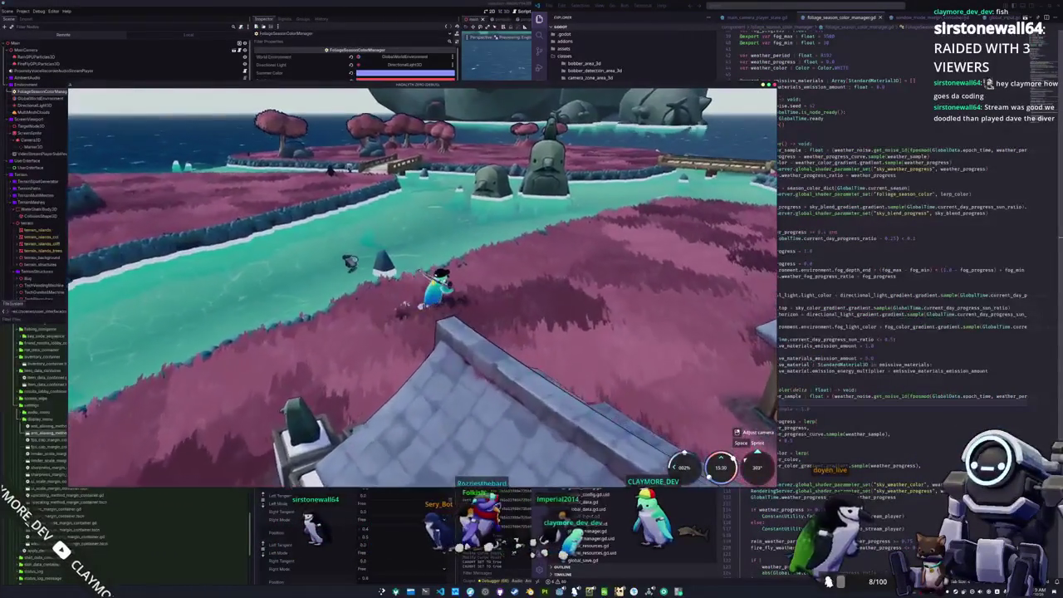
key("F8")
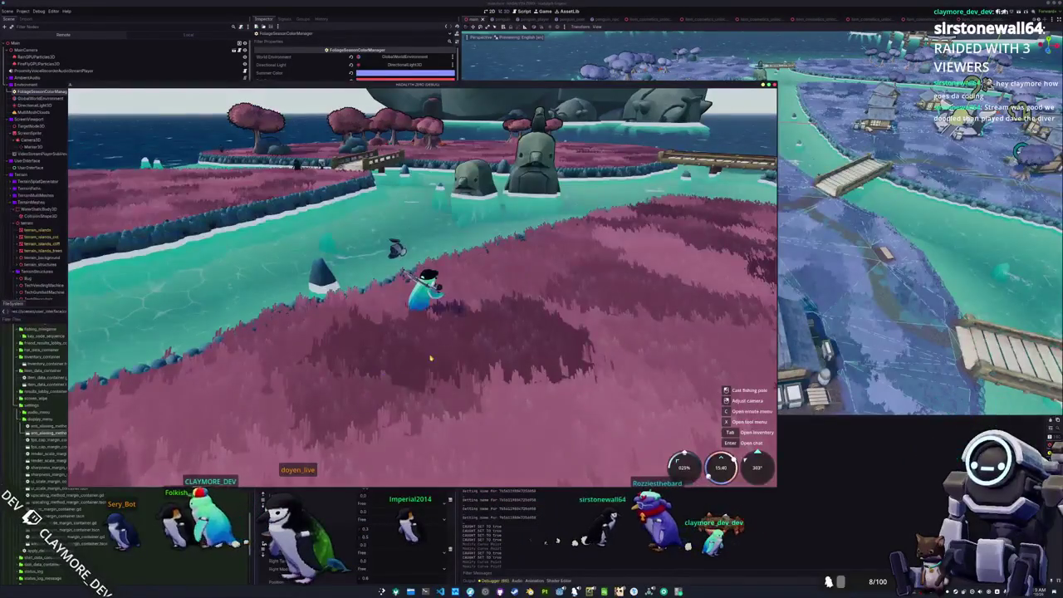
key("w")
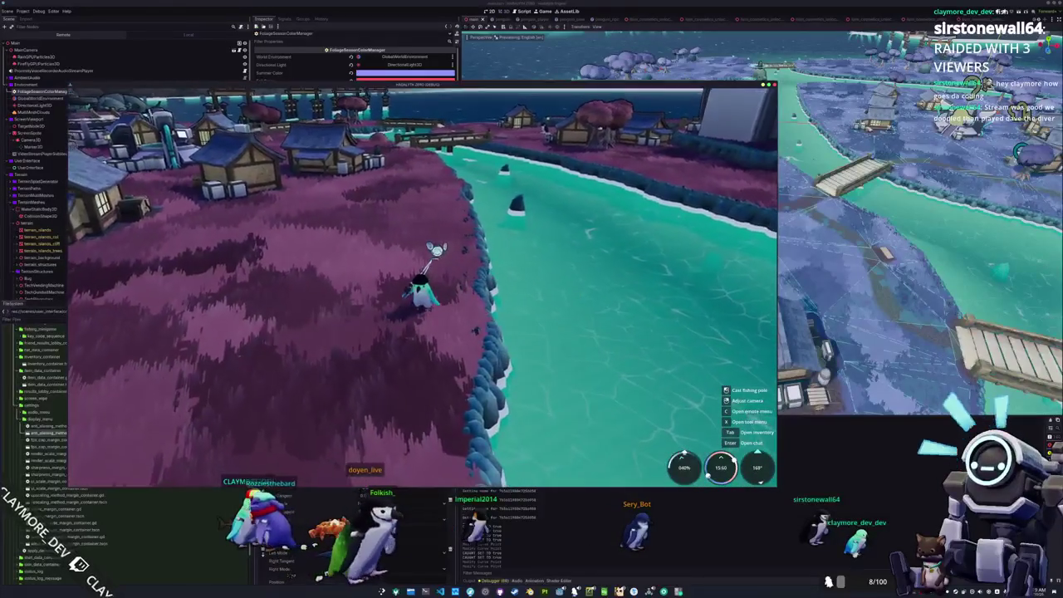
key("Escape")
left_click(423, 283)
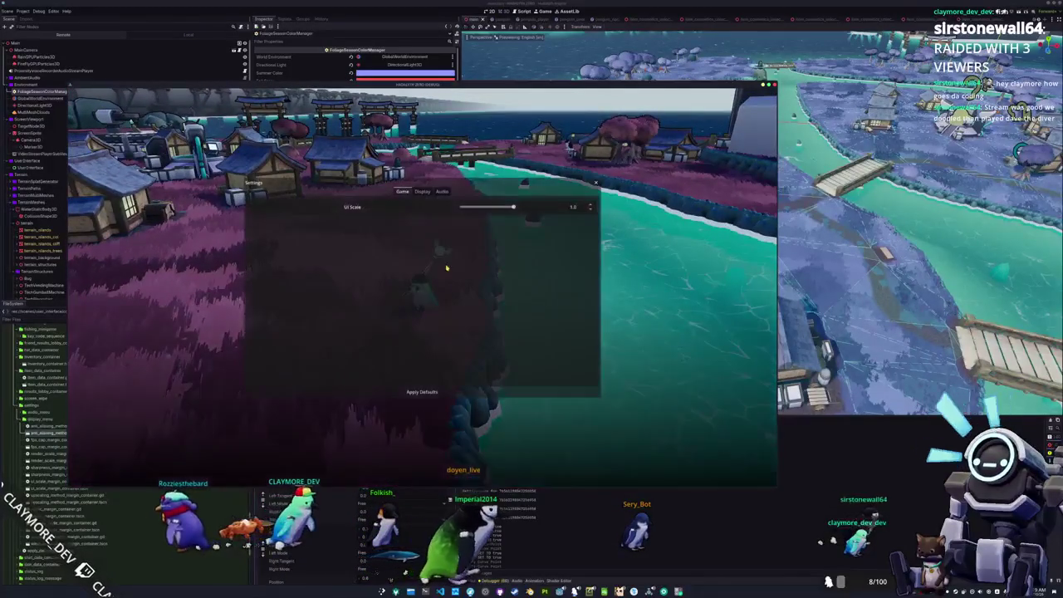
left_click(423, 193)
left_click(402, 192)
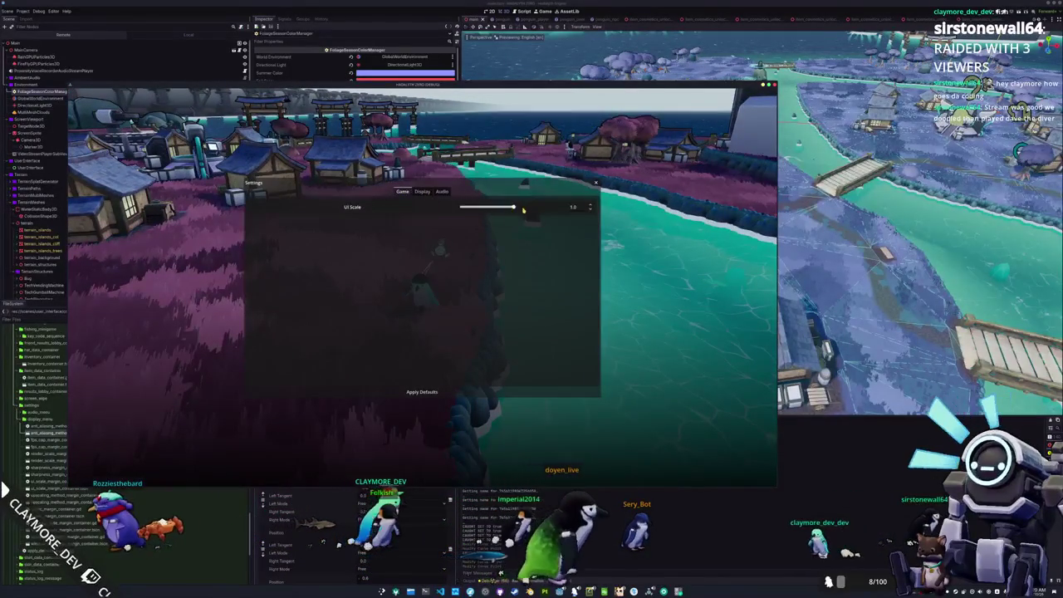
left_click_drag(523, 210, 576, 209)
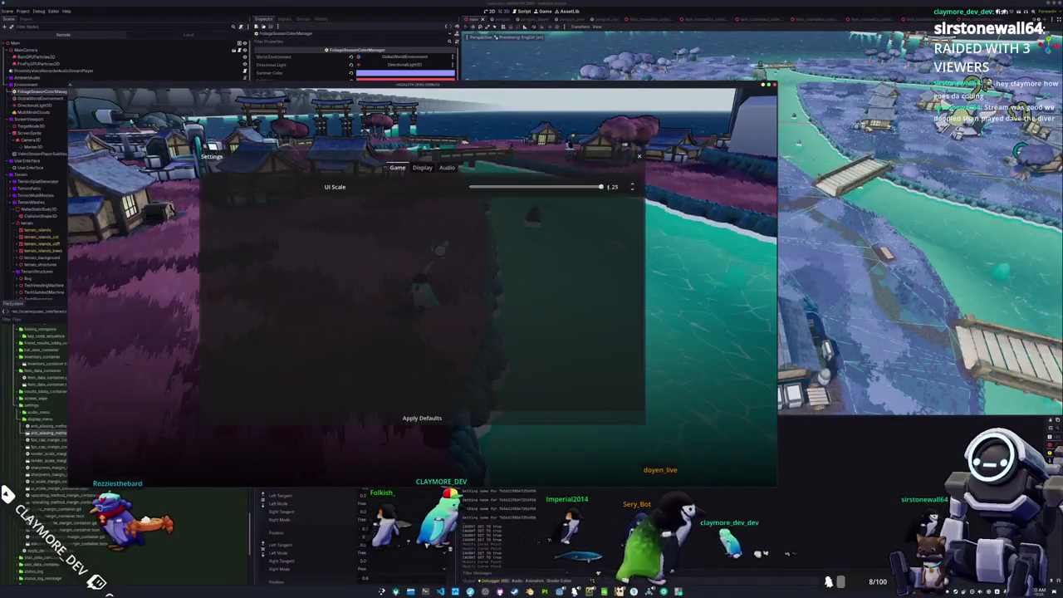
key("Left")
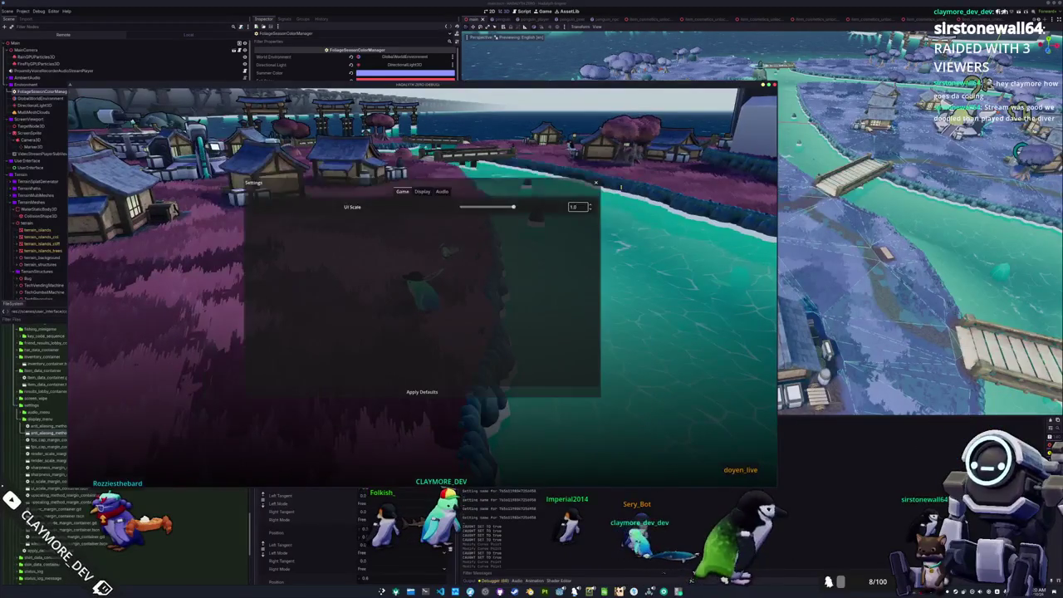
left_click(579, 206)
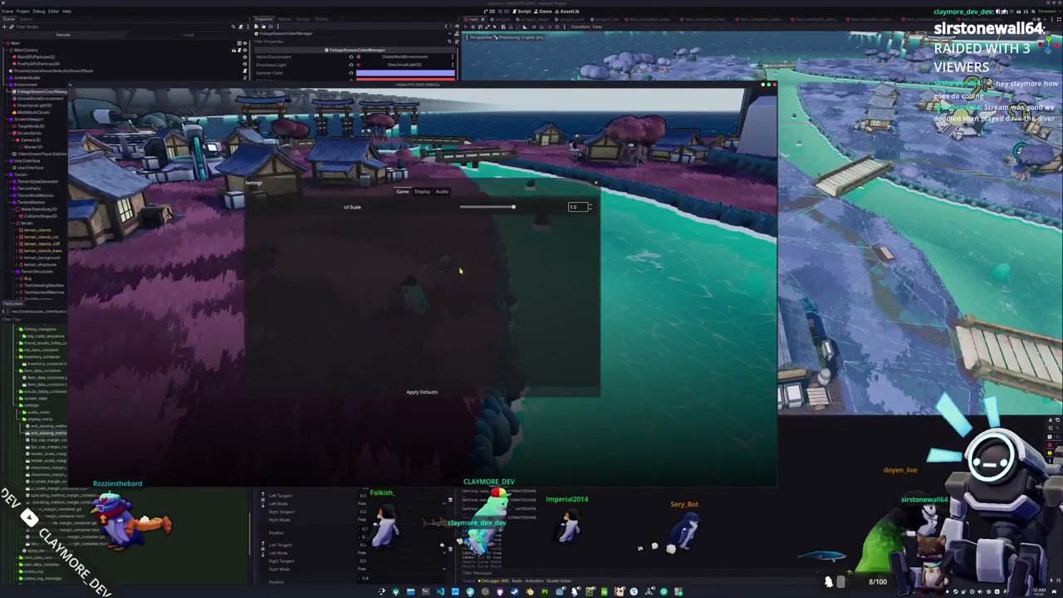
key("ctrl+a")
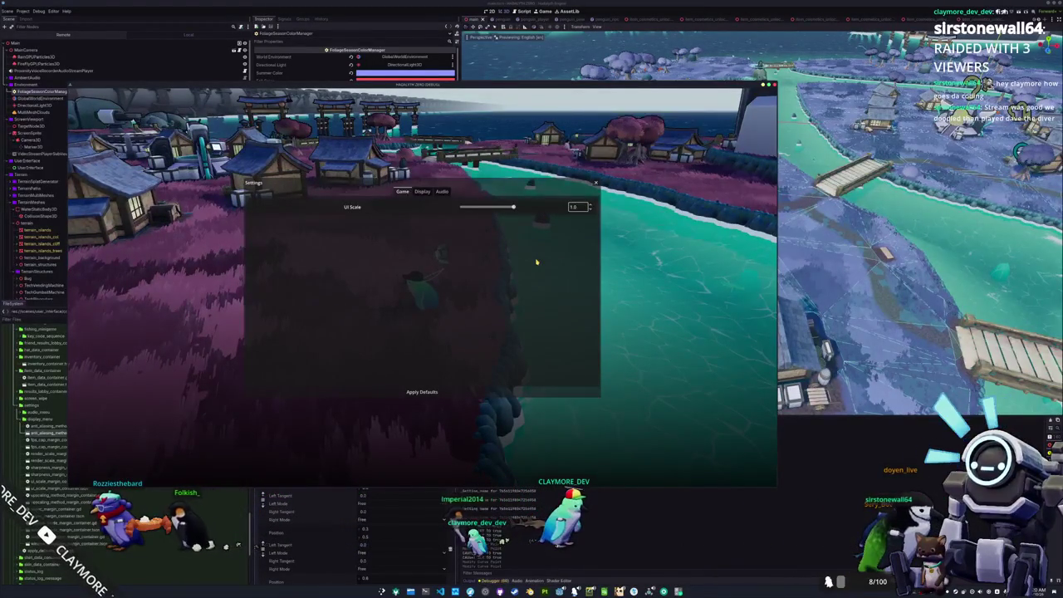
left_click(422, 191)
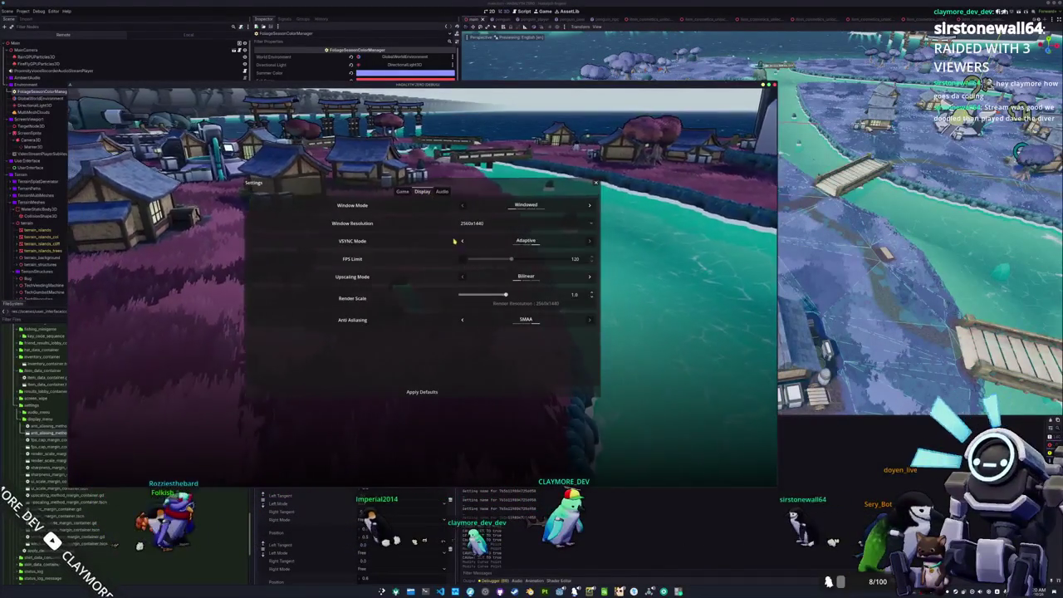
left_click(442, 191)
left_click(423, 191)
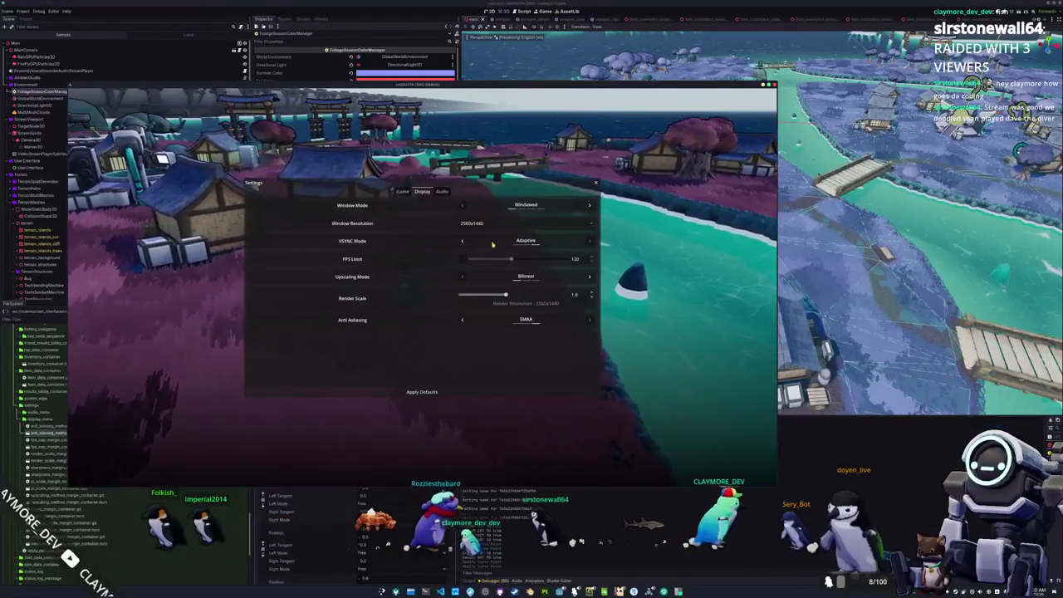
left_click(463, 242)
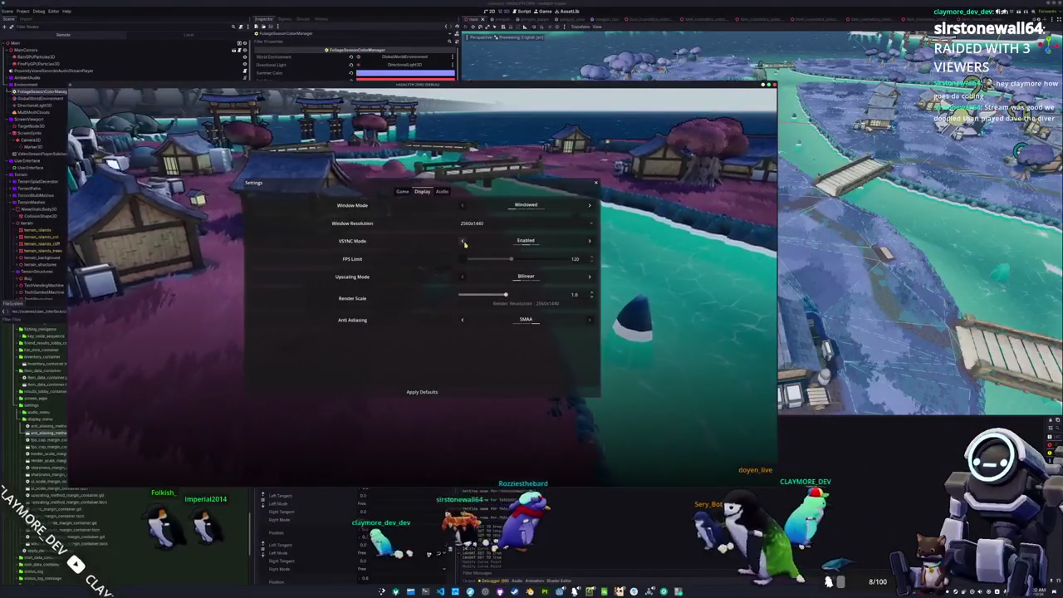
left_click(591, 241)
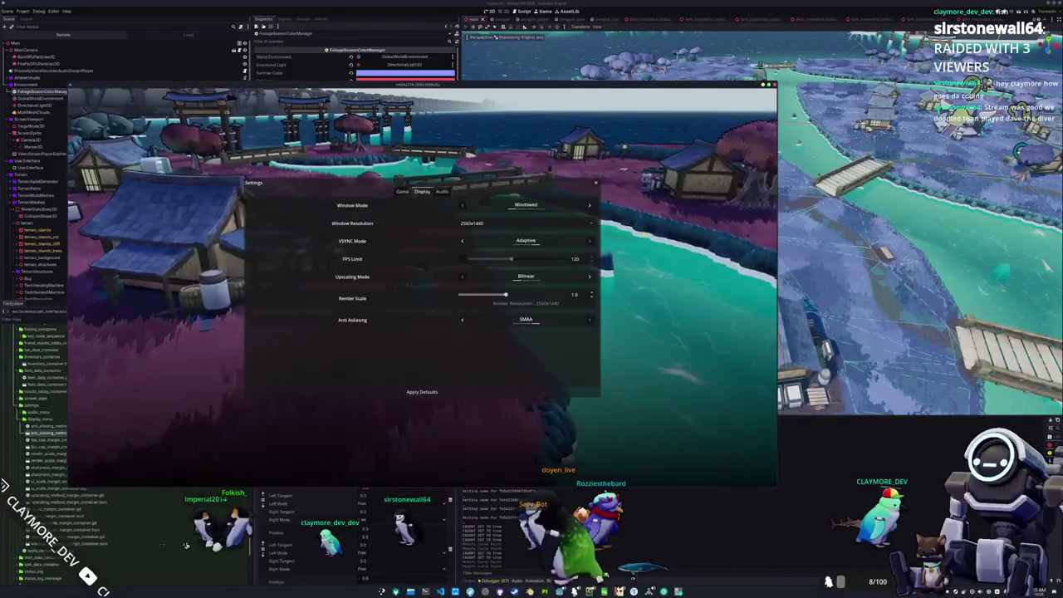
left_click(596, 183)
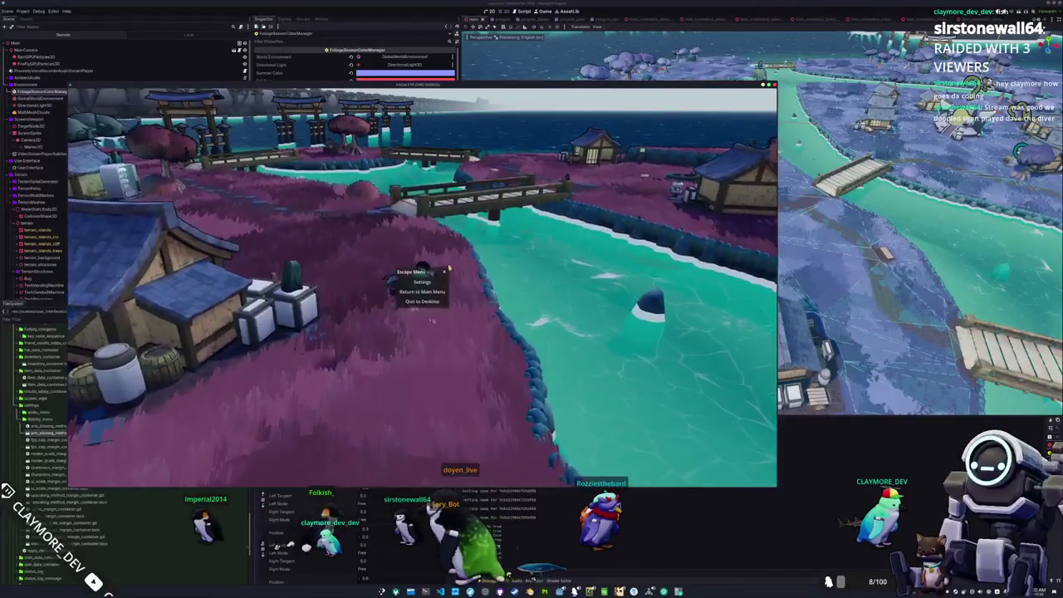
key("Escape")
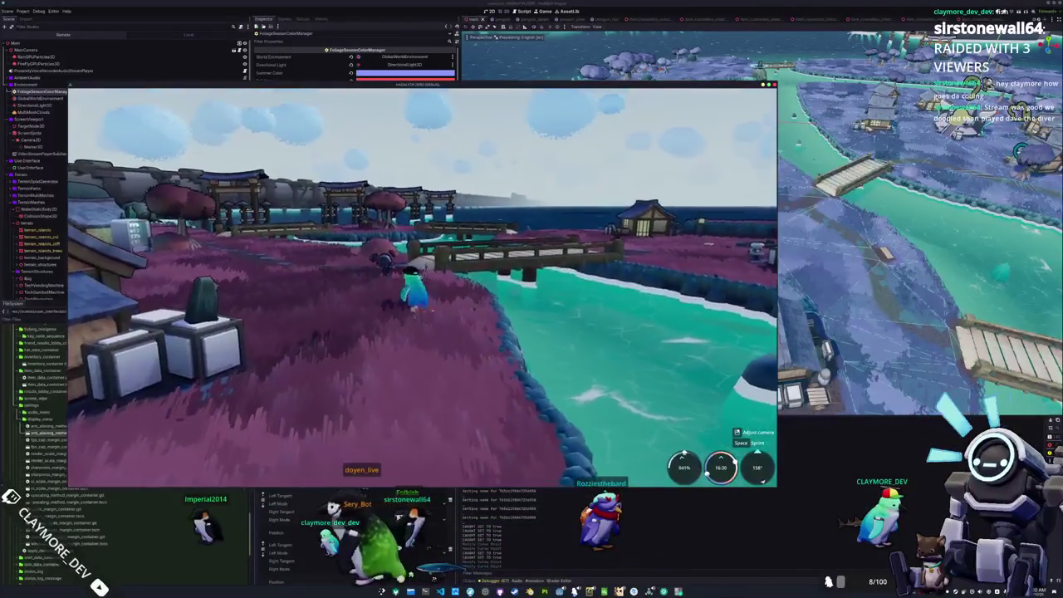
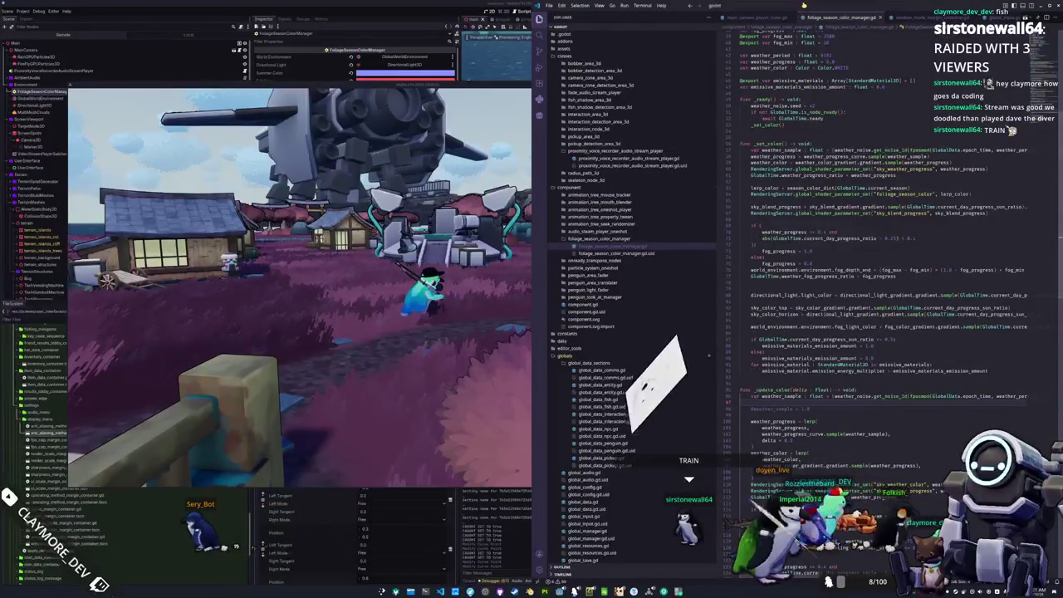
Open command_train.gd through quick file search
key("ctrl+p")
type("command_tra")
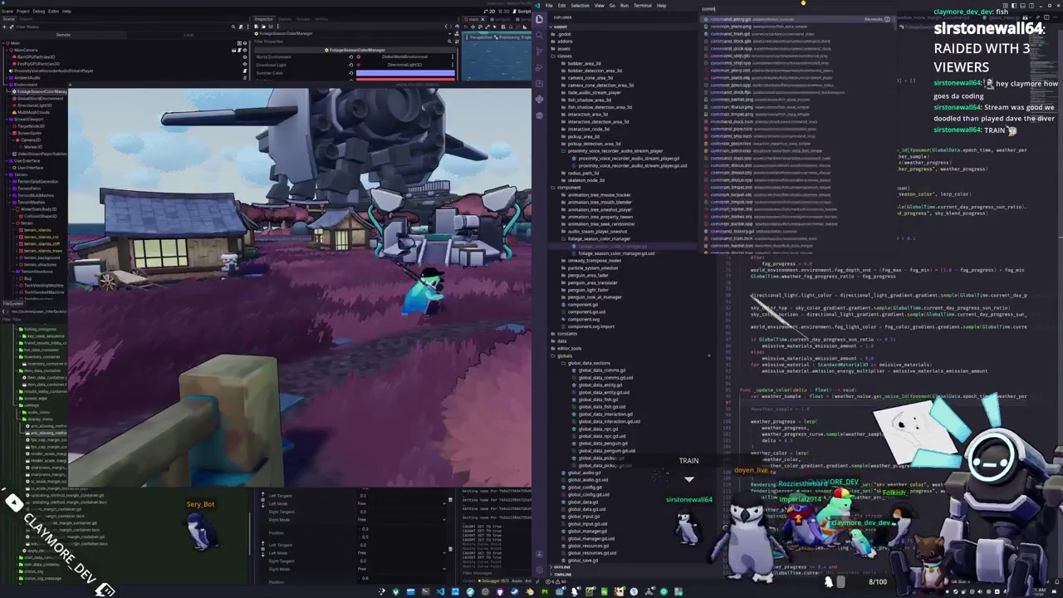
key("Return")
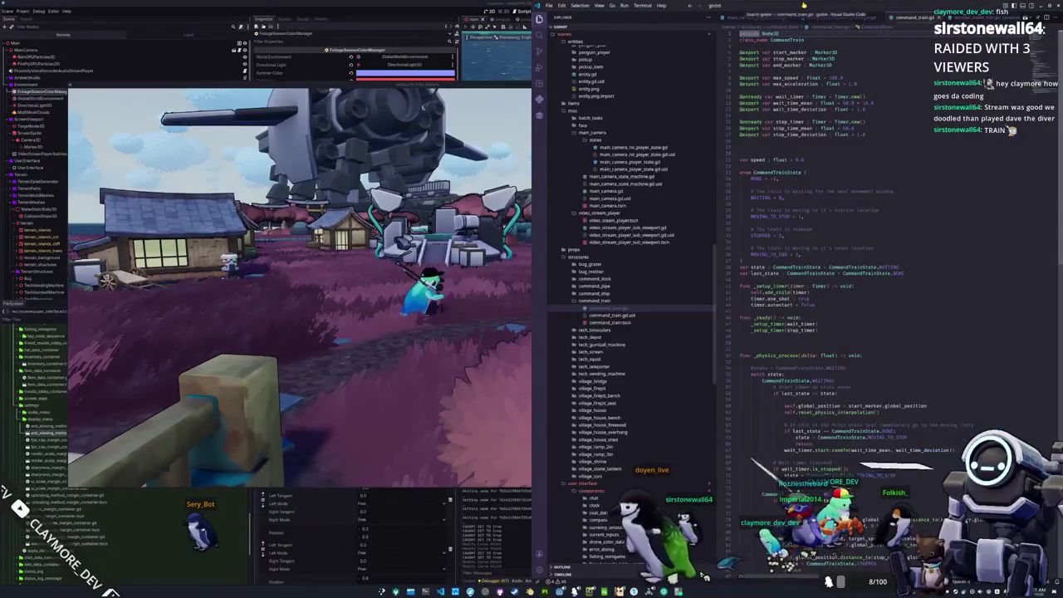
Add blank lines after wait_timer.start(...) in the WAITING state of _physics_process
scroll(813, 270, "down", 5)
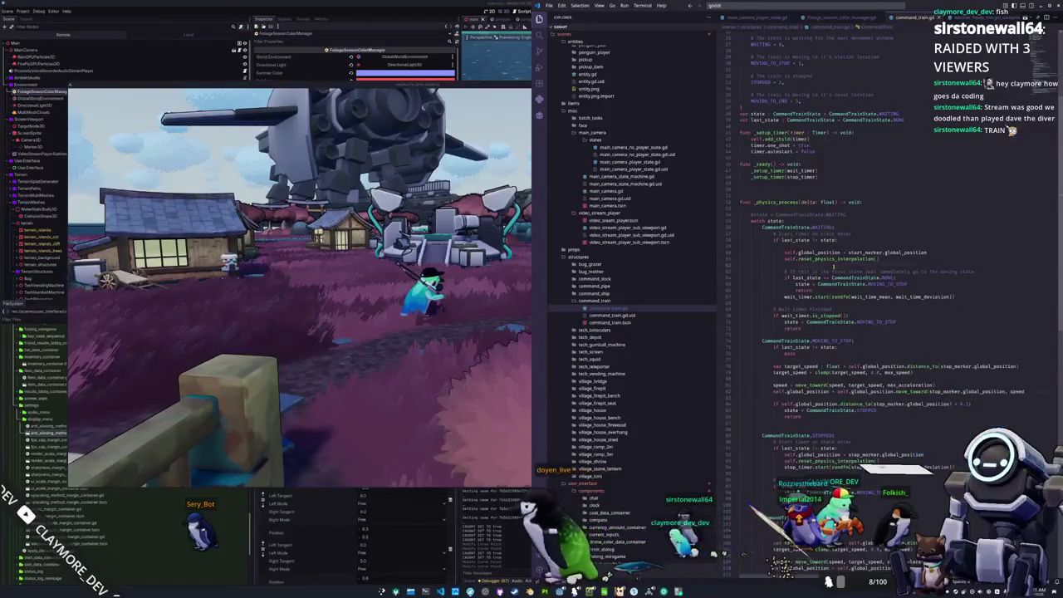
left_click(800, 290)
mouse_move(955, 296)
left_mouse_down()
mouse_move(797, 296)
mouse_move(752, 290)
mouse_move(751, 276)
left_mouse_up()
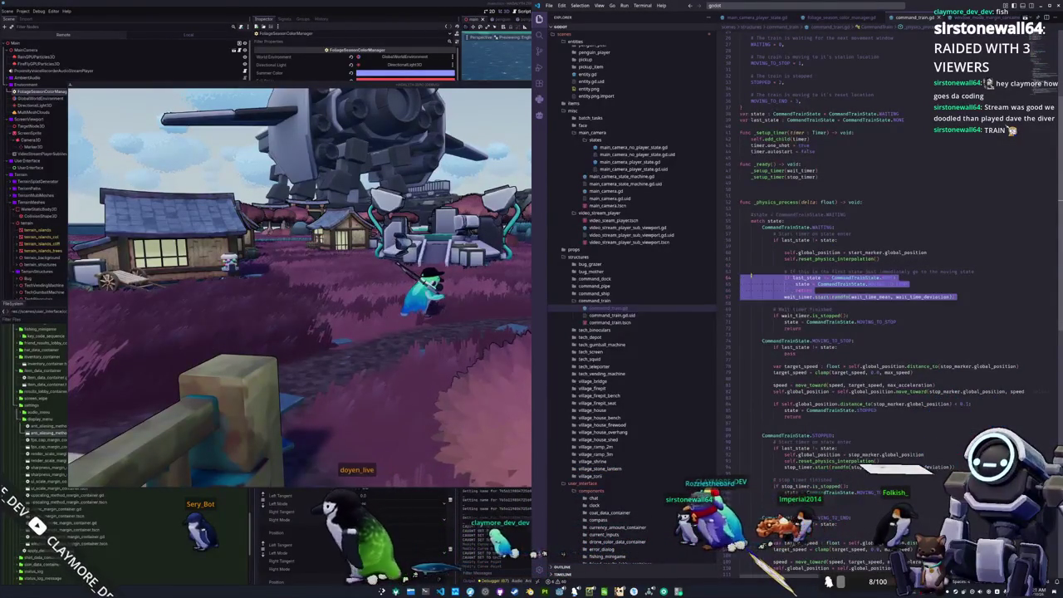
scroll(751, 277, "up", 5)
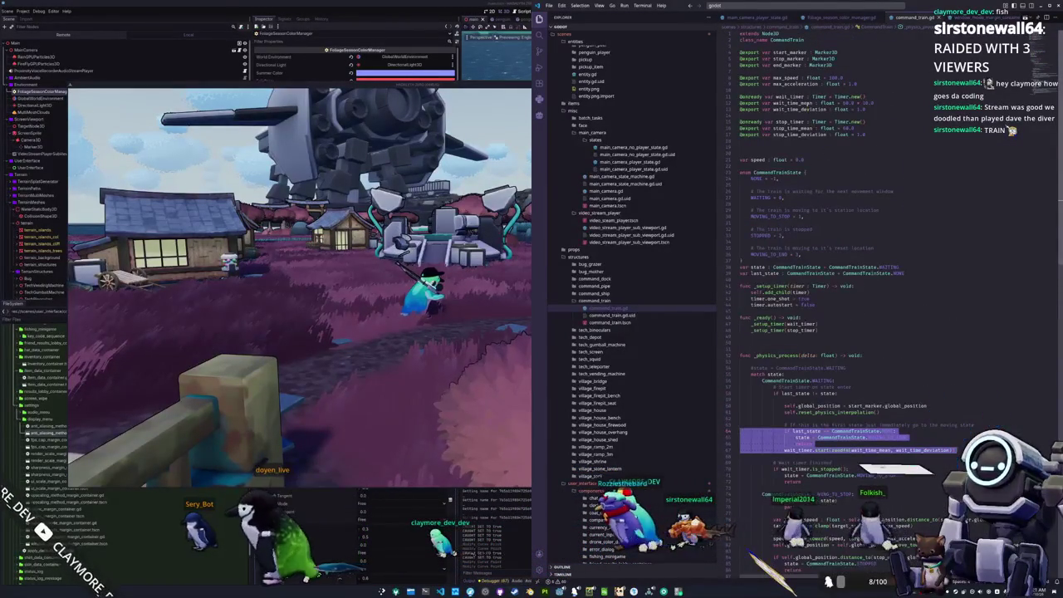
scroll(881, 122, "down", 3)
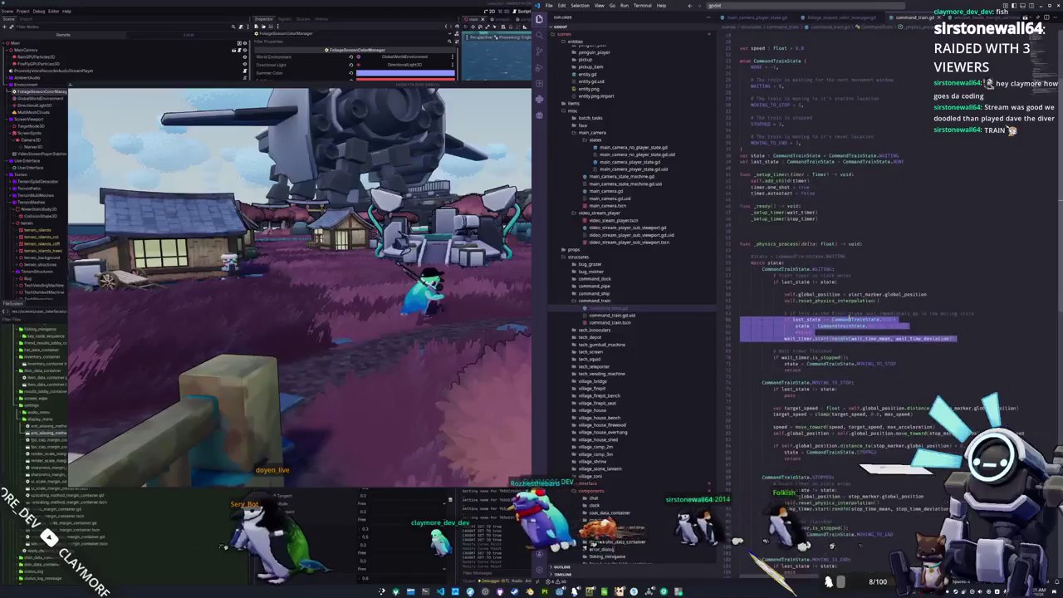
left_click(809, 343)
scroll(909, 335, "down", 1)
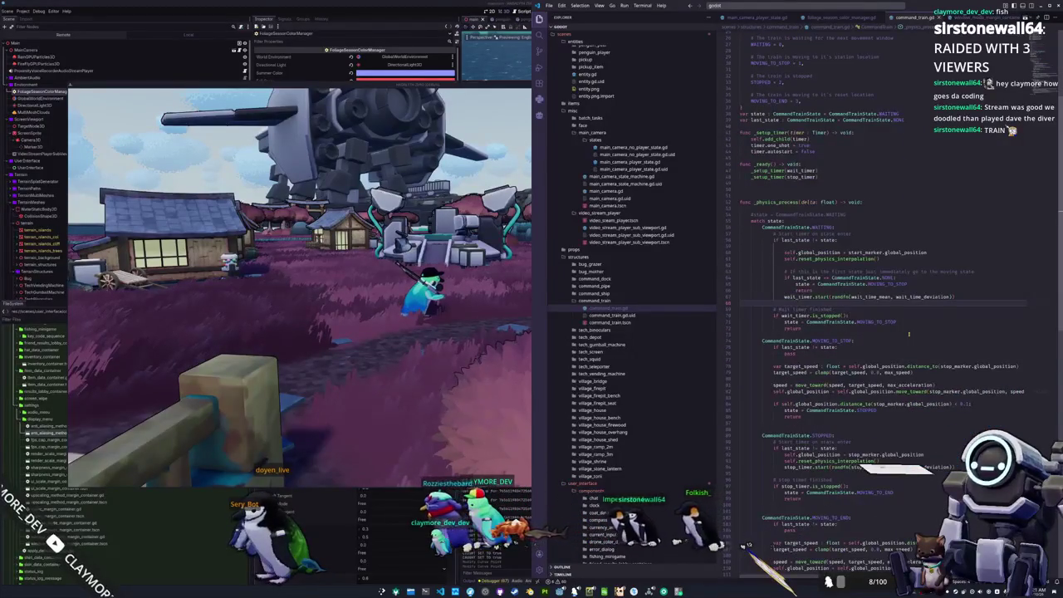
key("Return")
key("Return")
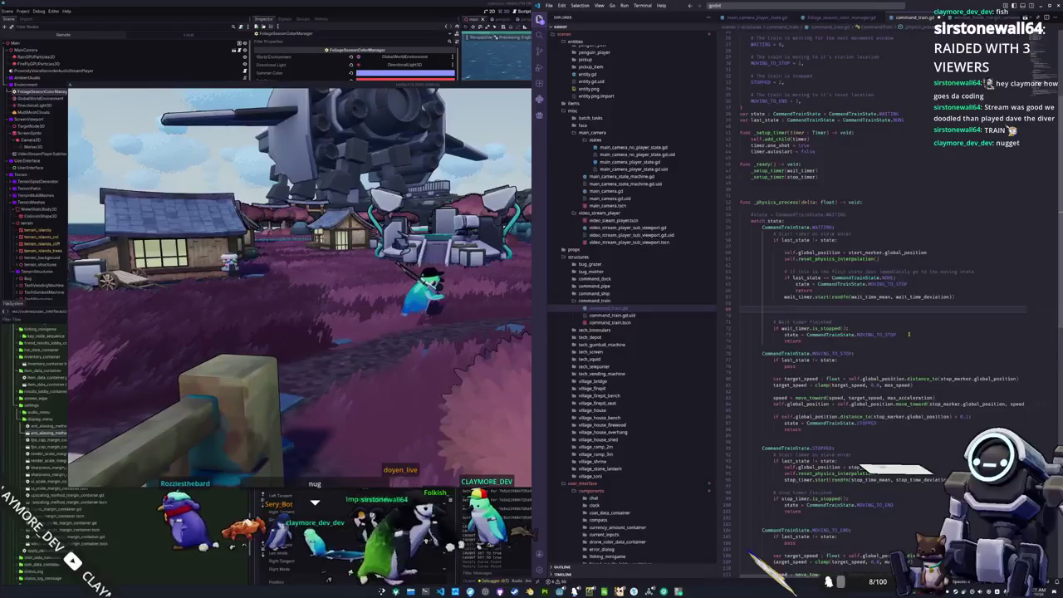
scroll(893, 239, "up", 5)
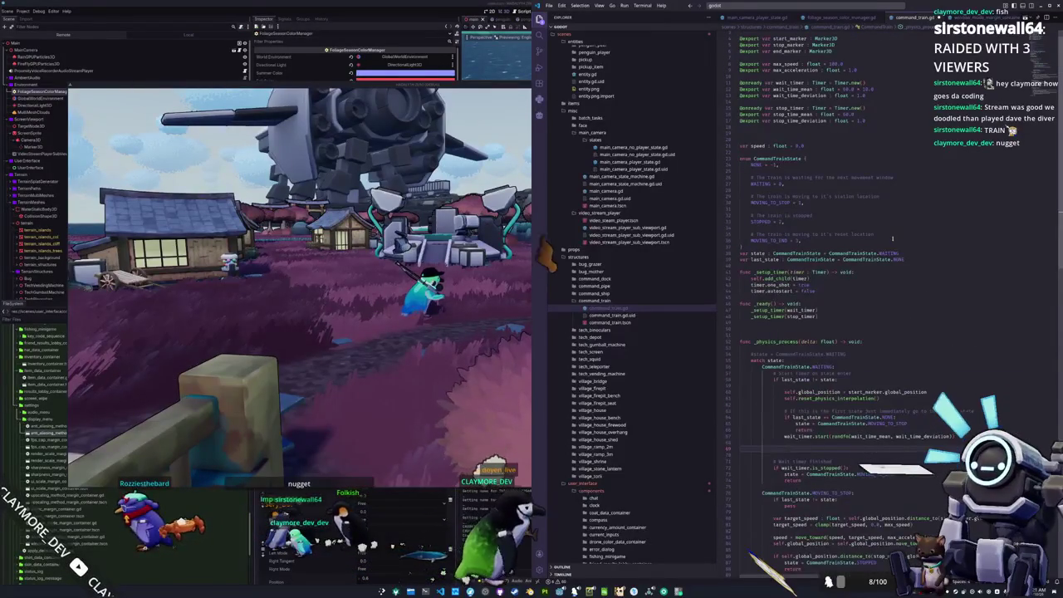
scroll(882, 234, "down", 5)
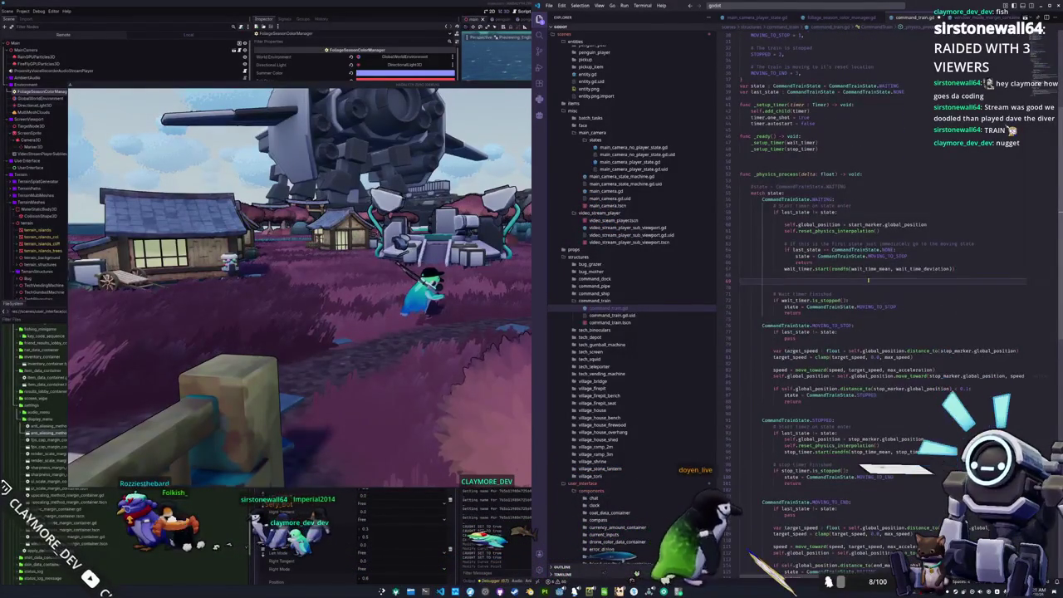
Type GlobalData.epoch_time on the blank line, correcting the mistyped GlobalTime name
type("globalTime.epoch")
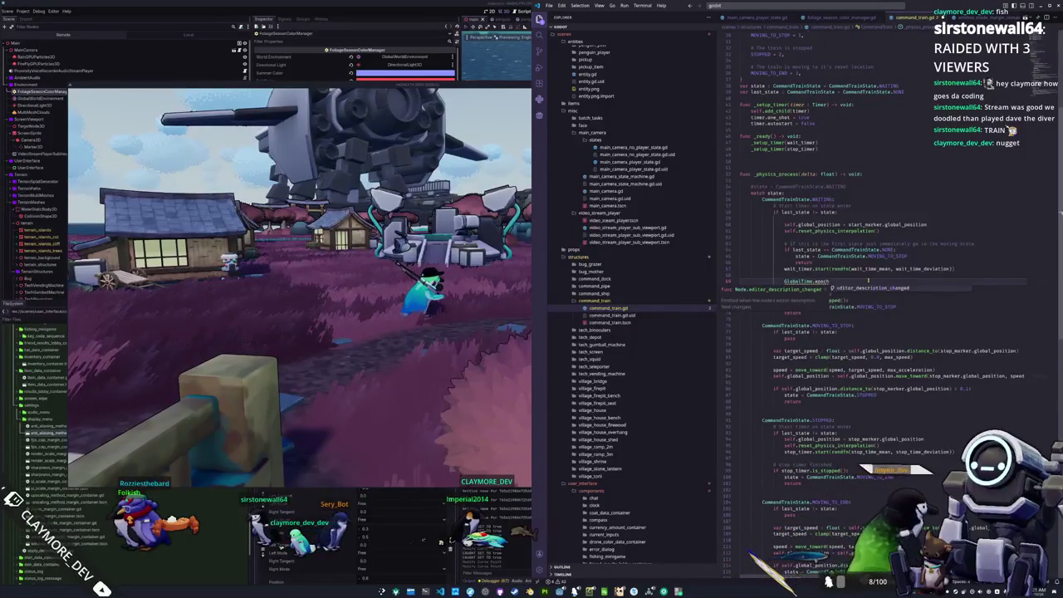
key("BackSpace")
key("BackSpace")
key("BackSpace")
type("tim")
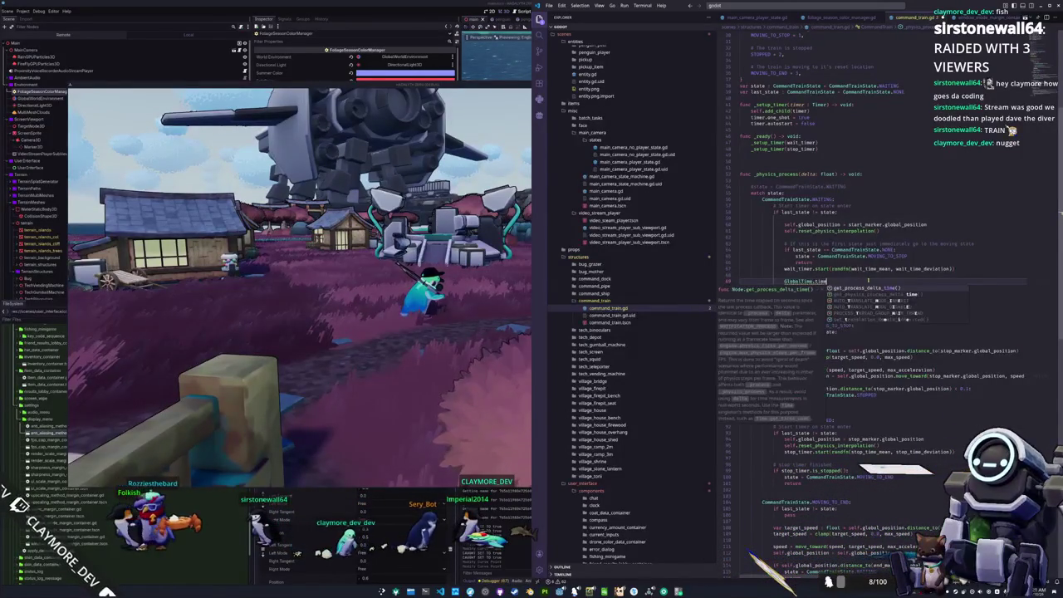
key("BackSpace")
key("BackSpace")
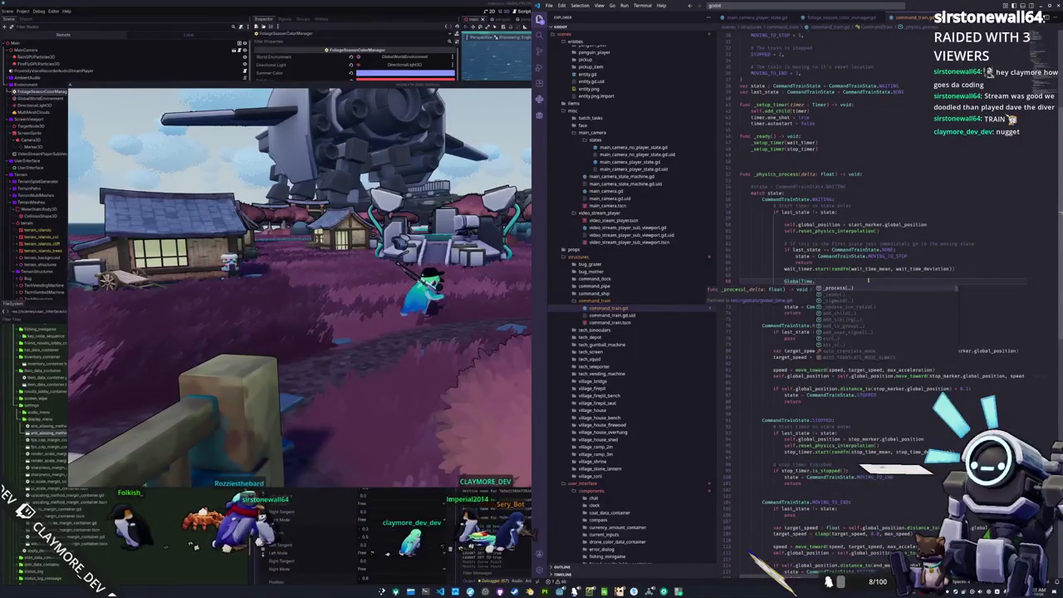
key("BackSpace")
key("BackSpace")
key("BackSpace")
type("Dat")
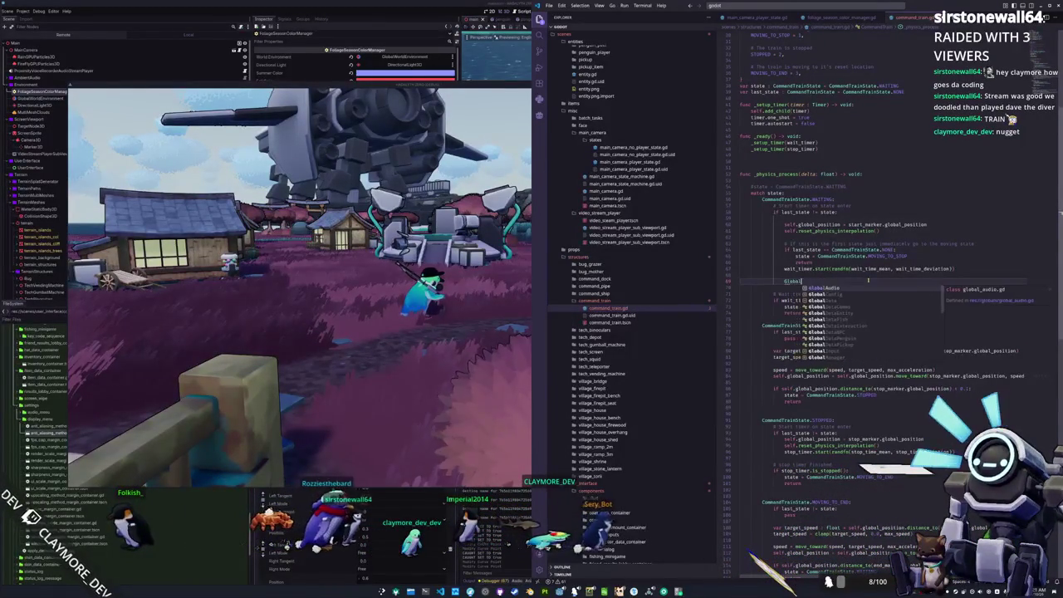
type("a.epoch_time")
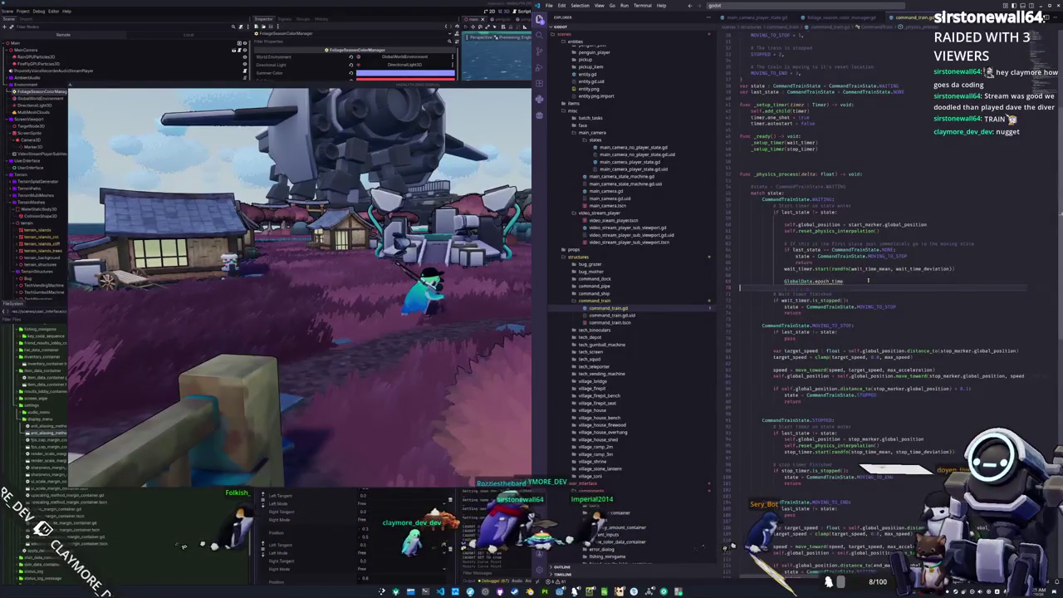
key("Escape")
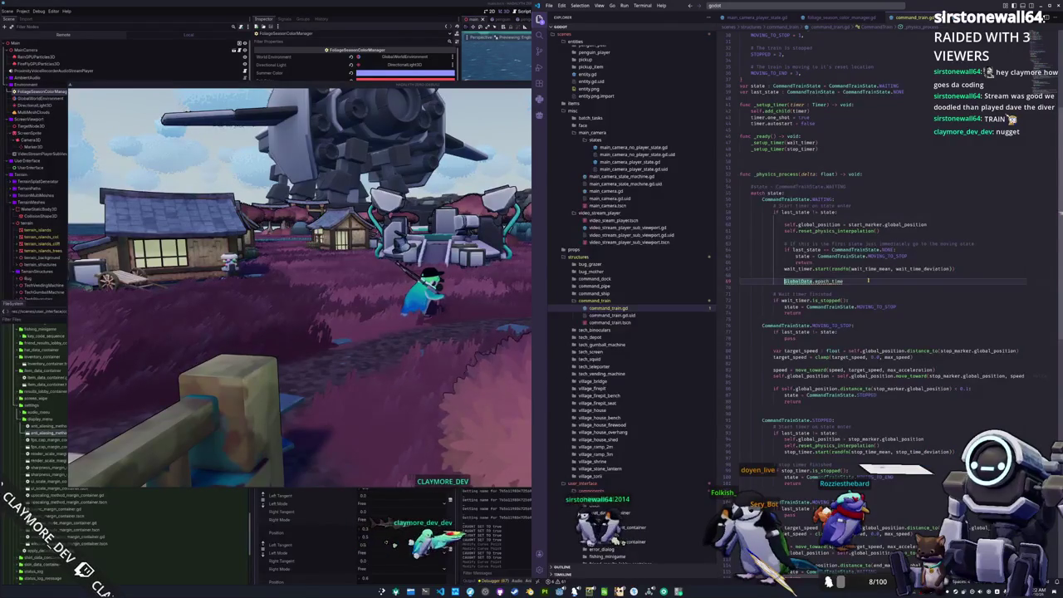
Write the condition fposmod(GlobalData.epoch_time, 10.0 + 60.0) < 10.0: with a return line below it
type("fposmod(")
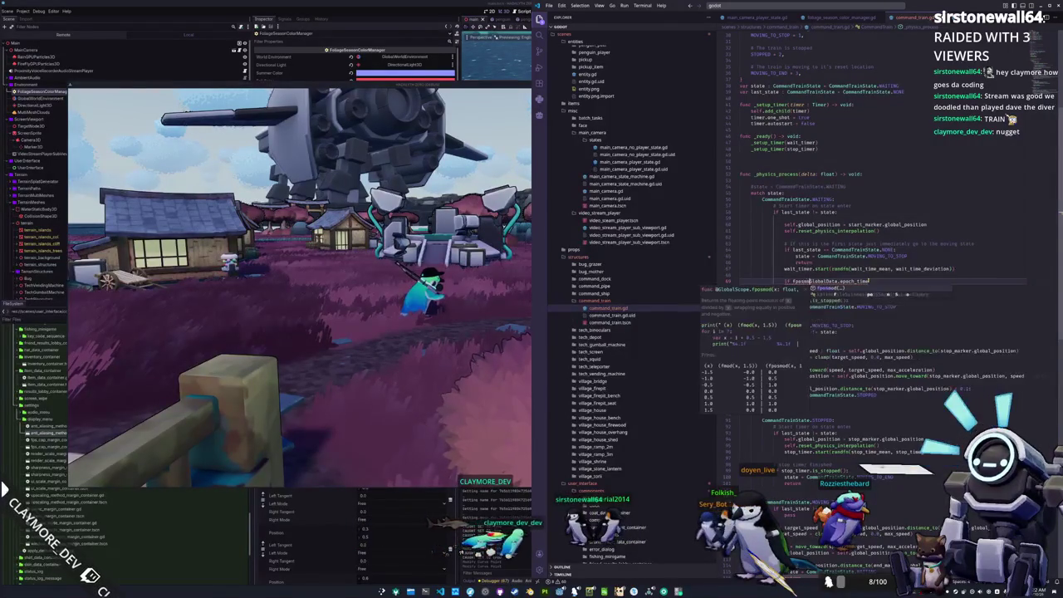
key("Escape")
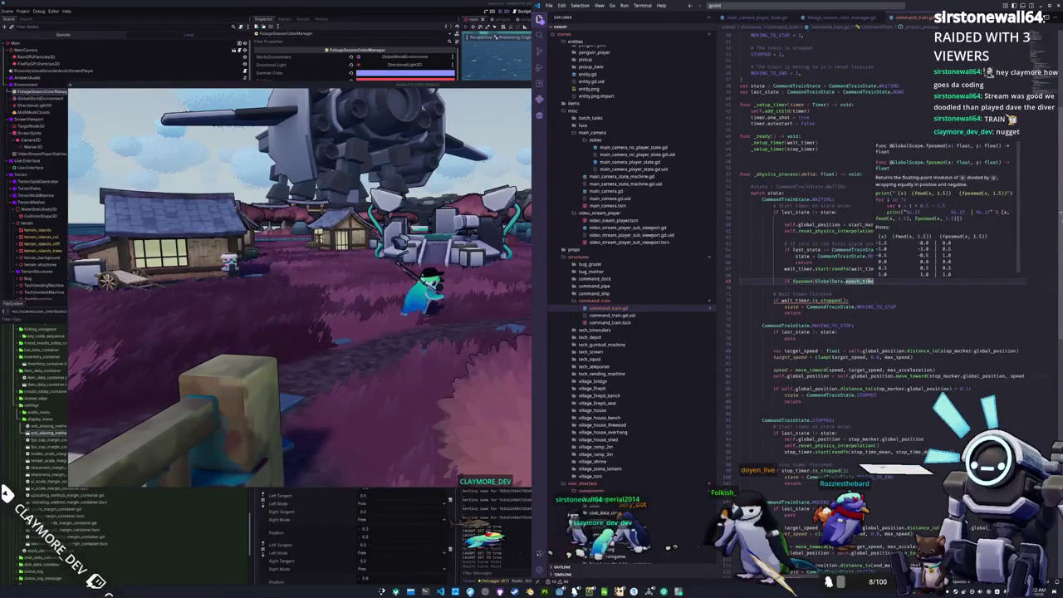
type(", 10.0 + 60.0")
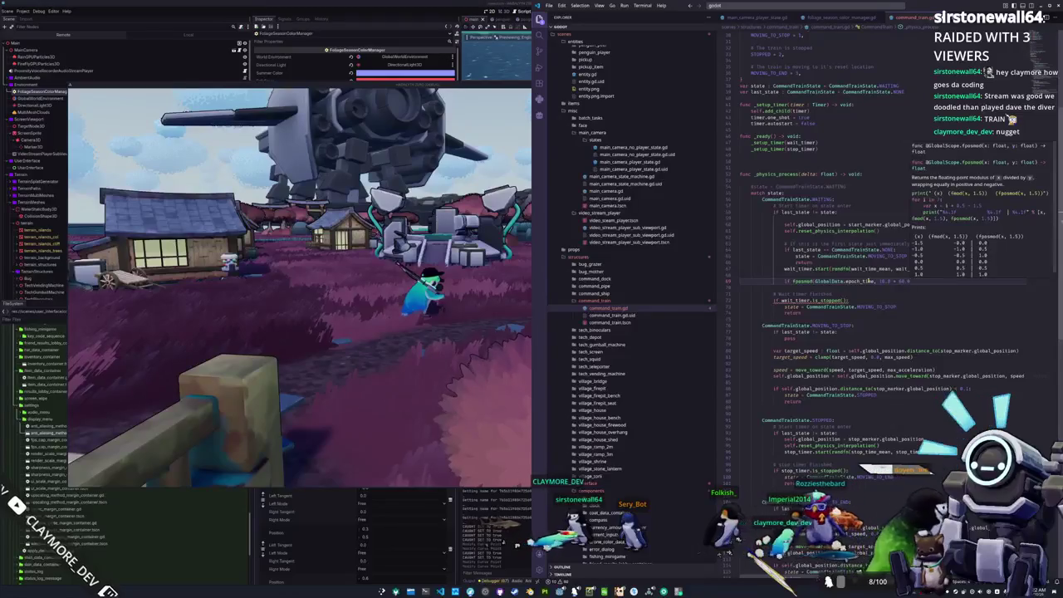
type(") ")
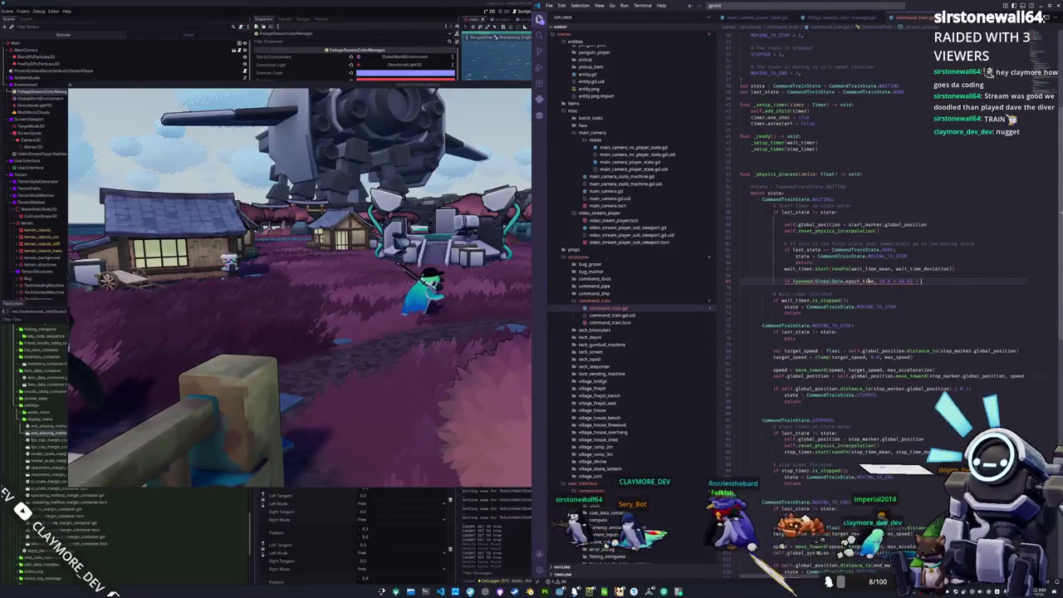
type("< 10.0")
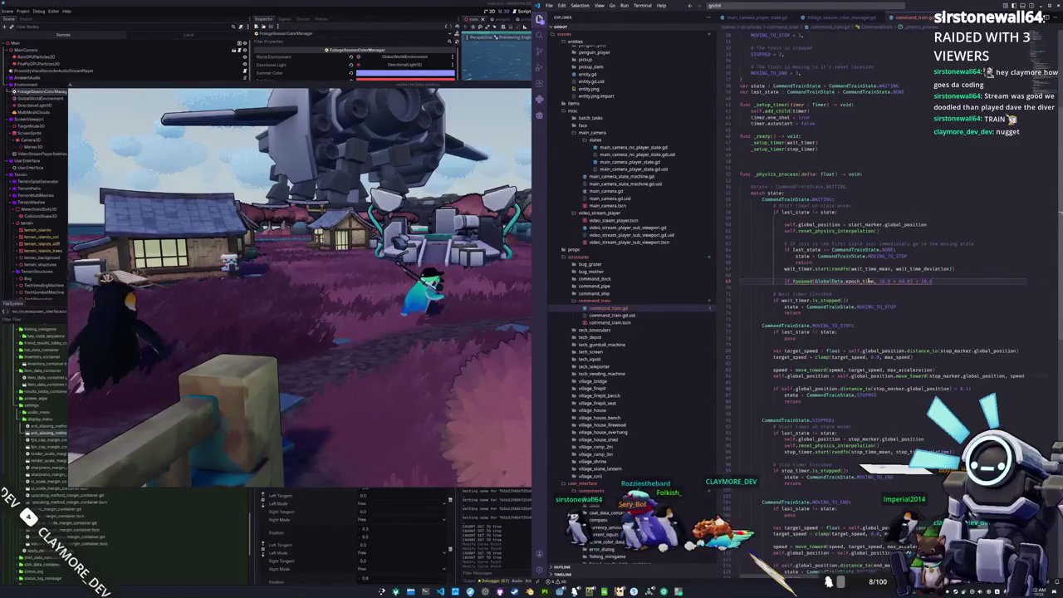
type(":")
key("Return")
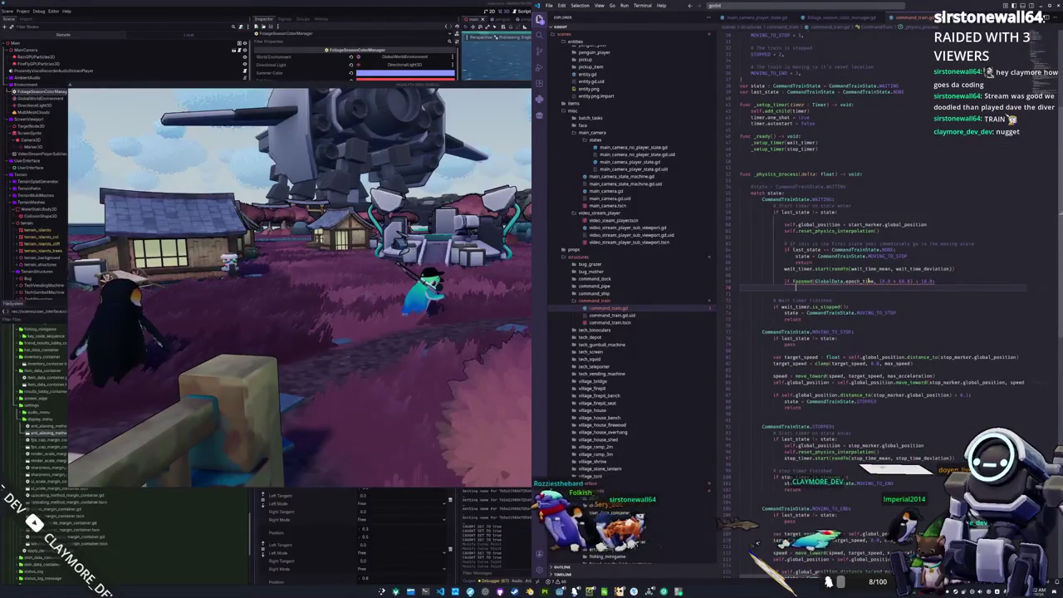
type("return")
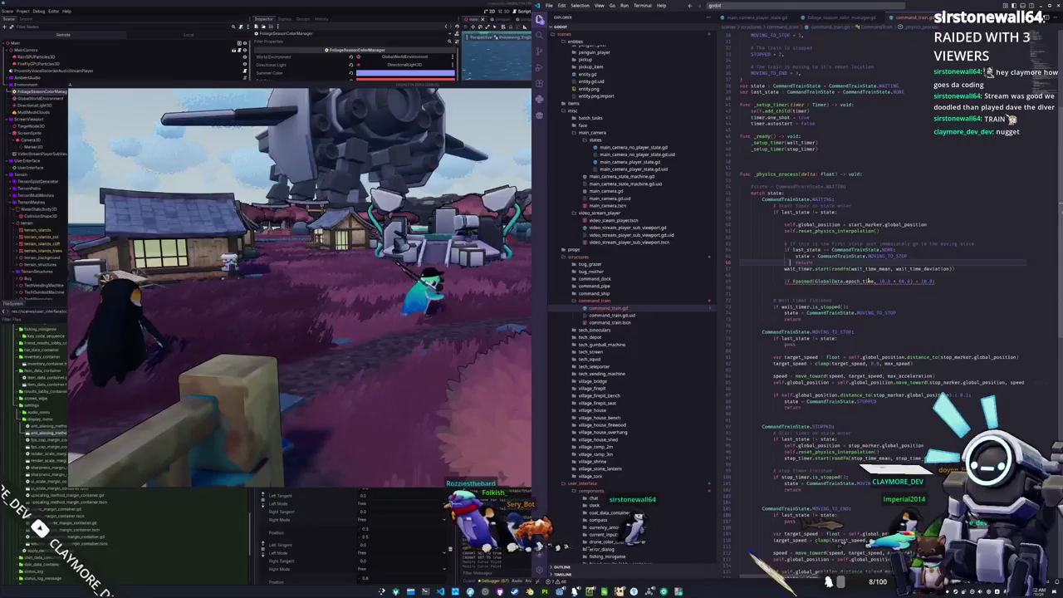
Move the fposmod condition above the state-change lines and indent the state assignment beneath it
key("shift+Home")
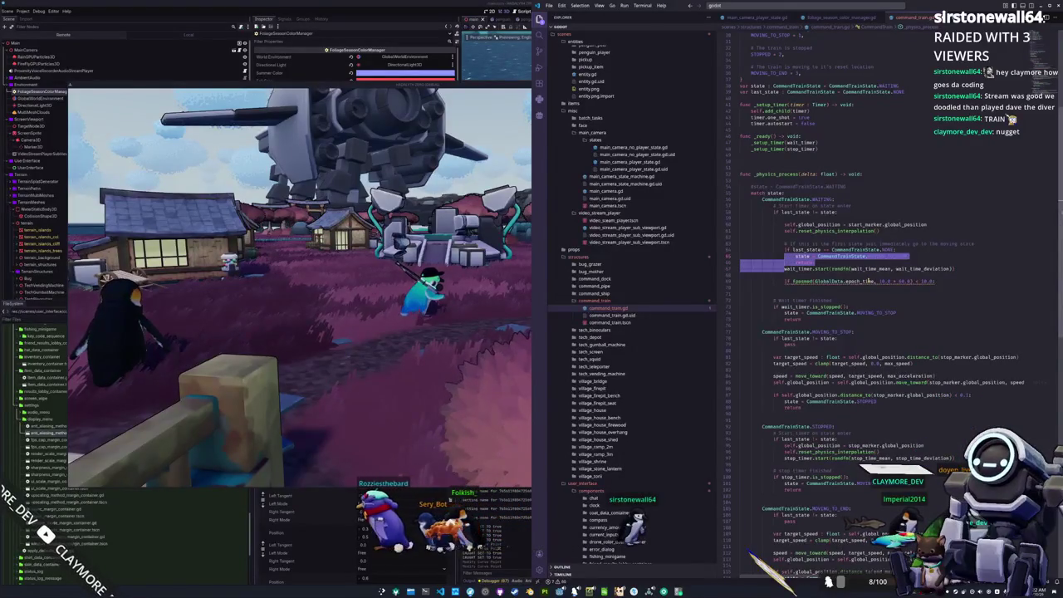
left_click(869, 281)
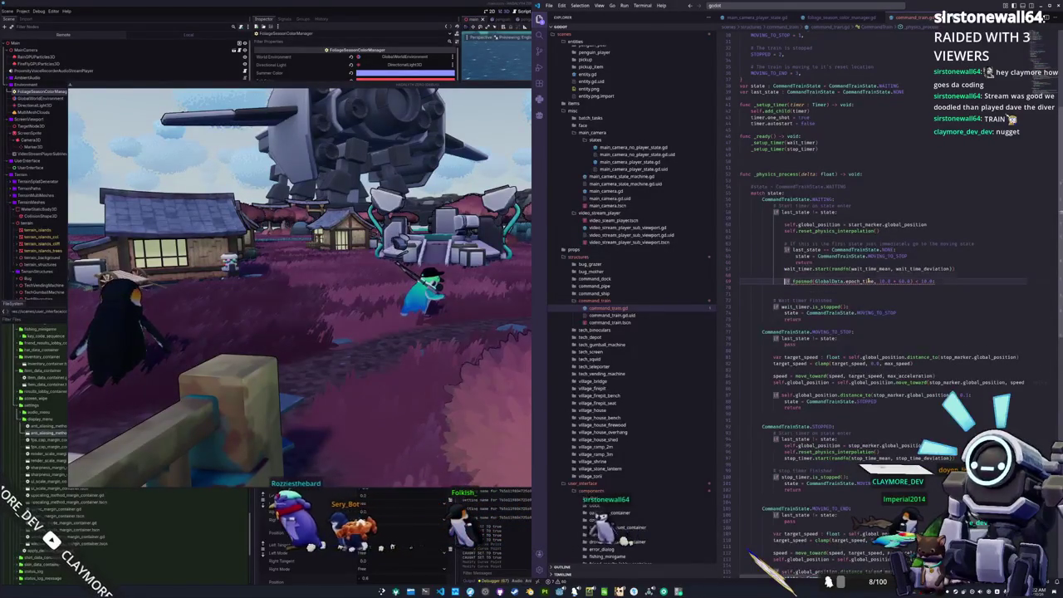
key("alt+Up")
key("alt+Up")
key("alt+Up")
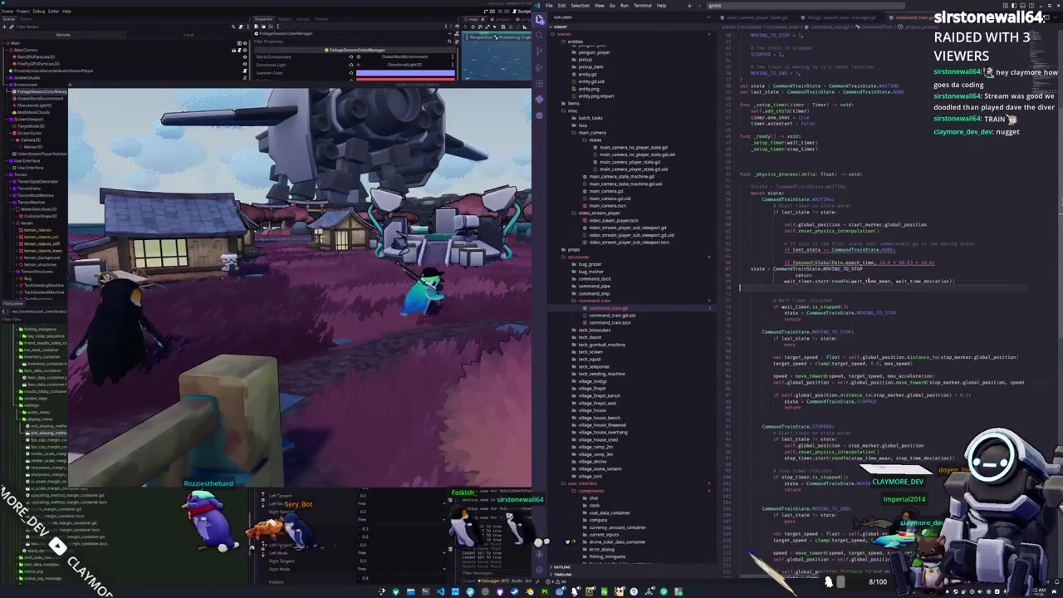
key("Up")
key("Up")
key("Up")
key("Tab")
key("Tab")
key("Tab")
key("Tab")
key("Up")
key("End")
type(":")
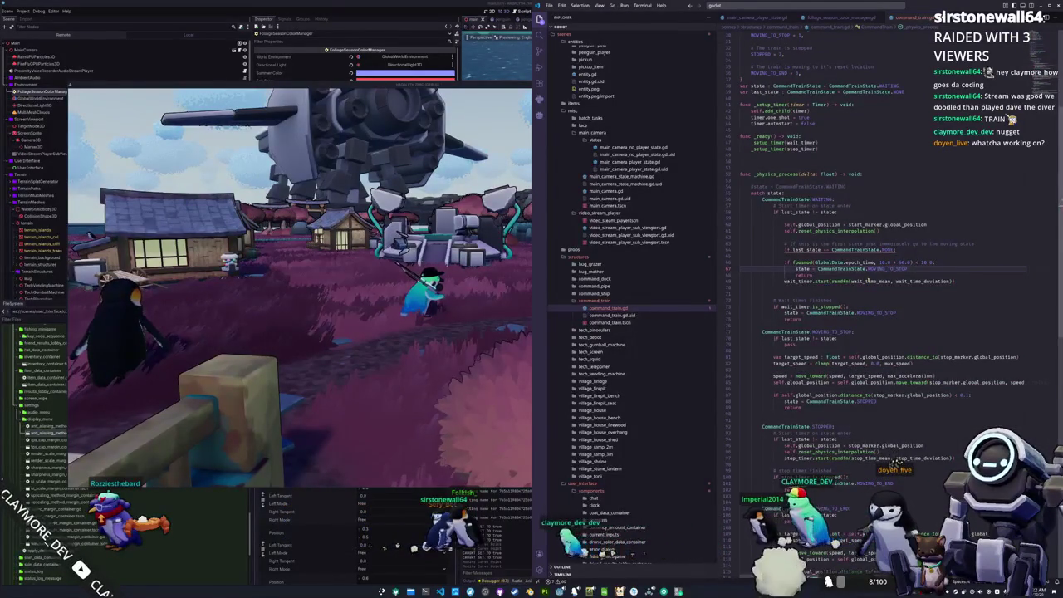
Outdent the MOVING_TO_STOP assignment and move the fposmod check below the wait-timer start
key("Up")
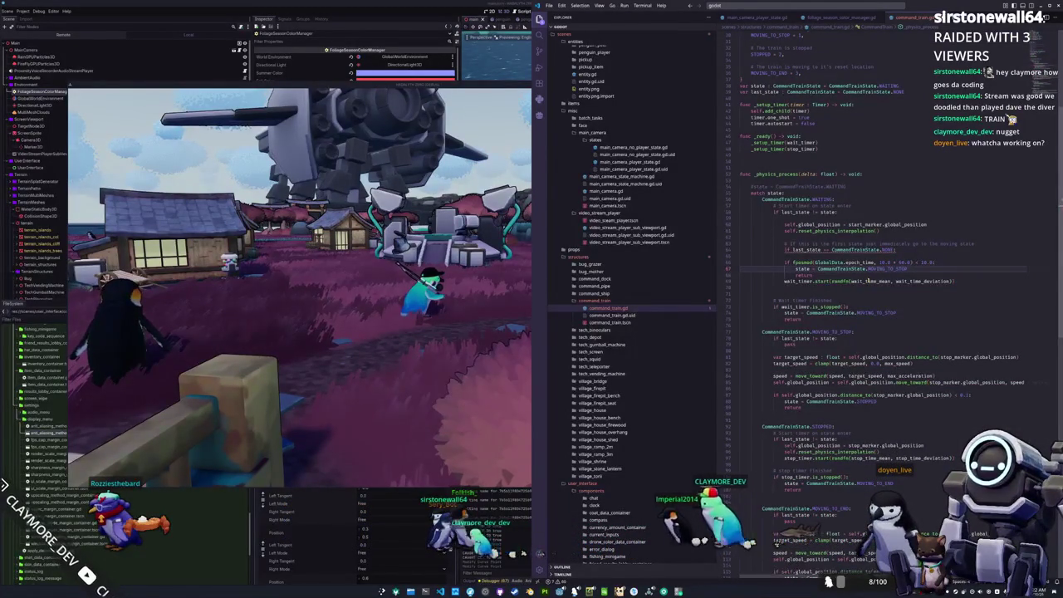
key("Down")
key("Down")
key("Down")
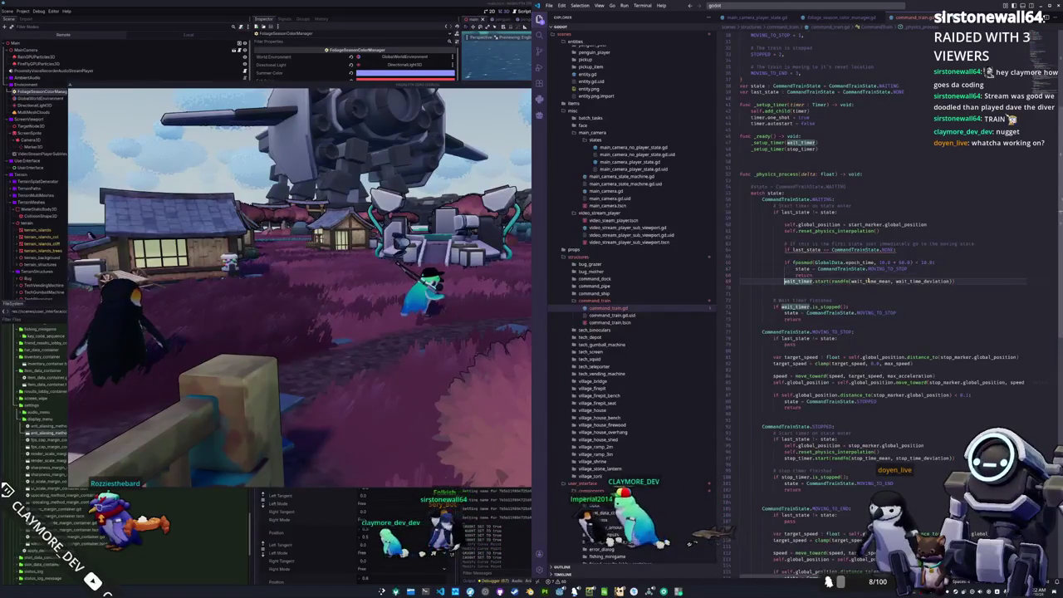
key("Up")
key("Up")
key("Up")
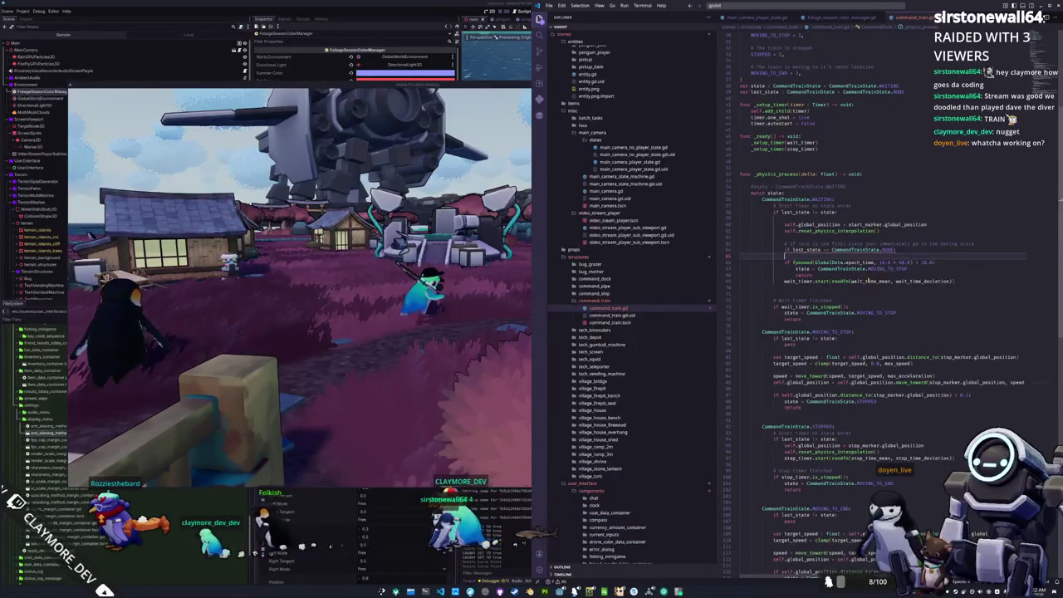
key("Down")
key("Down")
key("shift+Tab")
key("shift+Down")
key("shift+Down")
key("alt+Up")
Delete the stray blank line and the old last-state lines above the fposmod check
key("Down")
key("Down")
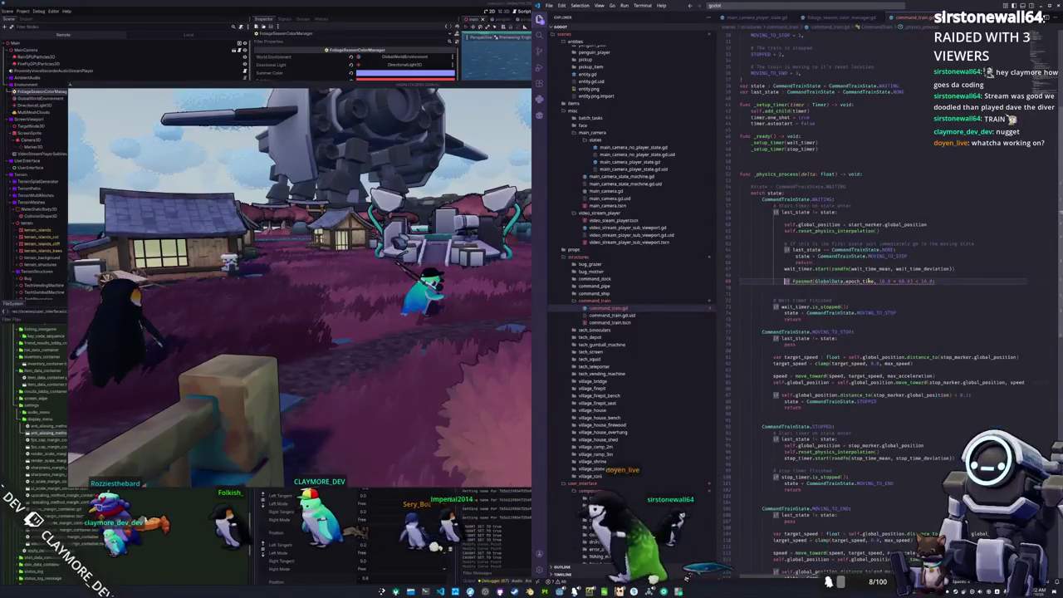
key("End")
key("Delete")
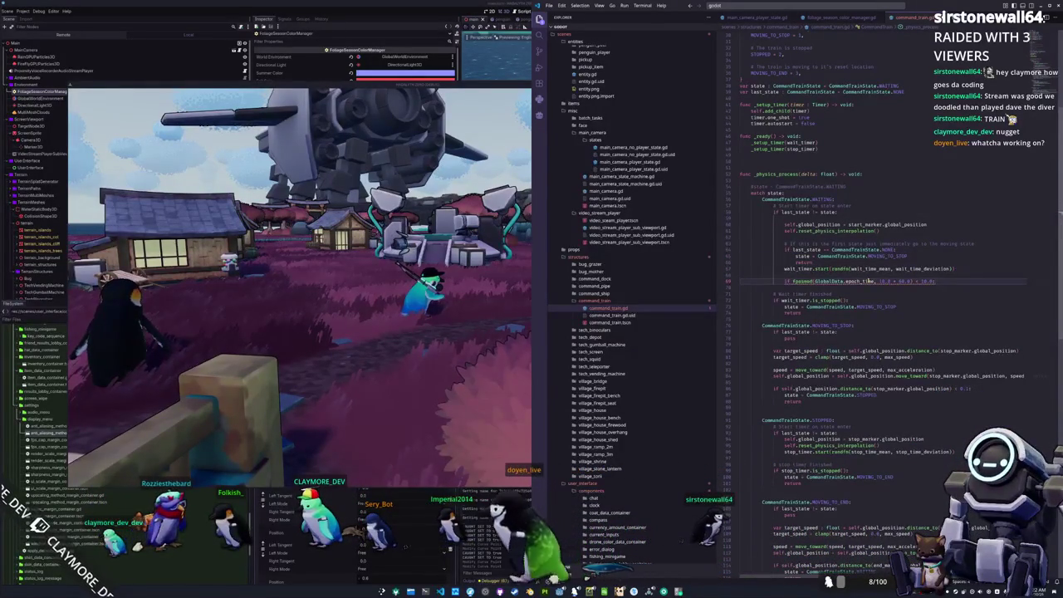
key("Return")
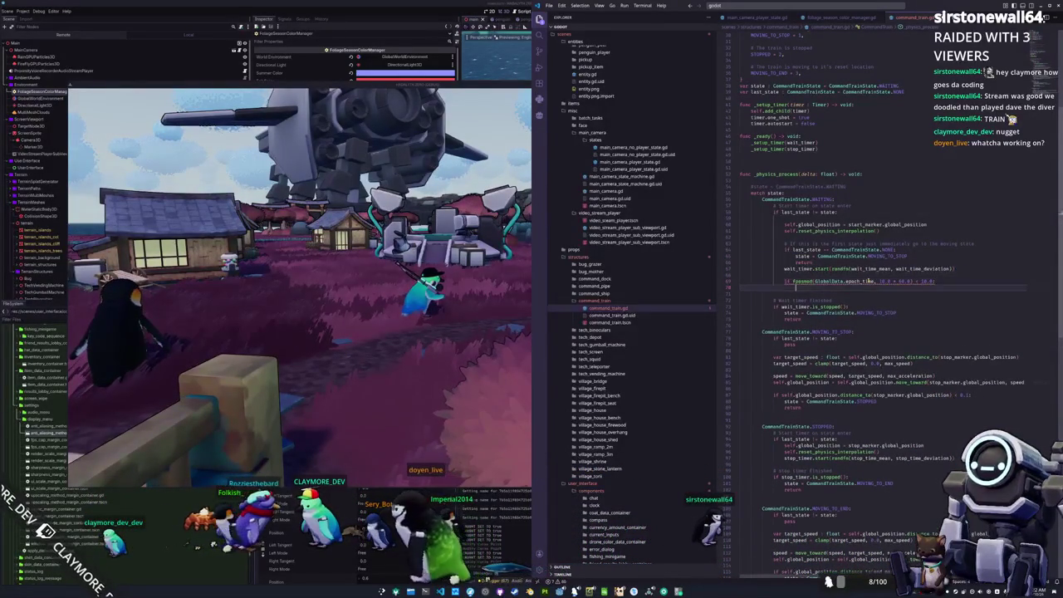
key("Delete")
key("ctrl+z")
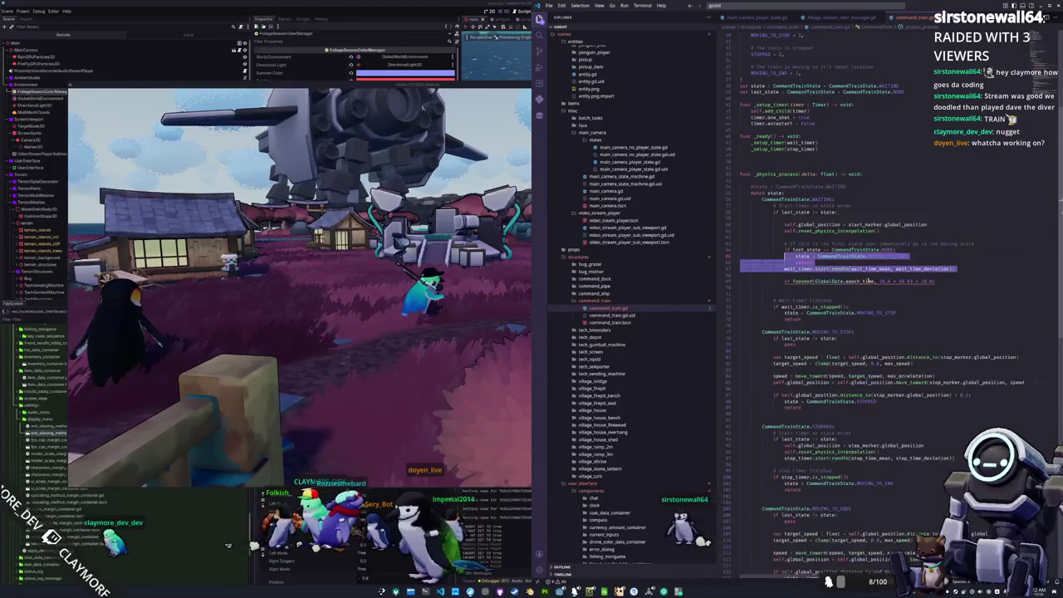
key("shift+Up")
key("shift+Up")
key("shift+Up")
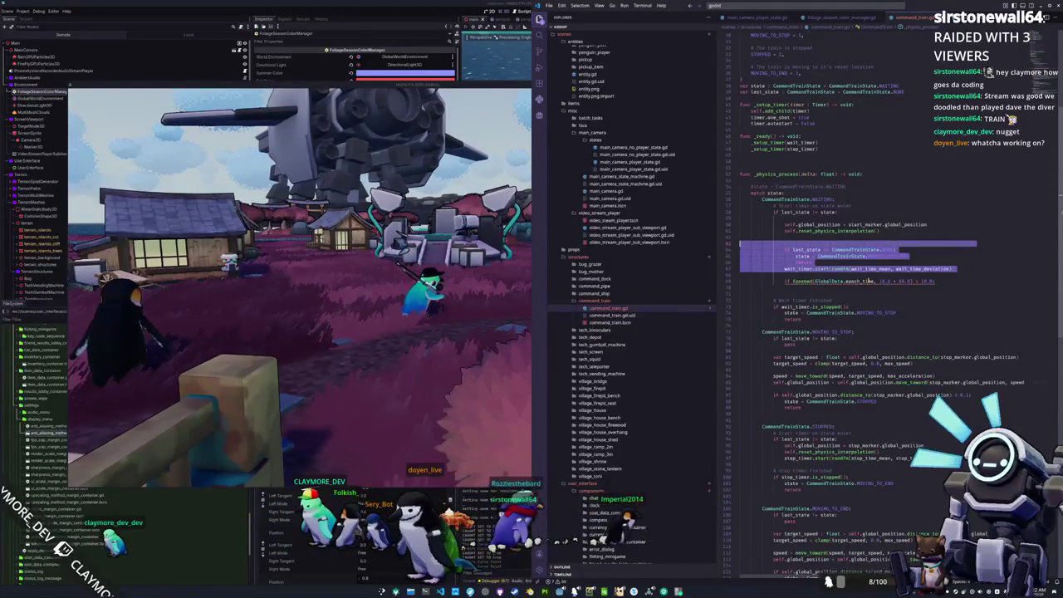
key("Delete")
key("Delete")
Paste the fposmod check and add state = CommandTrainState.MOVING_TO_STOP and return beneath it
key("Down")
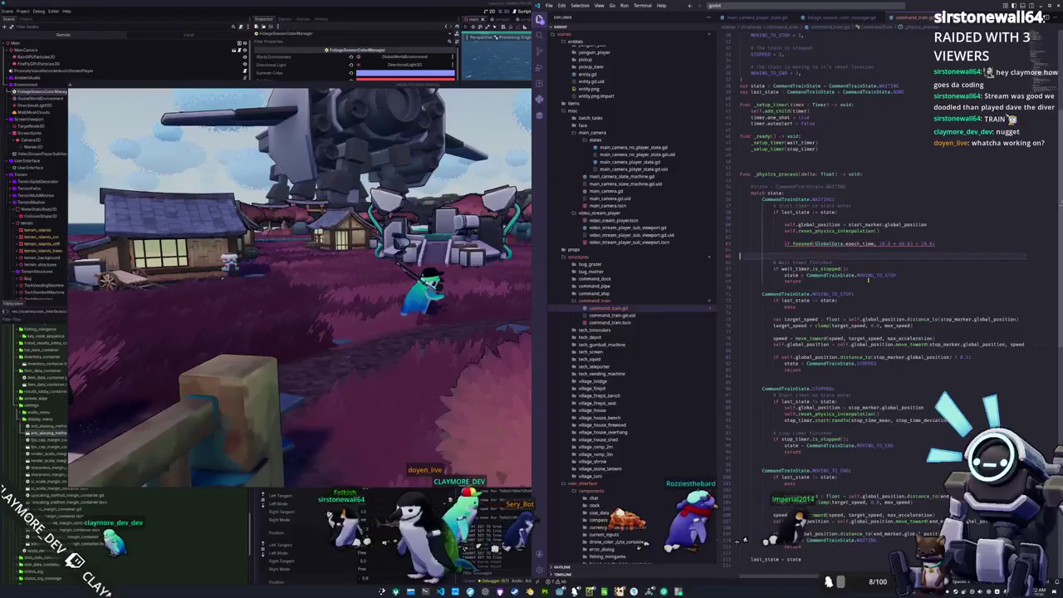
key("Return")
key("ctrl+v")
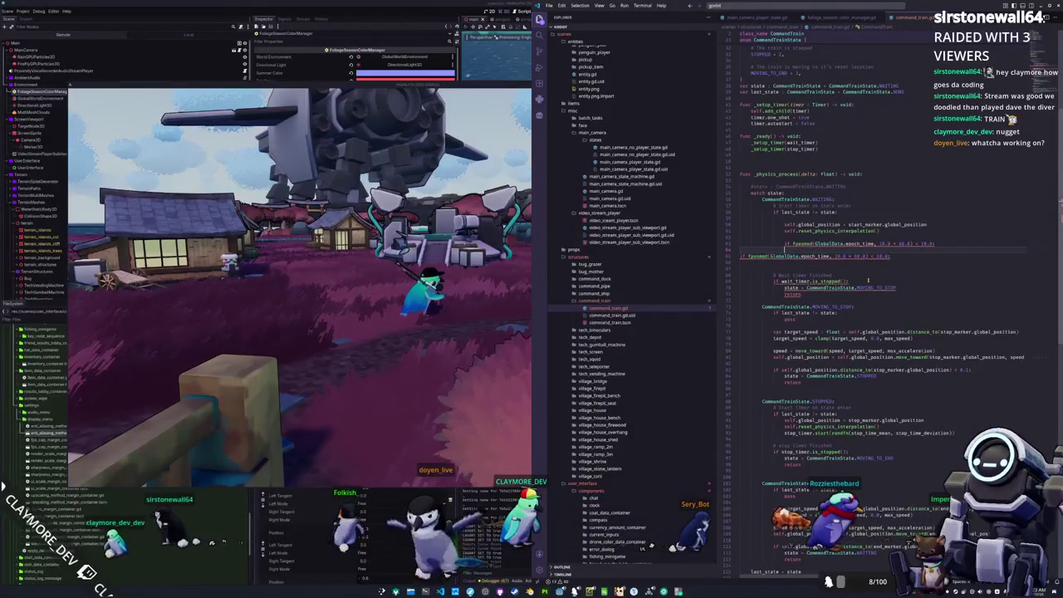
key("Tab")
key("Tab")
key("Tab")
key("Tab")
key("End")
key("Return")
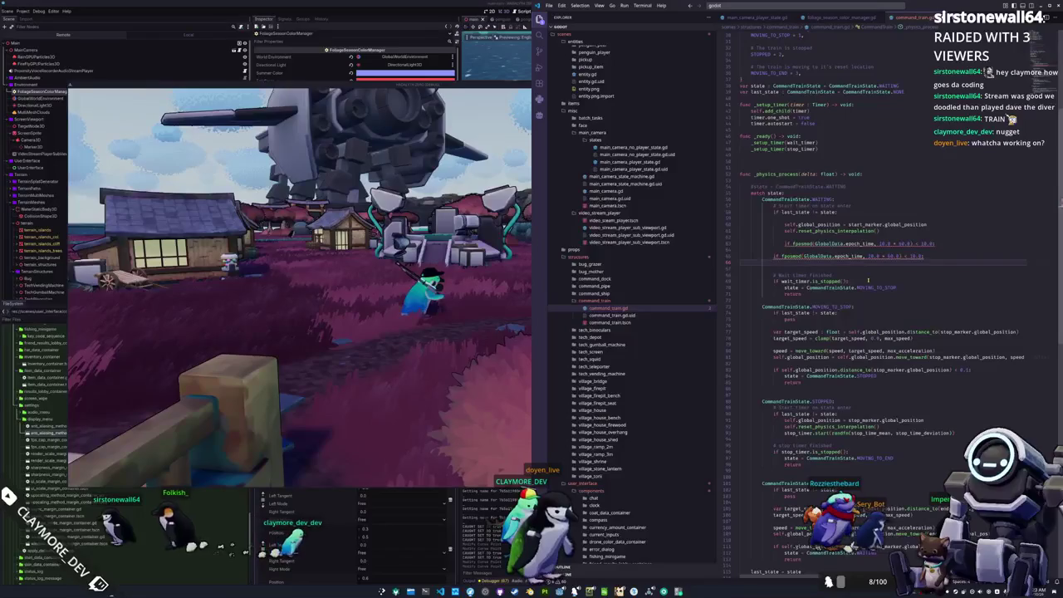
key("Tab")
type("state = CommandTrainState.MO")
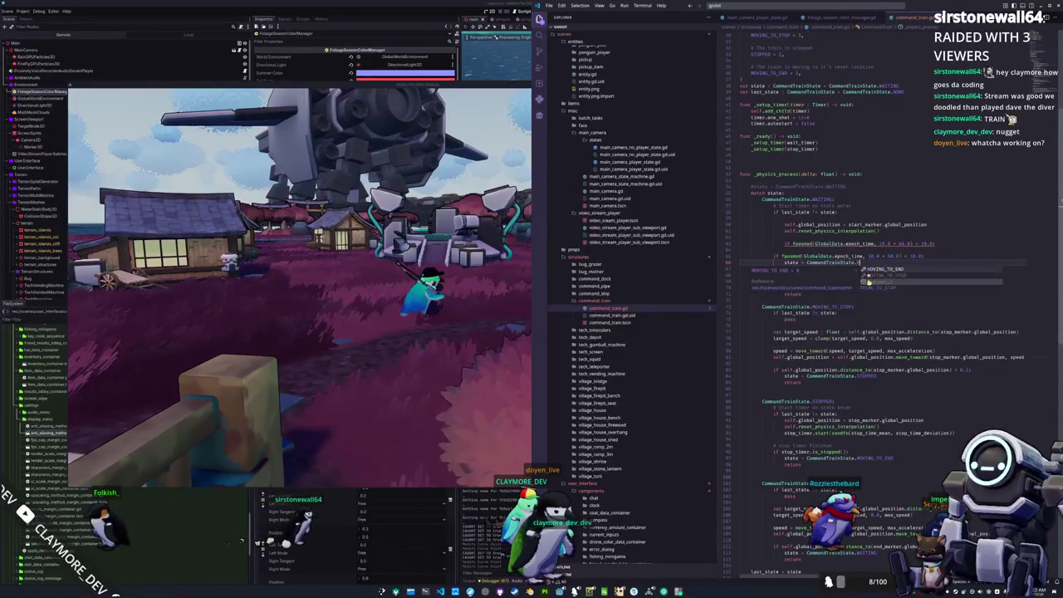
key("Down")
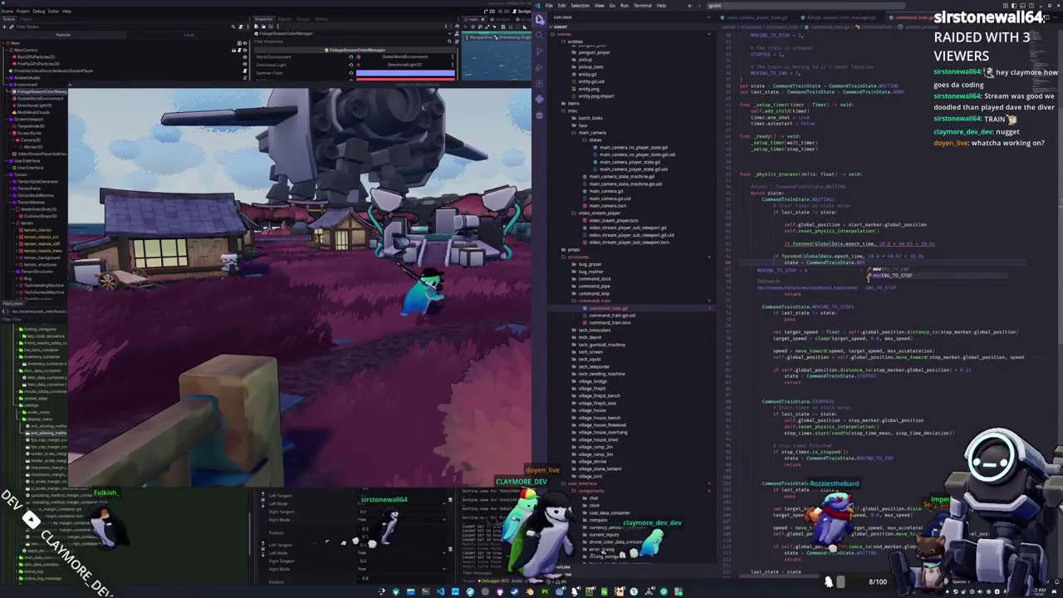
key("Return")
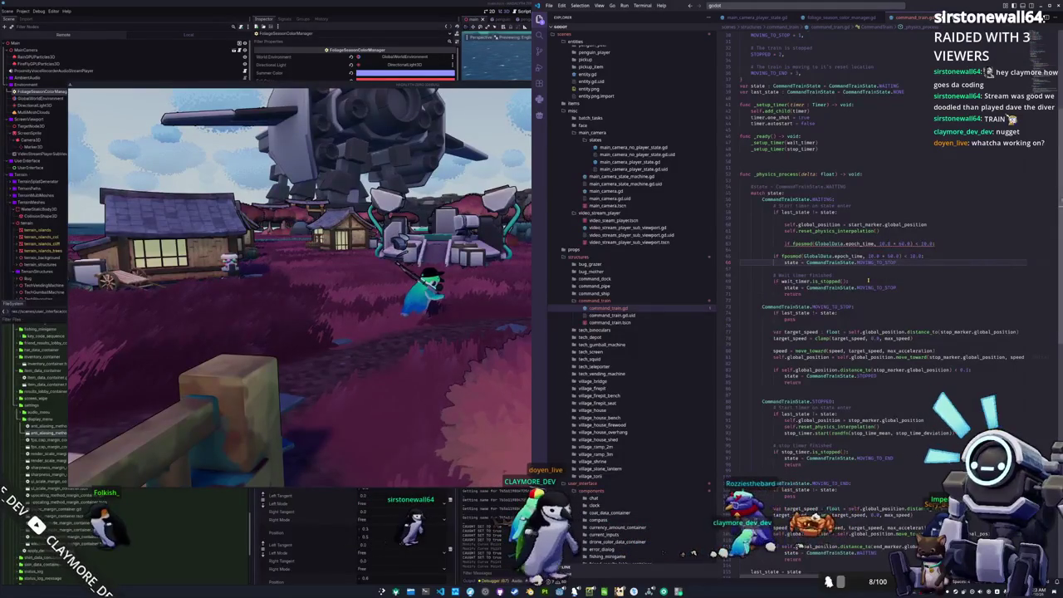
key("Return")
type("return")
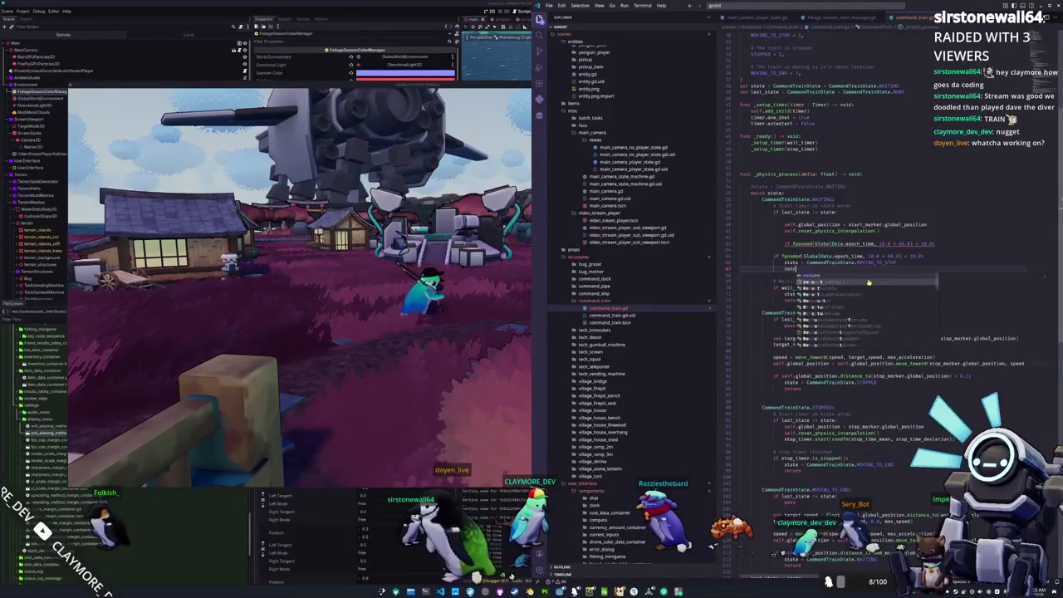
Delete the duplicate fposmod line and the wait-timer-finished block
key("Escape")
key("Up")
key("Up")
key("Up")
key("ctrl+shift+k")
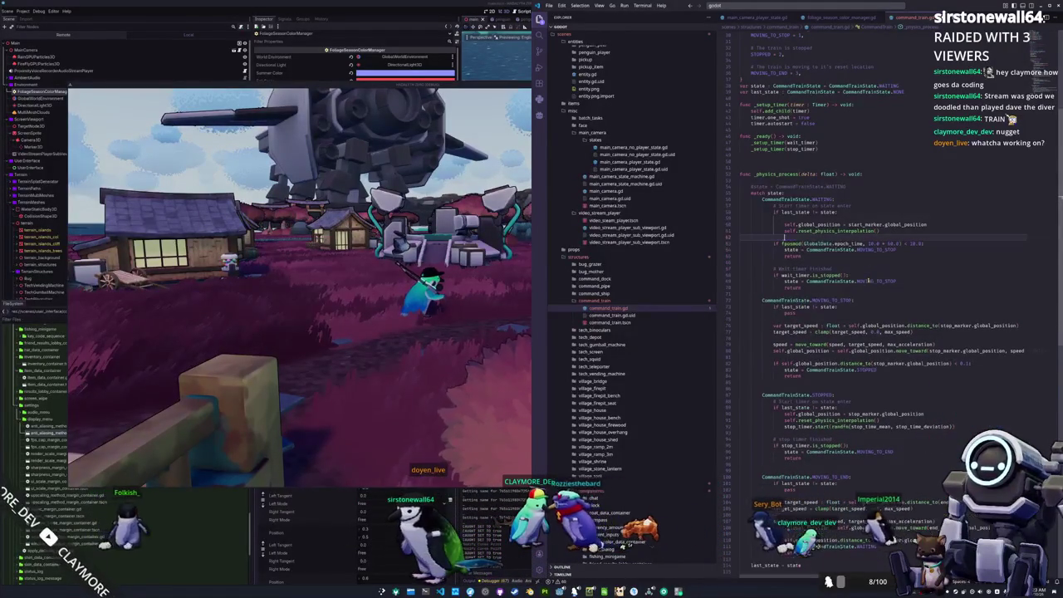
key("Down")
key("Down")
key("Down")
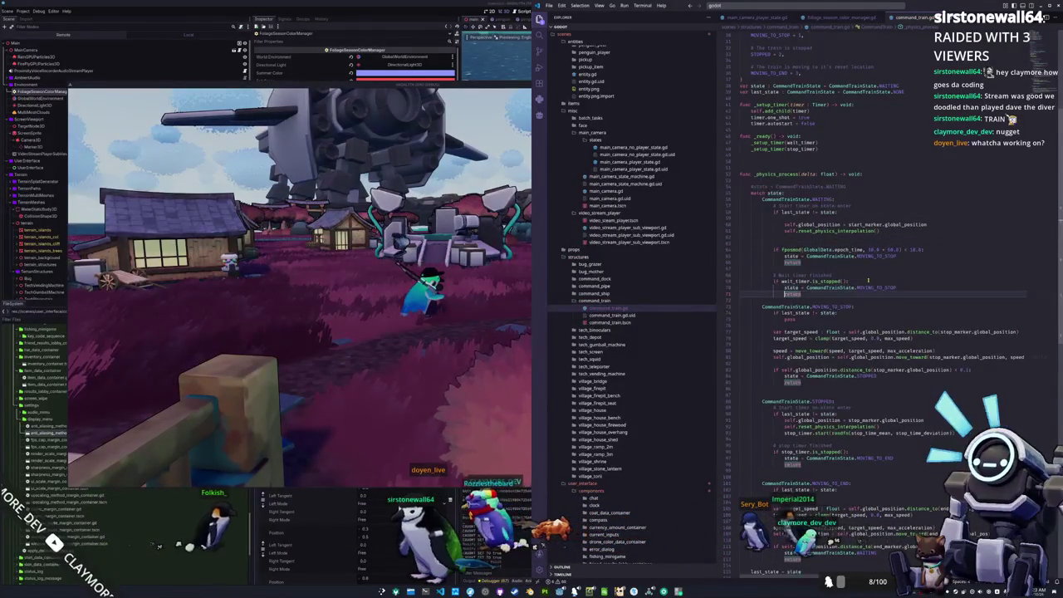
key("shift+Down")
key("shift+Up")
key("shift+Up")
key("BackSpace")
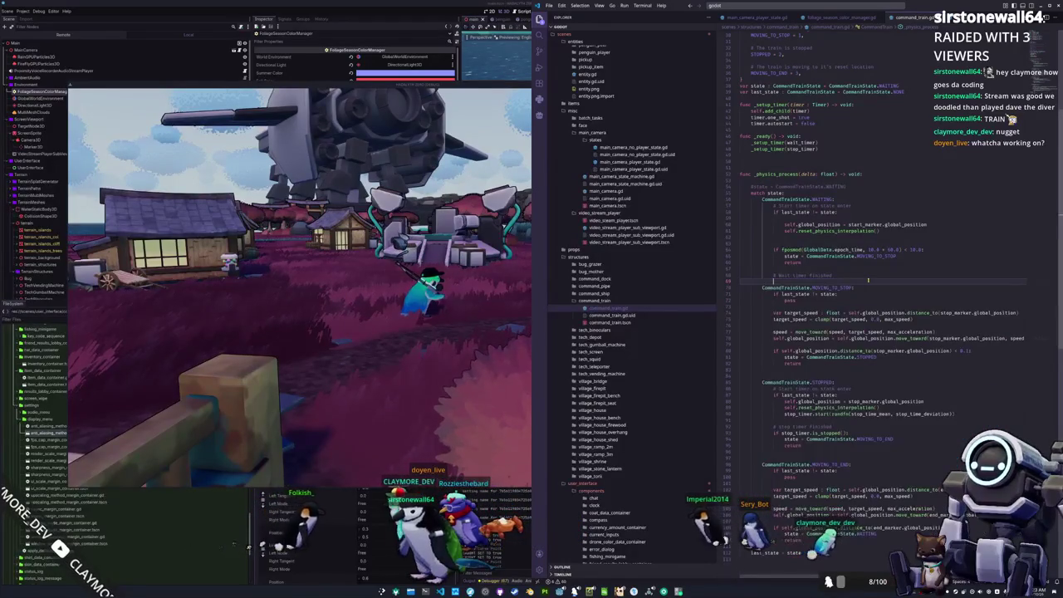
key("BackSpace")
key("Up")
key("Up")
key("Up")
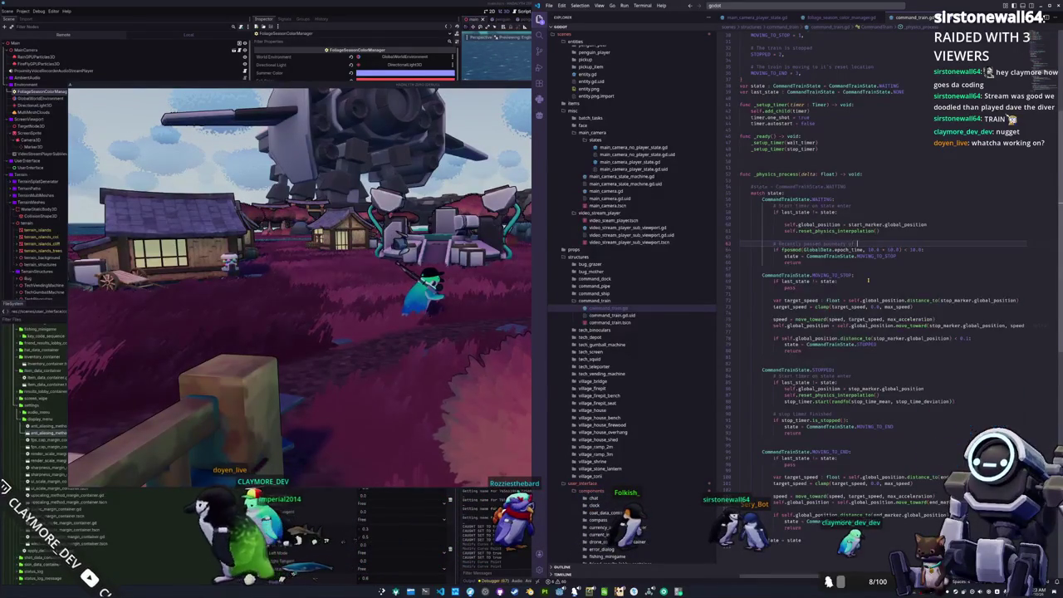
Add a comment and fix blank lines before the MOVING_TO_STOP, STOPPED and last_state lines
type("the")
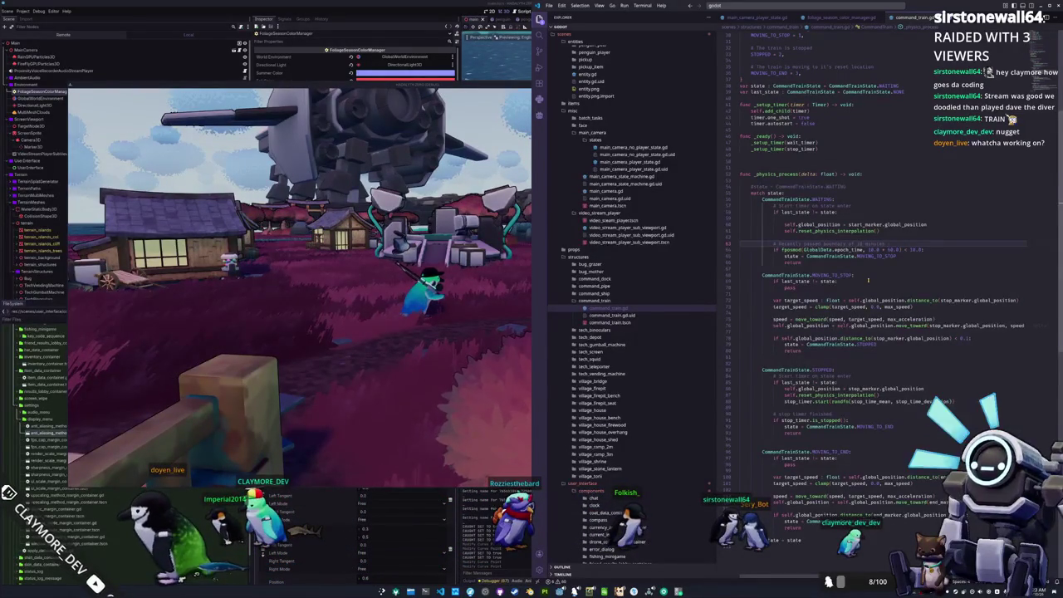
key("Down")
key("Down")
key("Down")
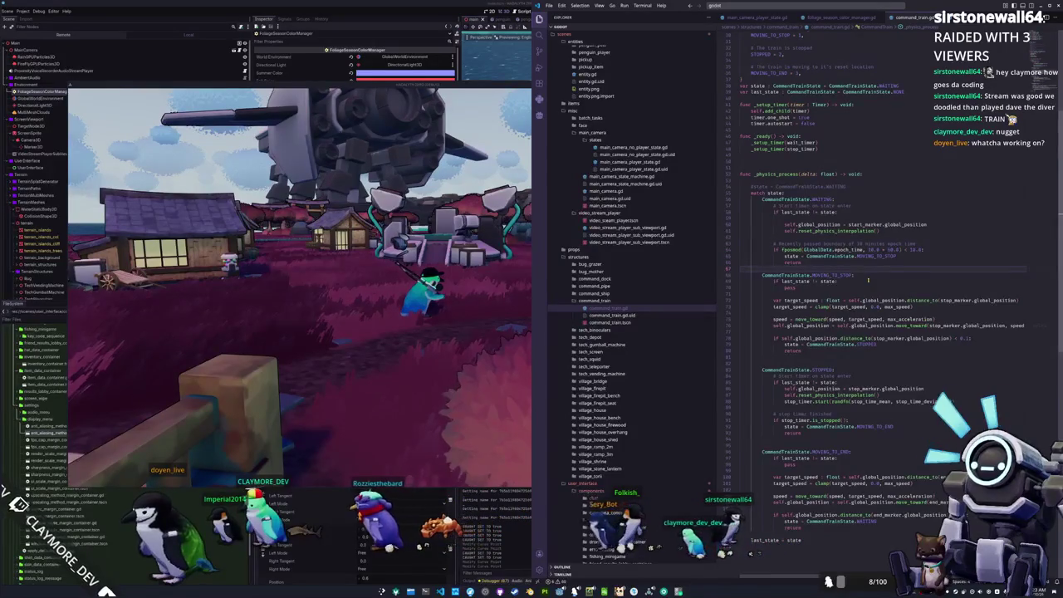
key("Down")
key("Down")
key("Down")
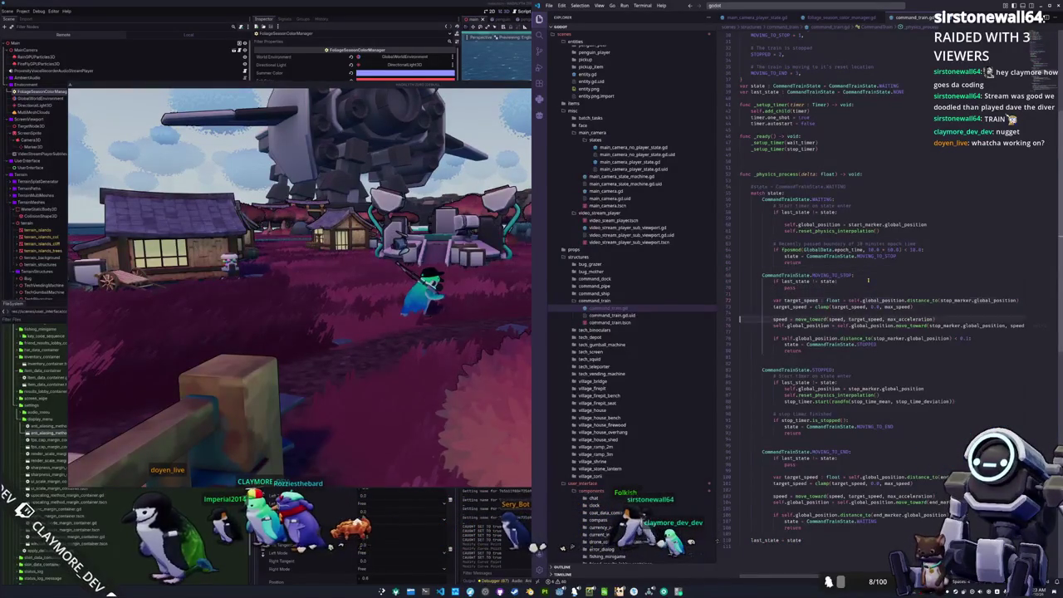
key("BackSpace")
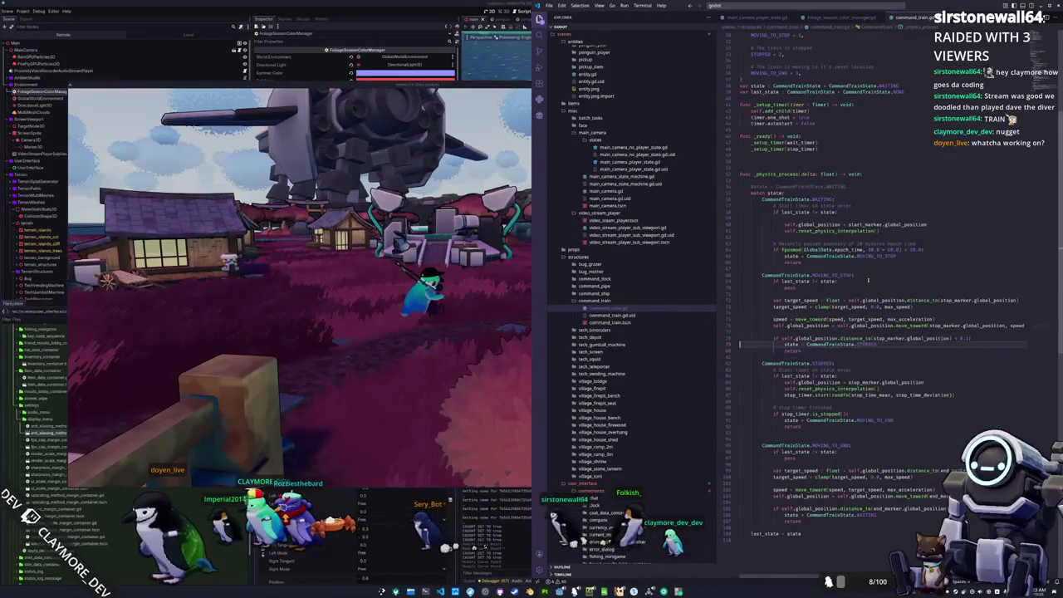
key("Return")
key("Down")
key("Down")
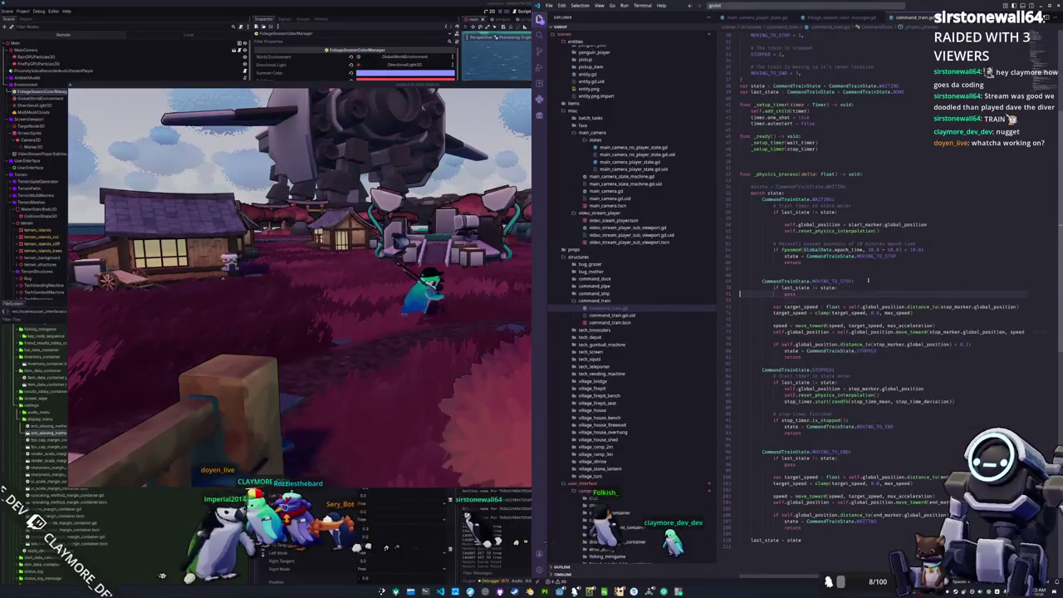
key("ctrl+z")
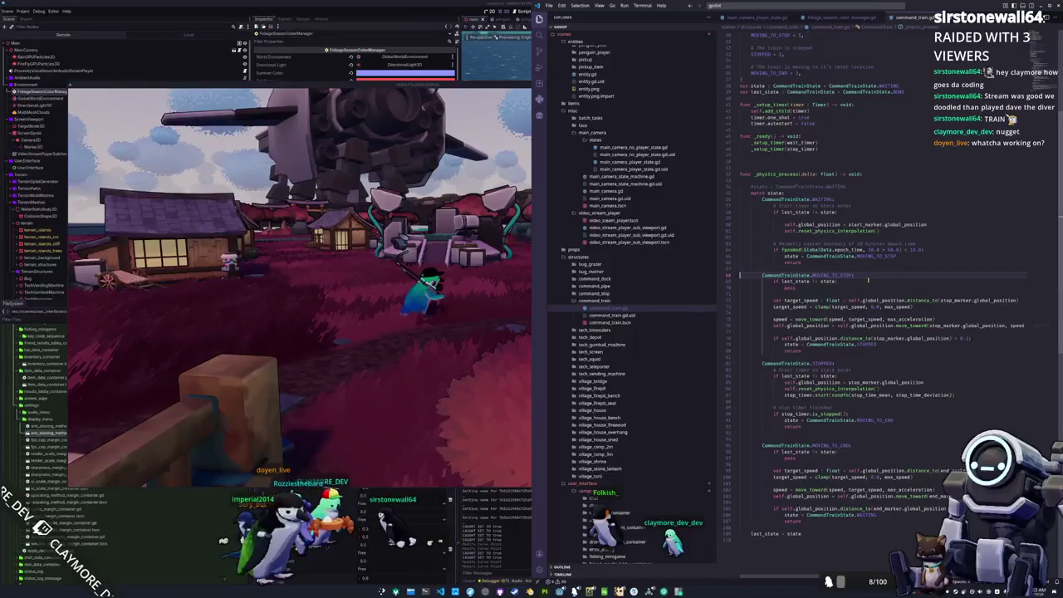
key("Return")
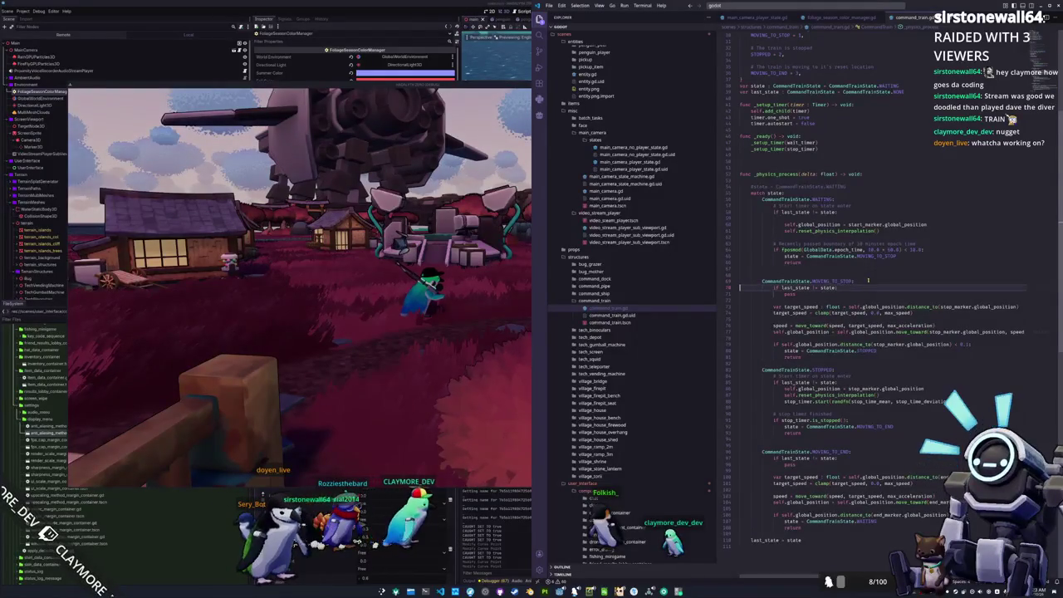
key("Return")
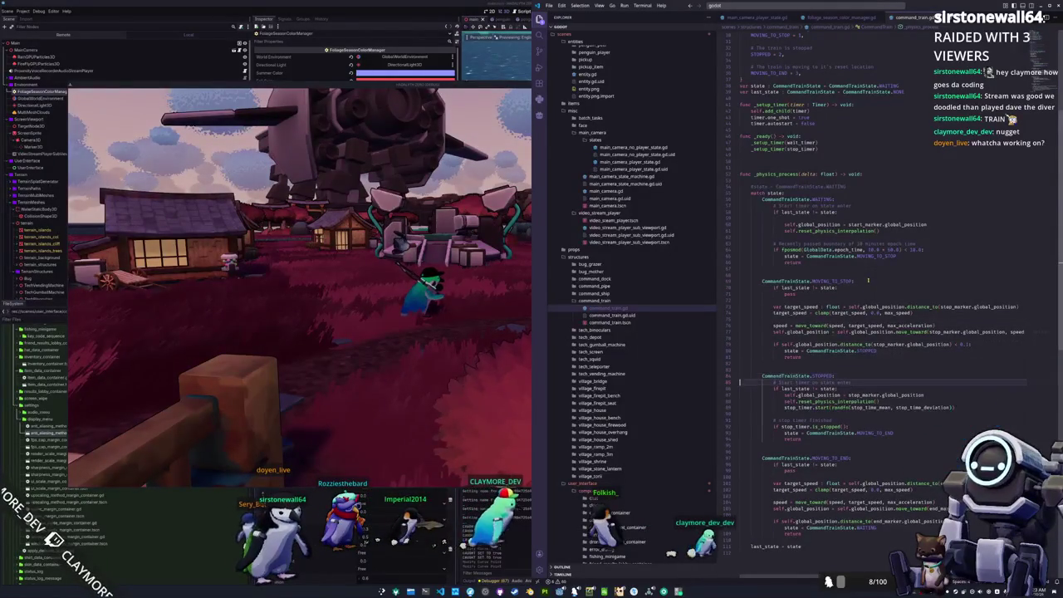
key("Return")
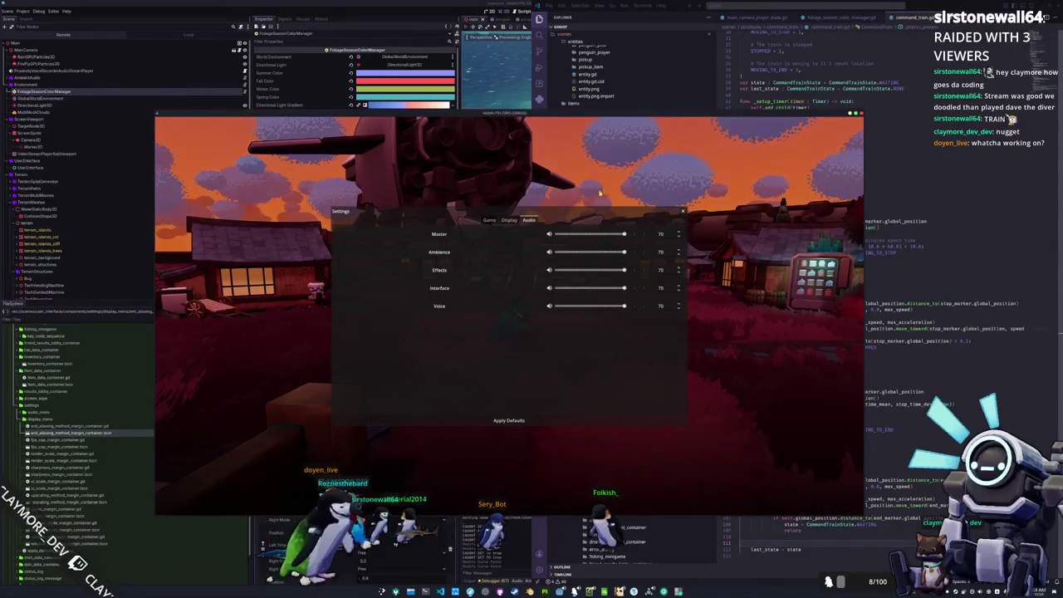
Close the settings, walk toward the village, then reopen Settings on the Display tab
left_click(682, 213)
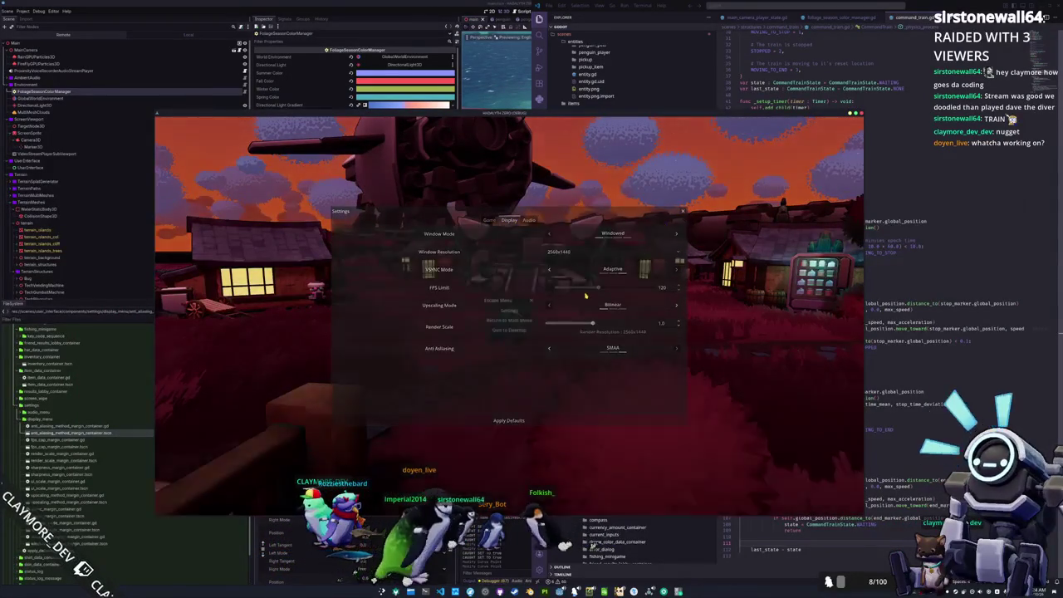
key("w")
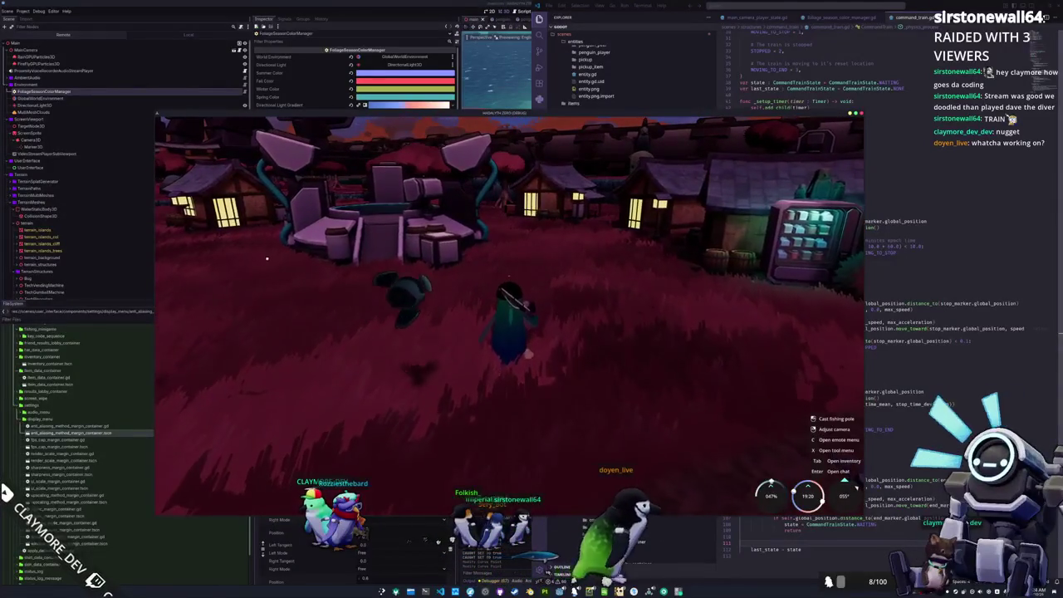
scroll(677, 326, "down", 5)
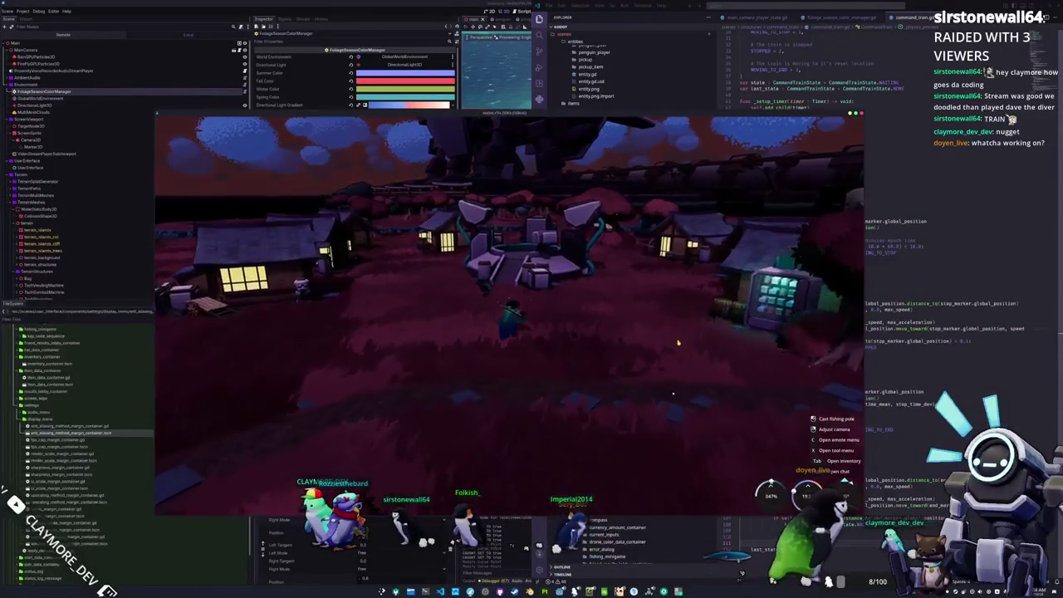
key("Escape")
left_click(509, 220)
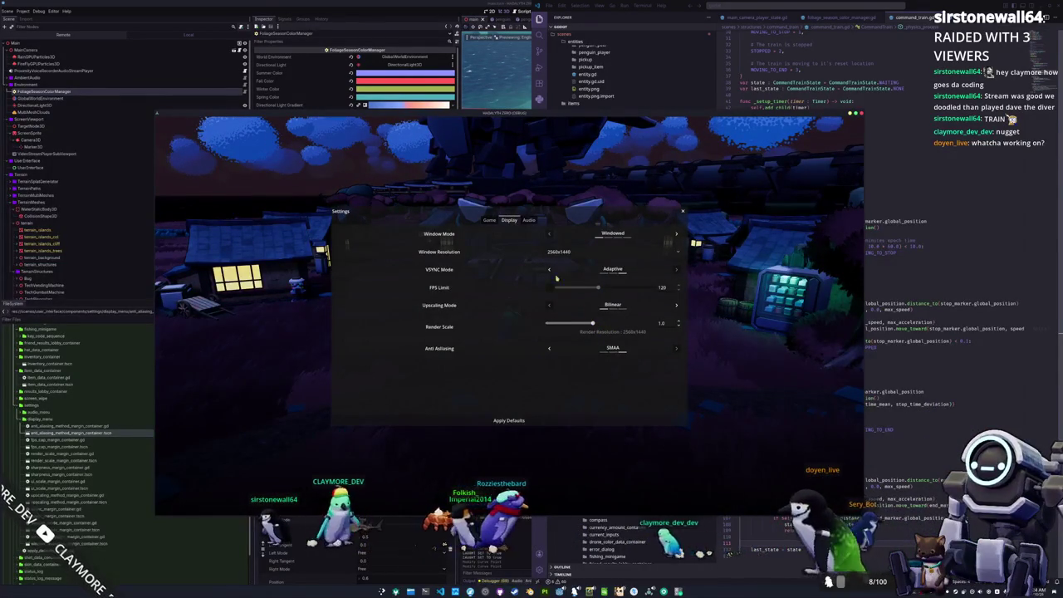
Try render scale 0.25 with FSR upscaling and higher sharpness, then view it in game
left_click_drag(592, 324, 526, 329)
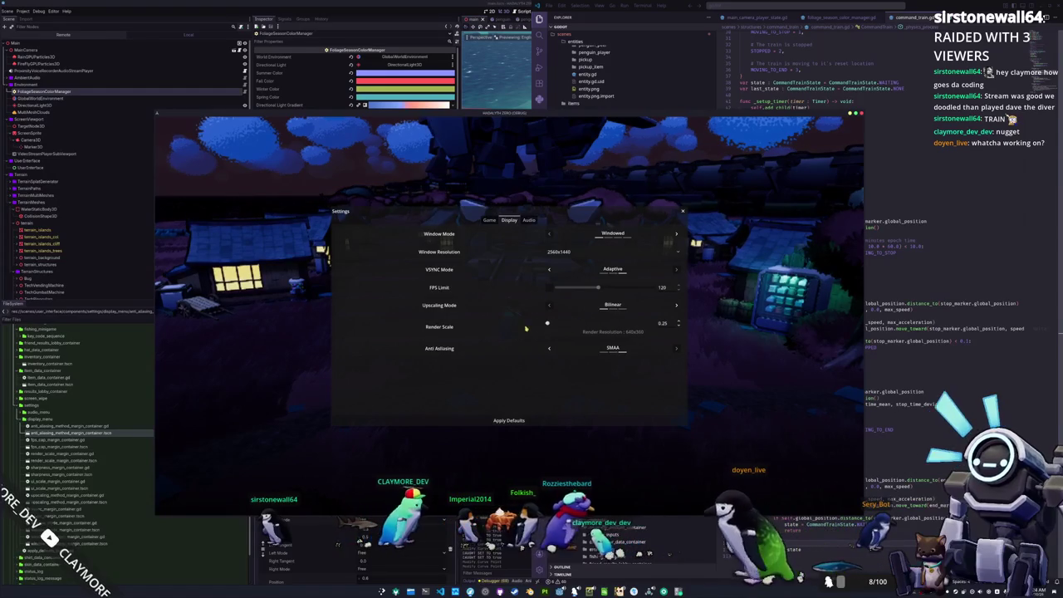
left_click(677, 306)
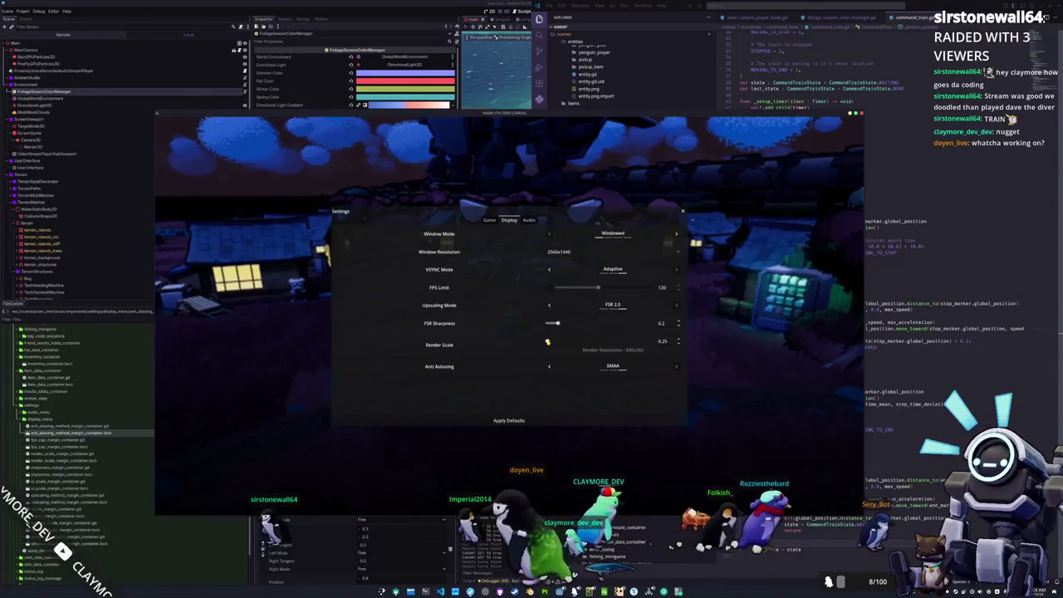
left_click_drag(556, 323, 579, 323)
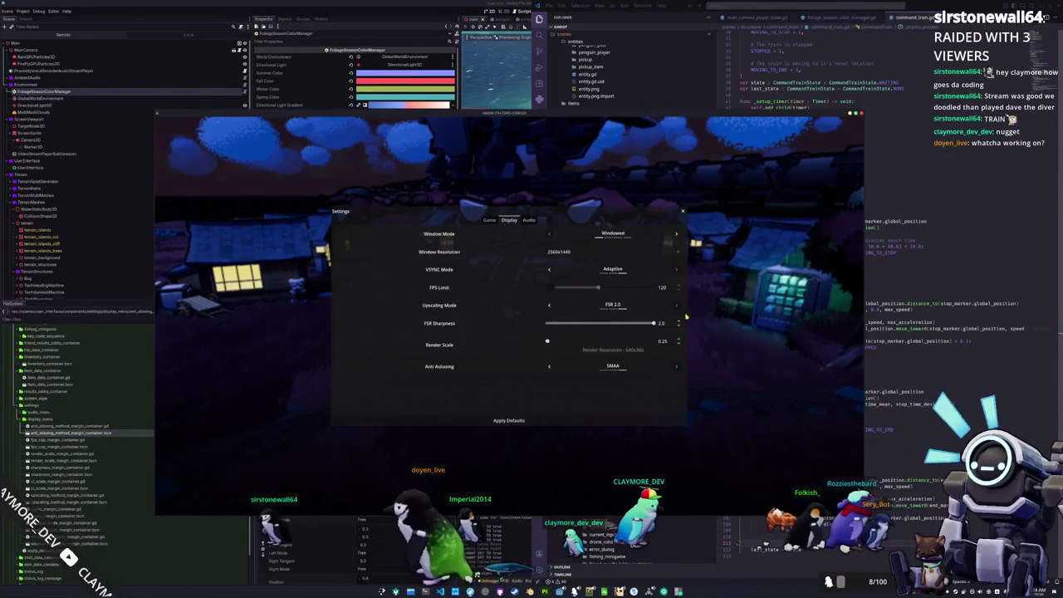
key("Escape")
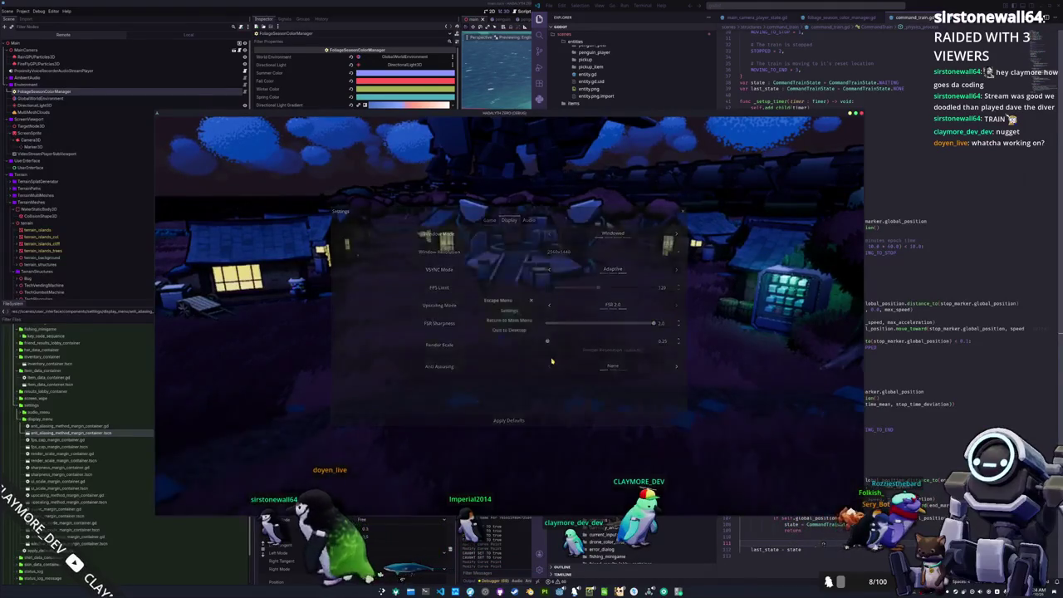
key("w")
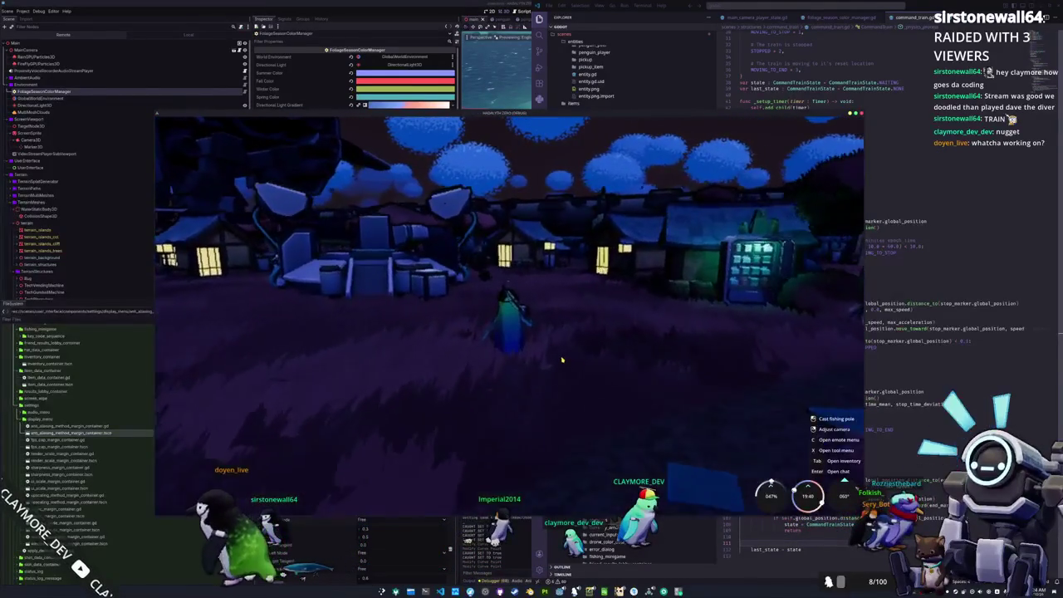
key("d")
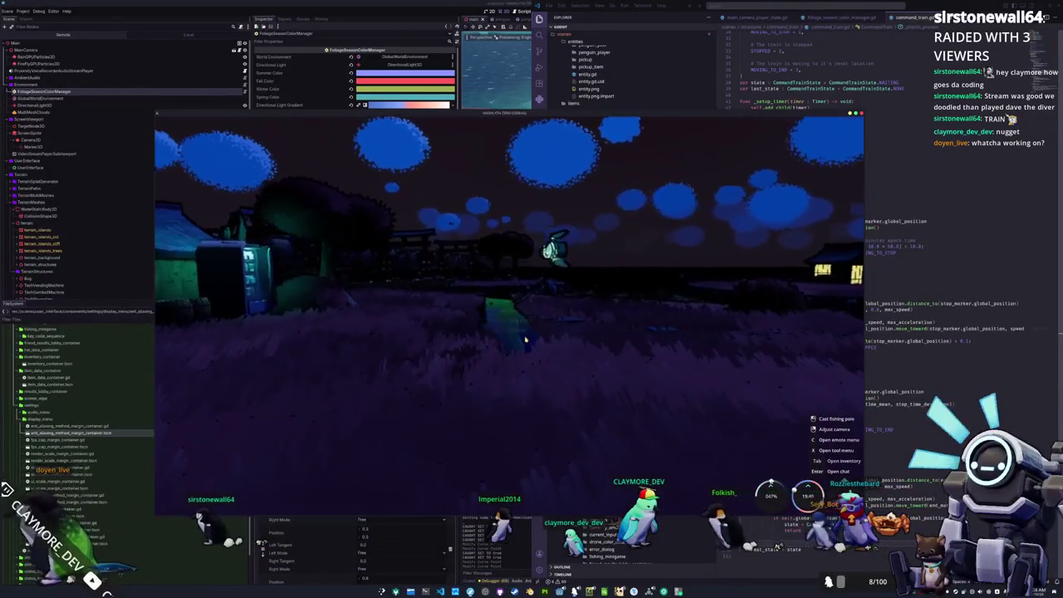
Restore render scale 1.0, Bilinear upscaling and 2560x1440 resolution, then return to the escape menu
key("Escape")
left_click(509, 312)
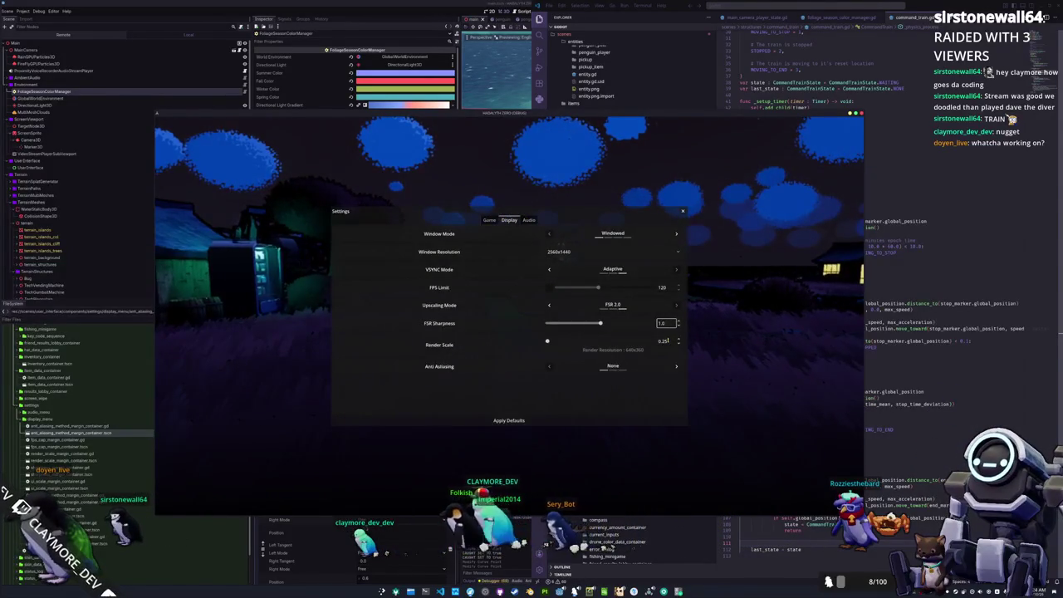
left_click_drag(547, 341, 592, 341)
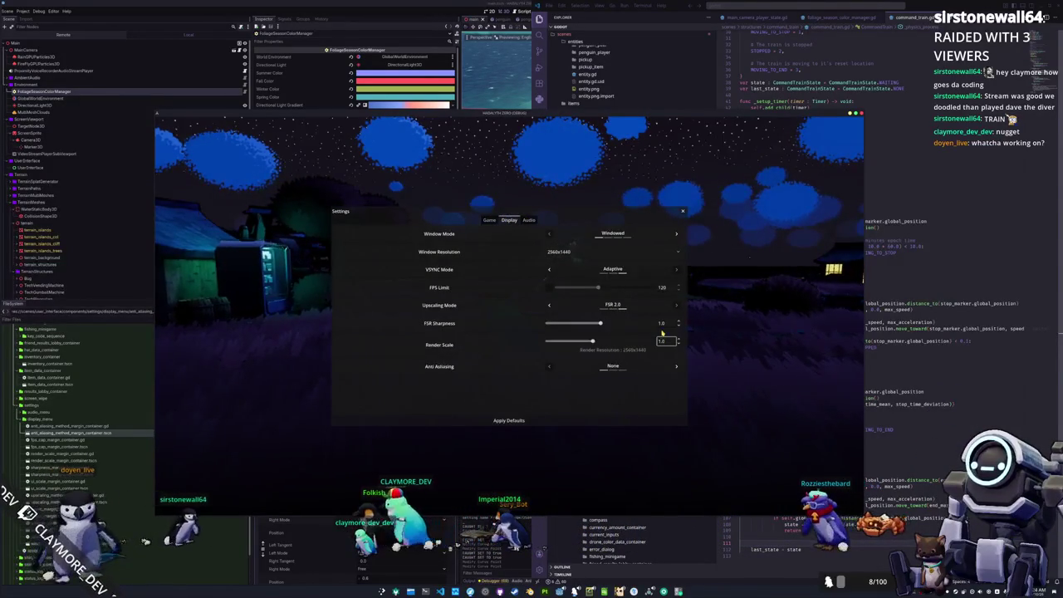
left_click(549, 305)
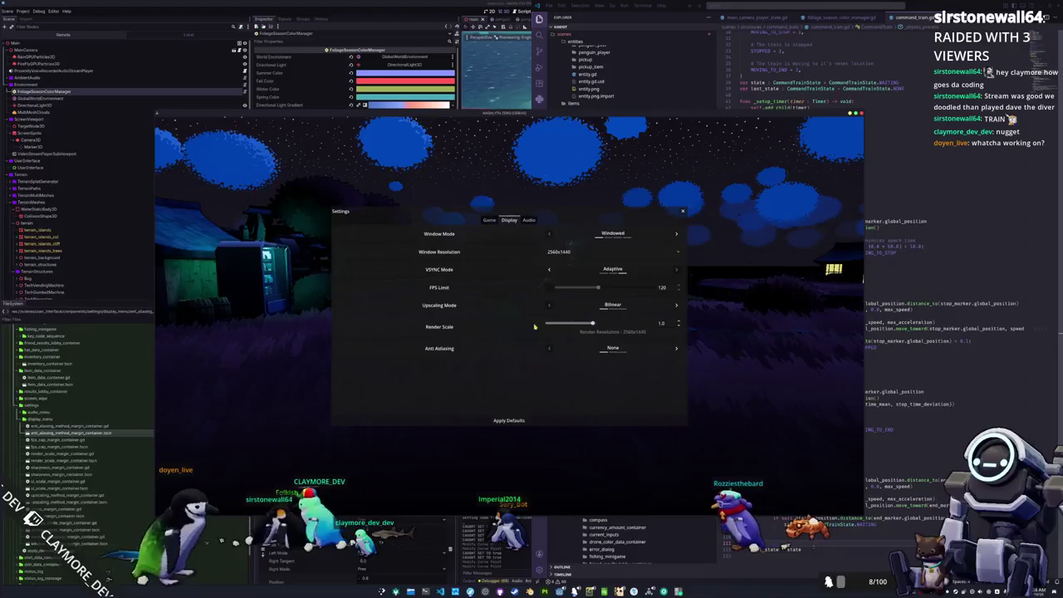
left_click(579, 255)
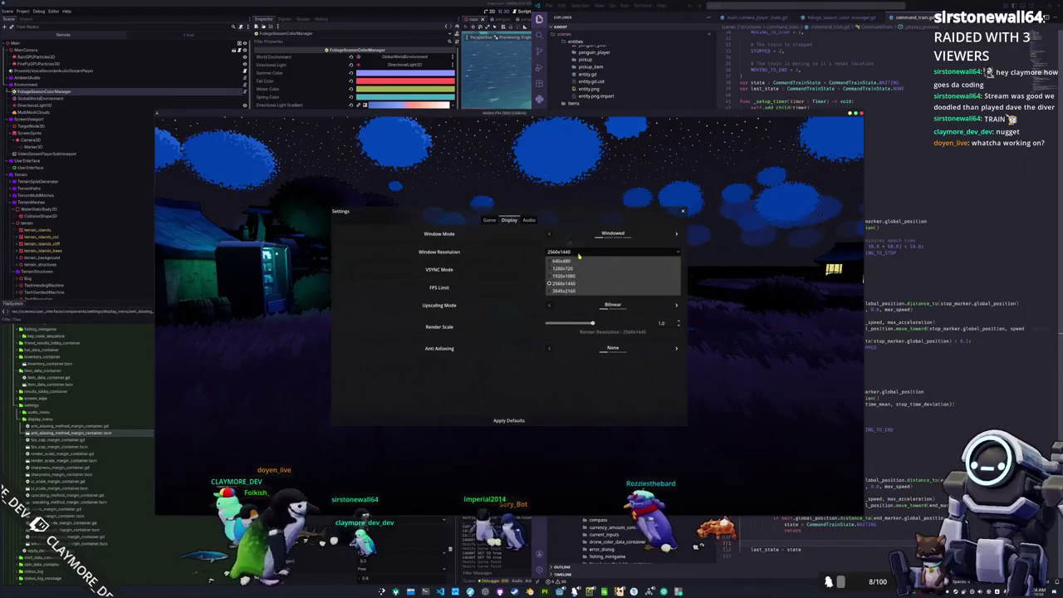
left_click(571, 275)
left_click(489, 218)
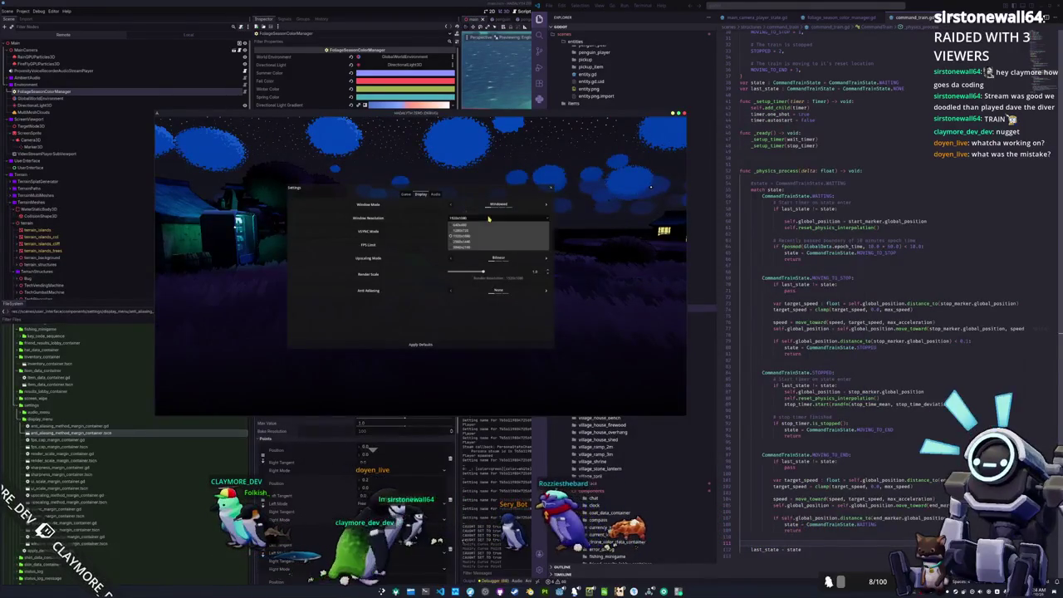
left_click(479, 242)
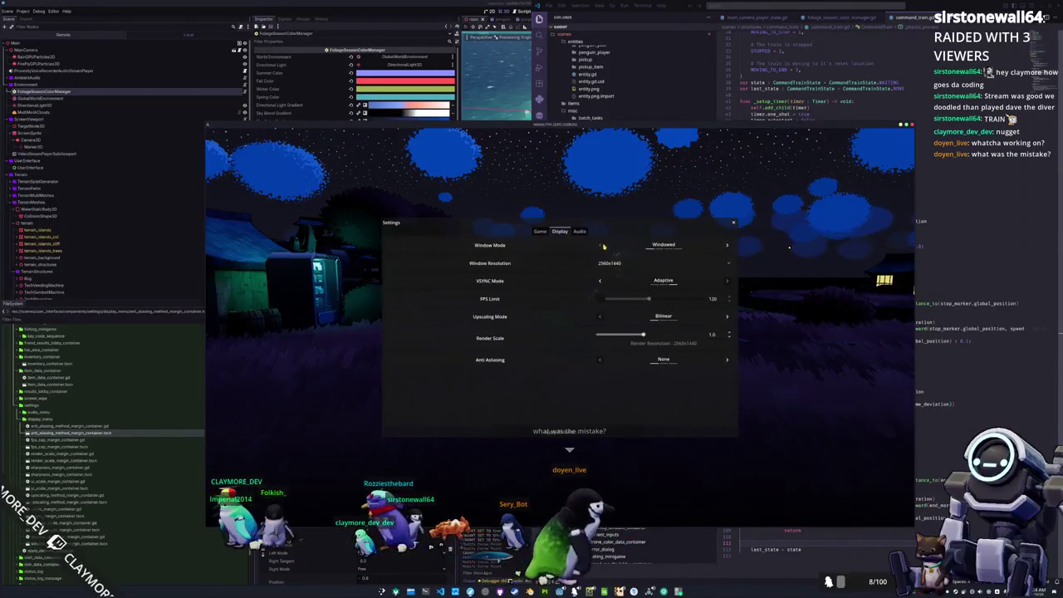
key("Escape")
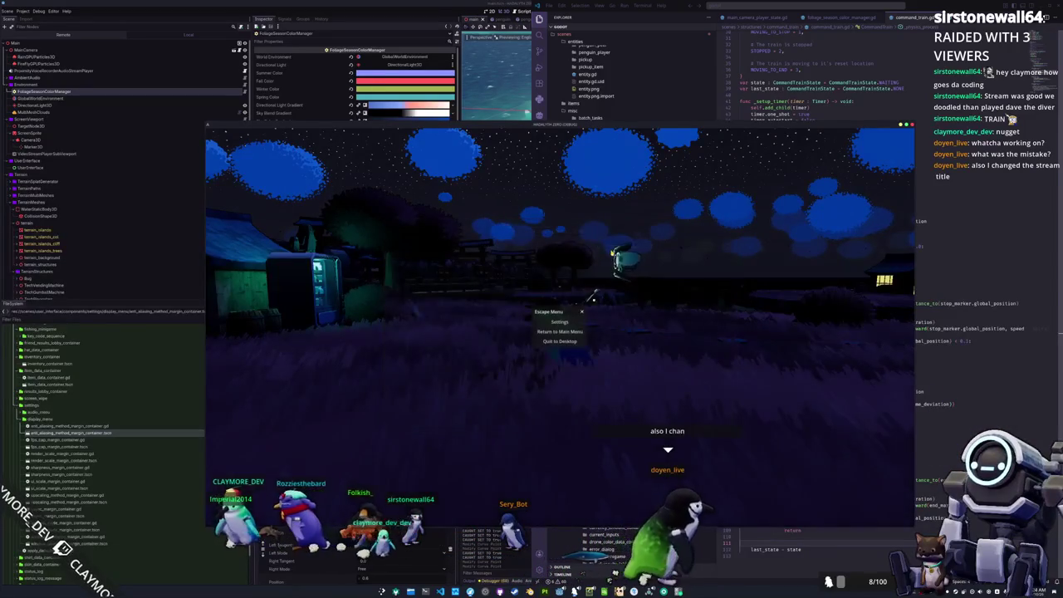
Resume play and walk the penguin across the grass toward the bridge and water
key("Escape")
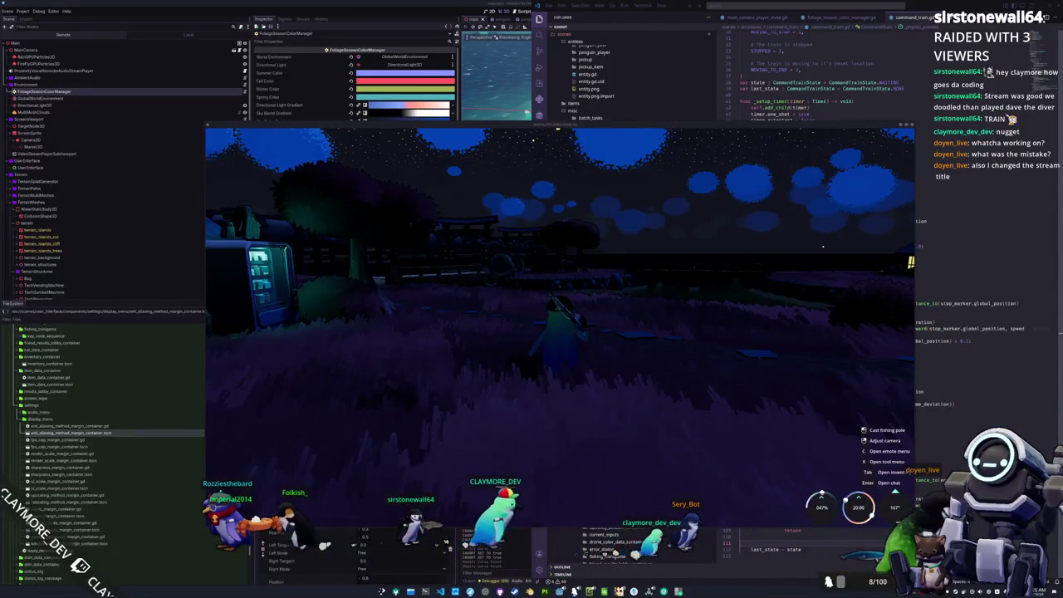
key("w")
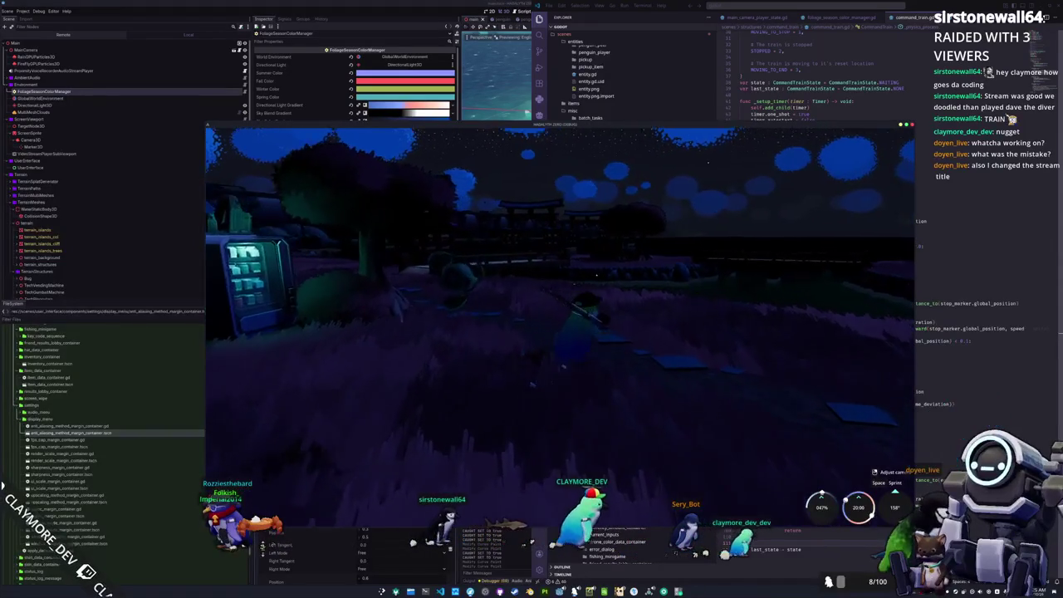
key("w")
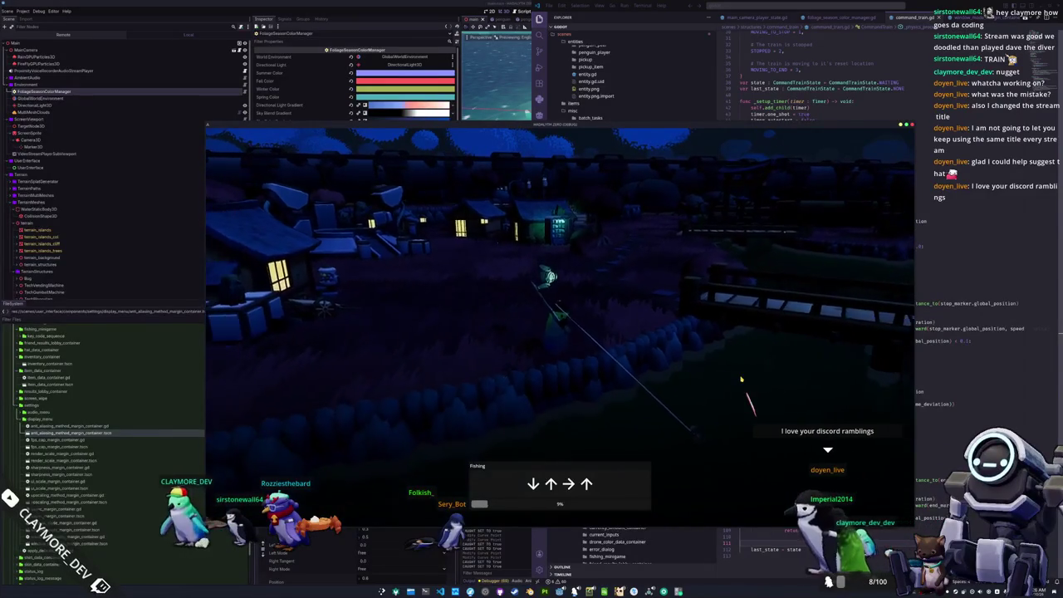
Complete the fishing arrow sequences to catch the Electric Eel
key("Down")
key("Up")
key("Right")
key("Up")
key("Up")
key("Left")
key("Down")
key("Left")
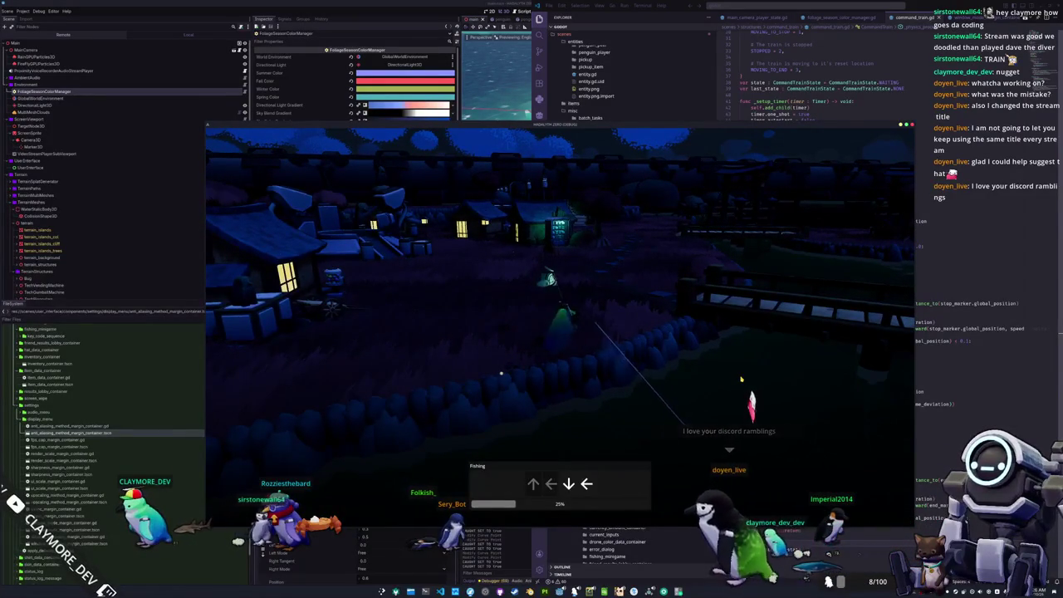
key("Right")
key("Up")
key("Up")
key("Up")
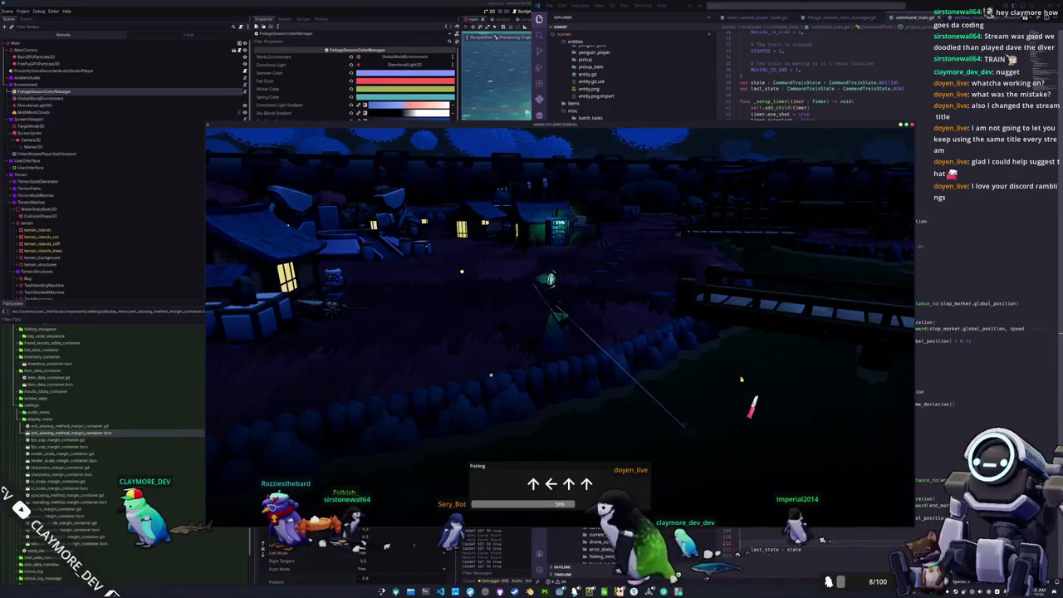
key("Down")
key("Down")
key("Down")
key("Right")
key("Up")
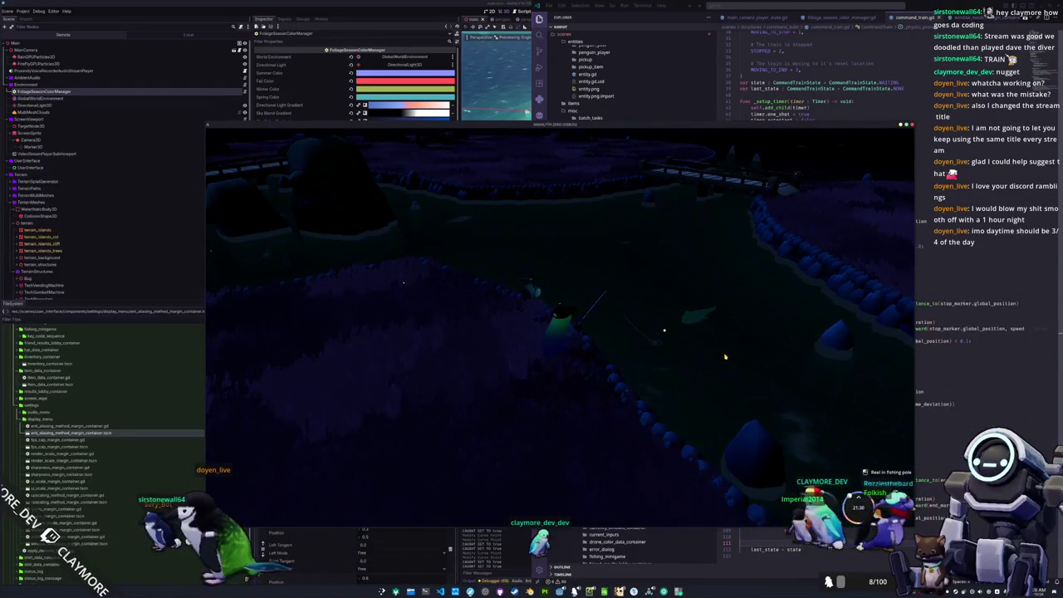
Walk along the path, finish another fishing prompt and cast the line again
key("w")
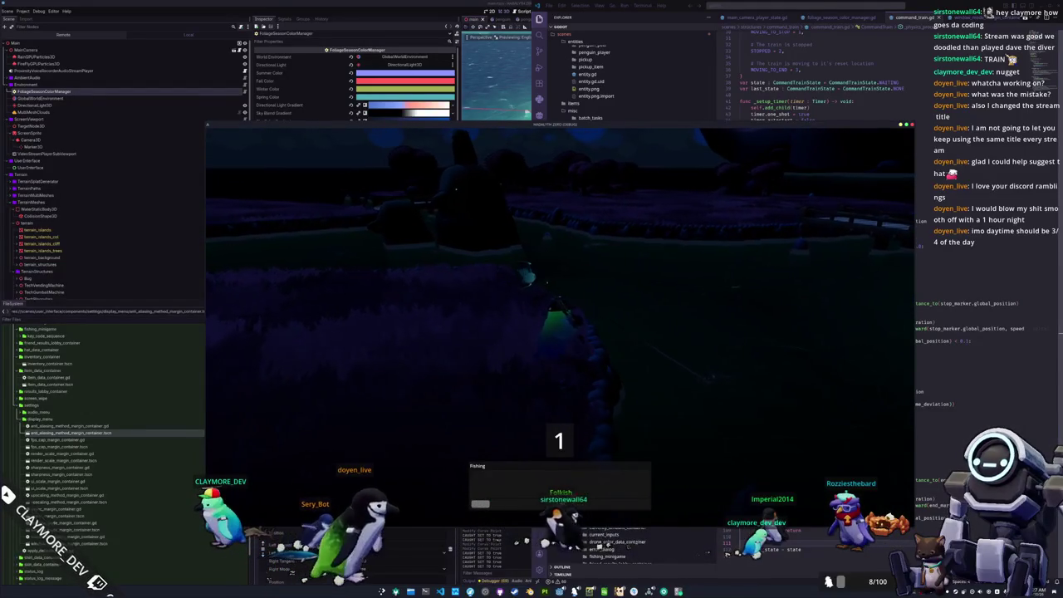
key("Left")
key("Left")
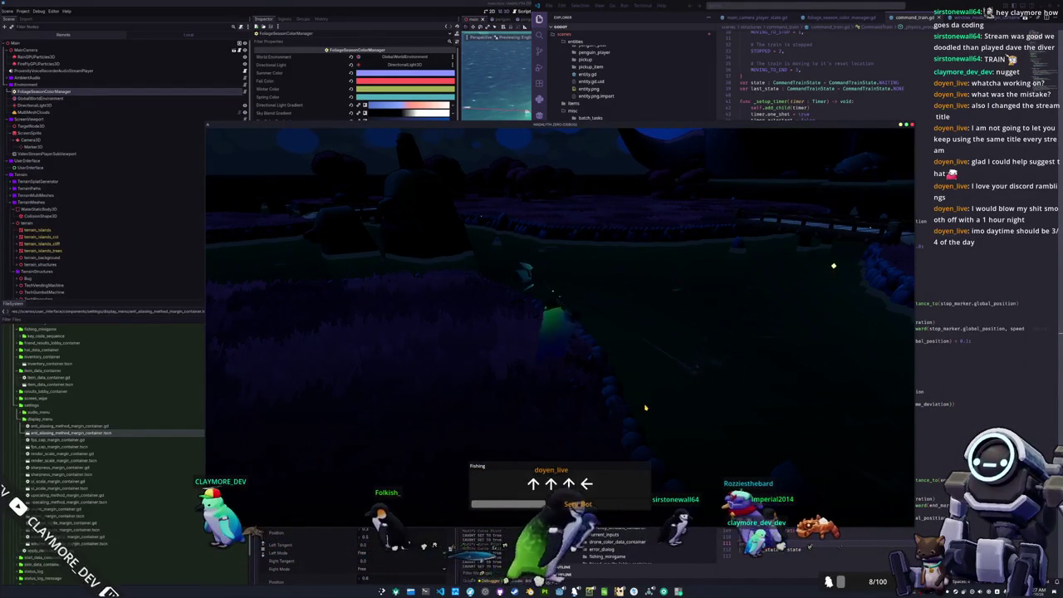
key("Up")
key("Left")
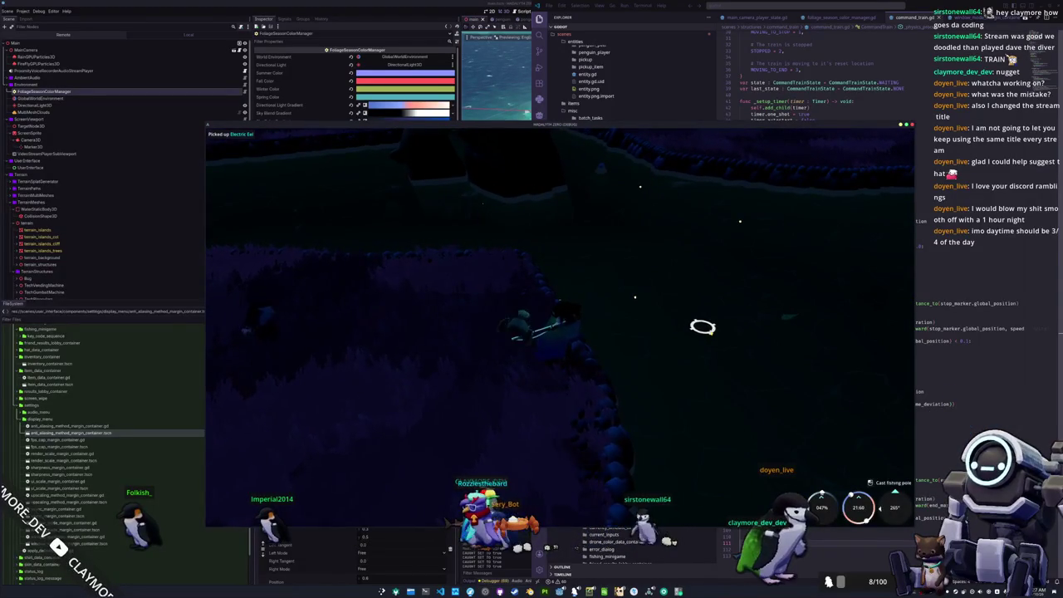
left_click(688, 352)
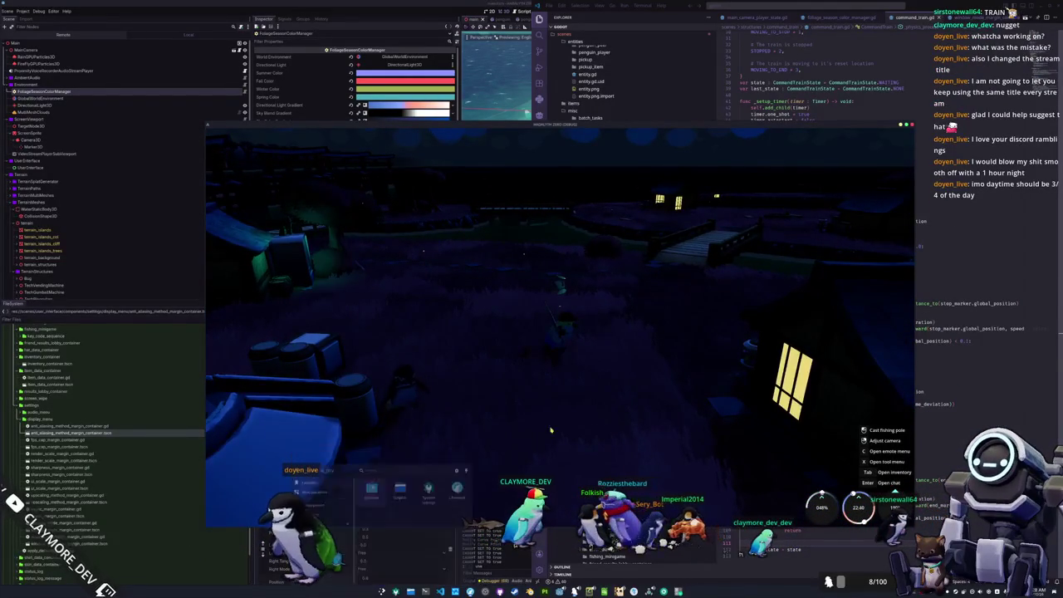
Switch to the calculator and move its window down and right
key("alt+Tab")
left_click_drag(665, 127, 691, 179)
Compute 72 in Calculator and set GAME_DAYS_PER_REAL_DAY in global_time.gd to 72
type("24")
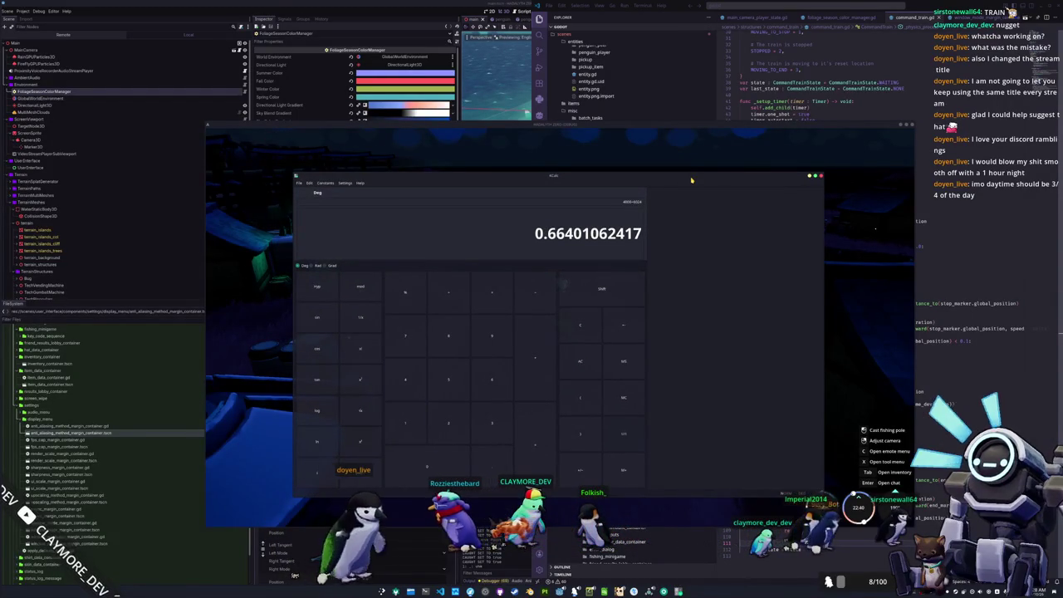
key("BackSpace")
key("BackSpace")
key("BackSpace")
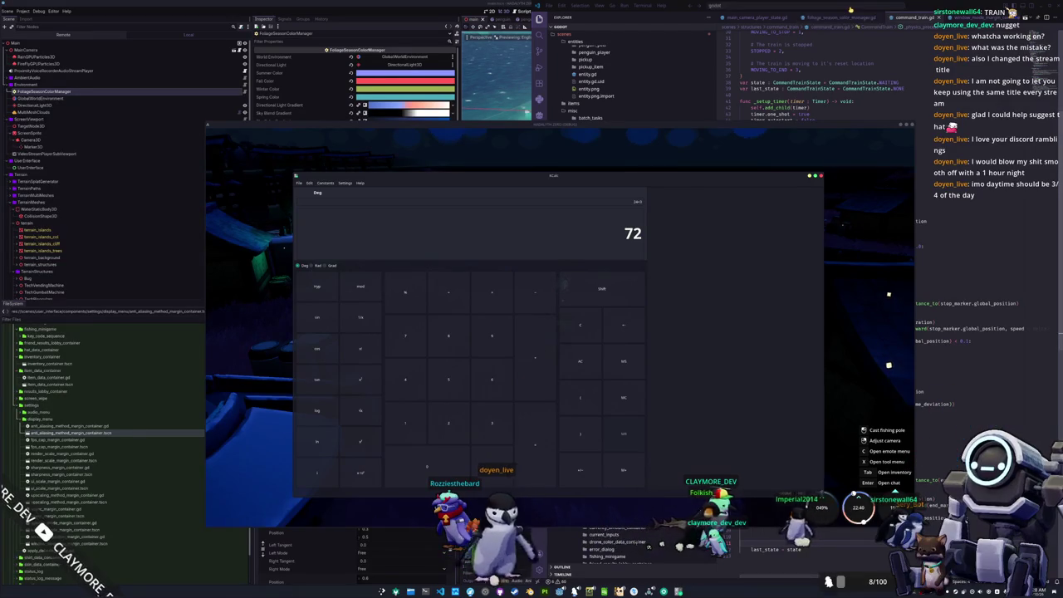
left_click(797, 8)
type("global")
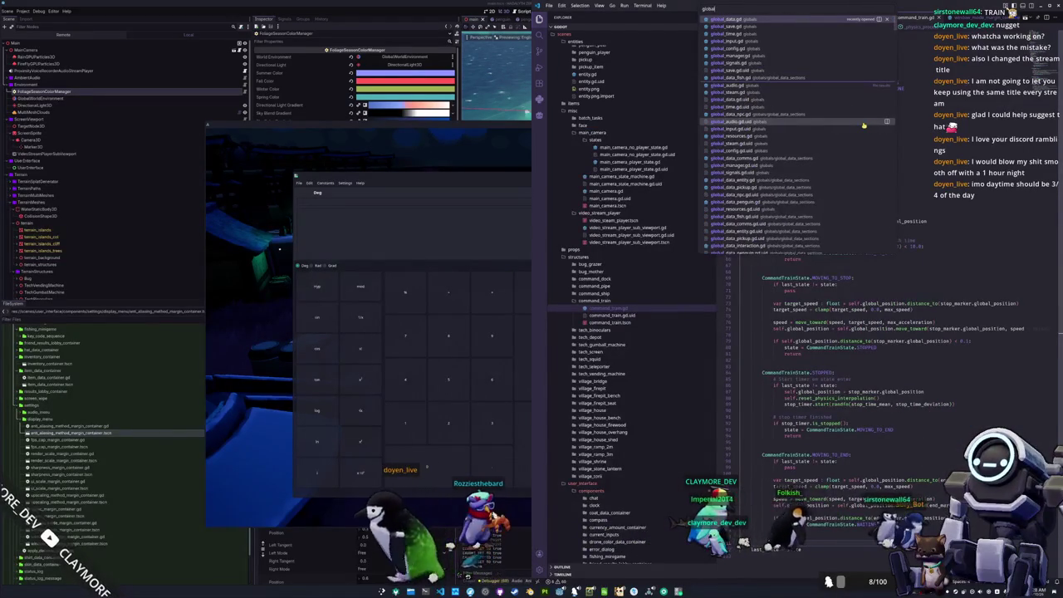
left_click(864, 123)
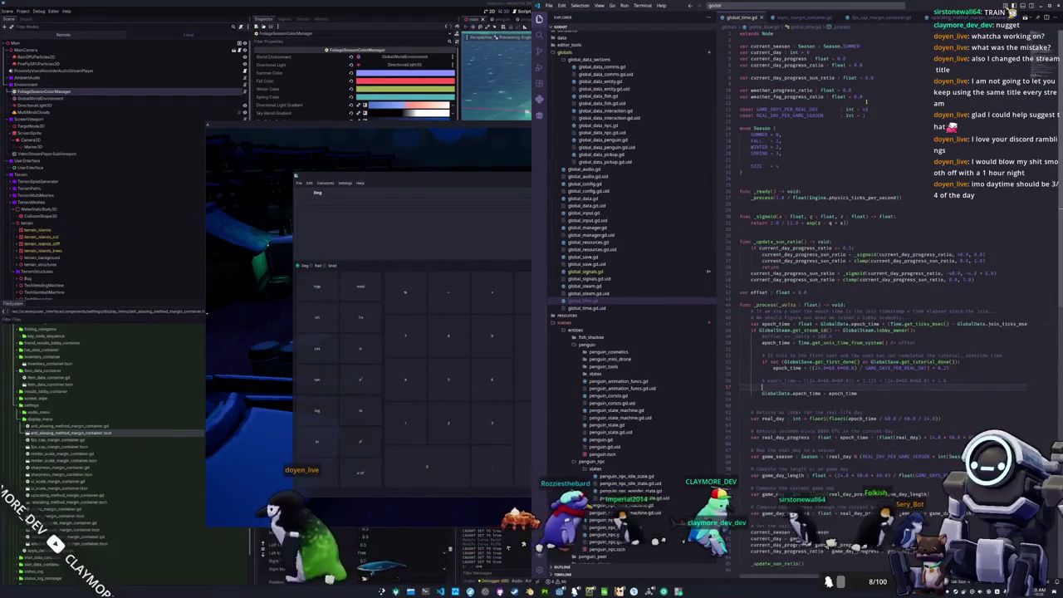
double_click(864, 109)
type("72")
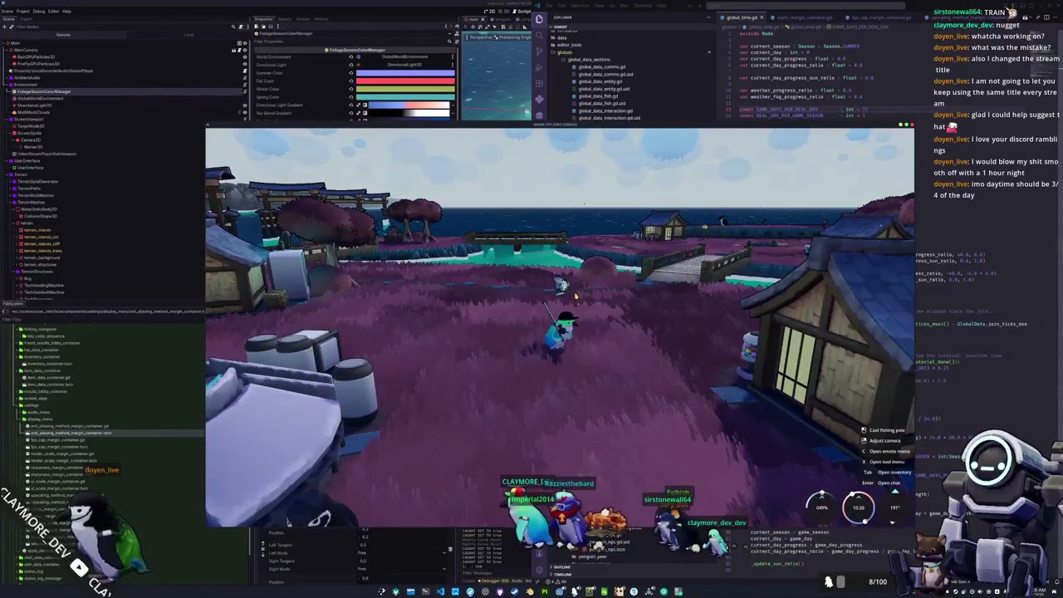
Walk the penguin across the daylit village grass to the water, facing the torii gates and bridges
key("w")
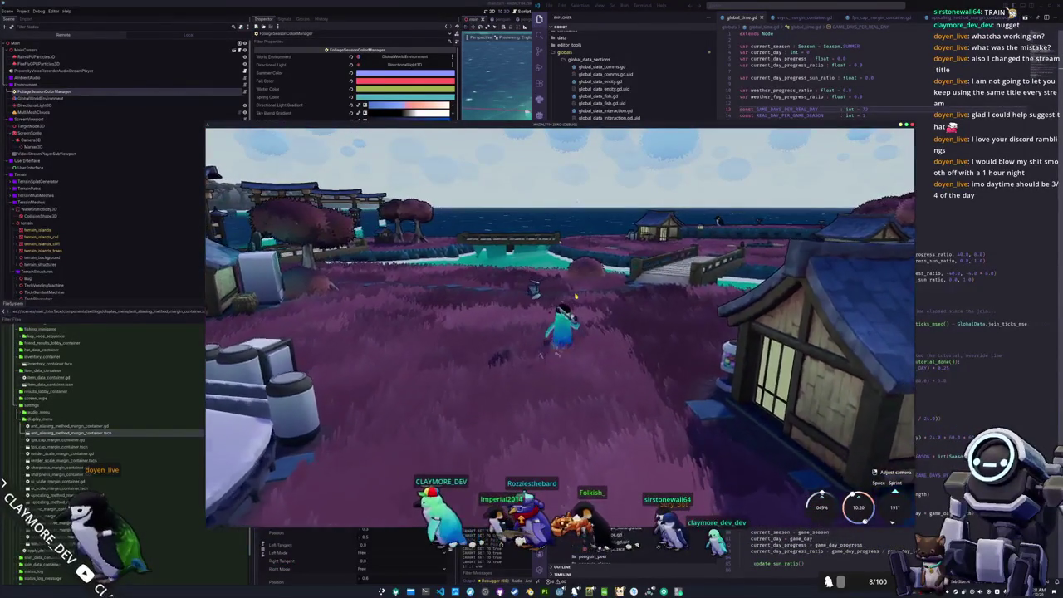
key("w")
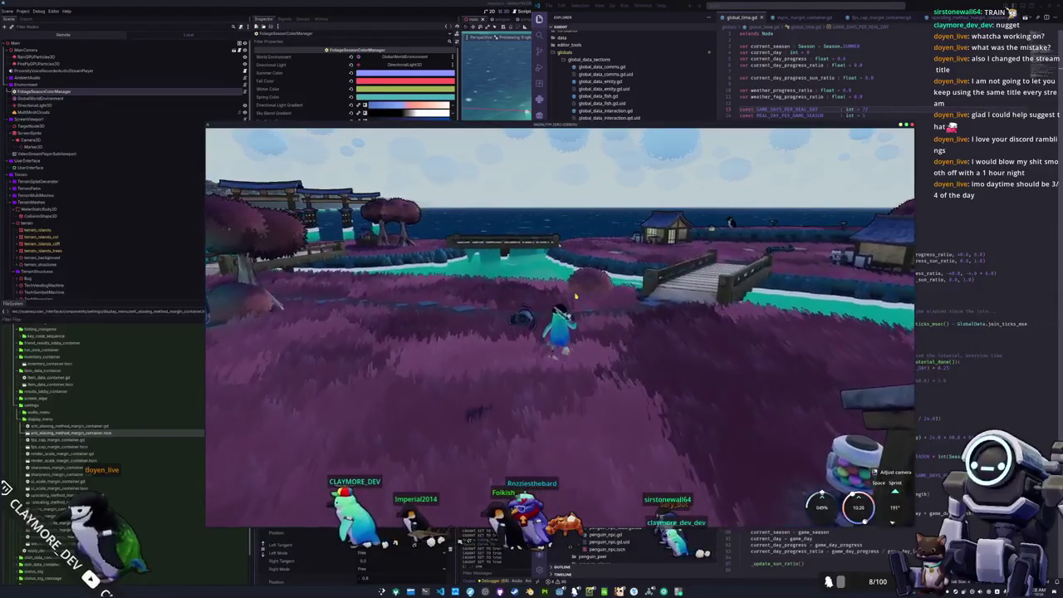
key("w")
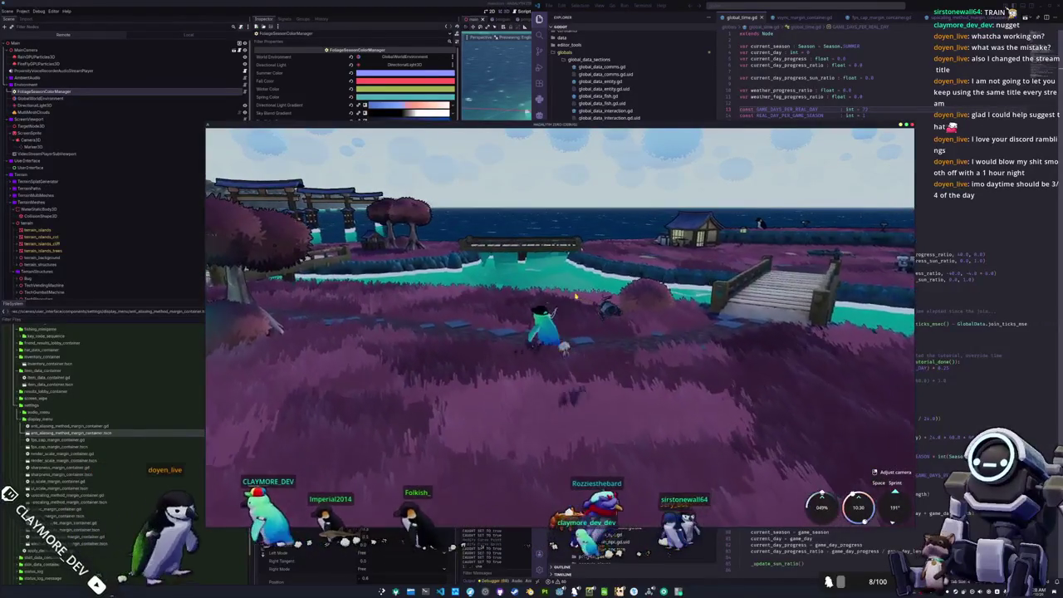
key("w")
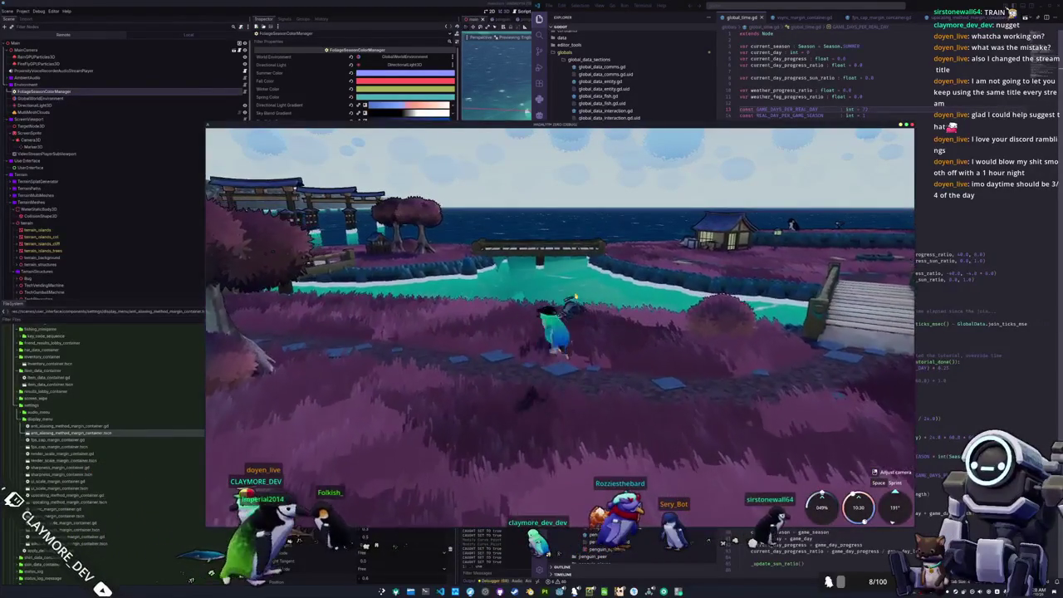
key("w")
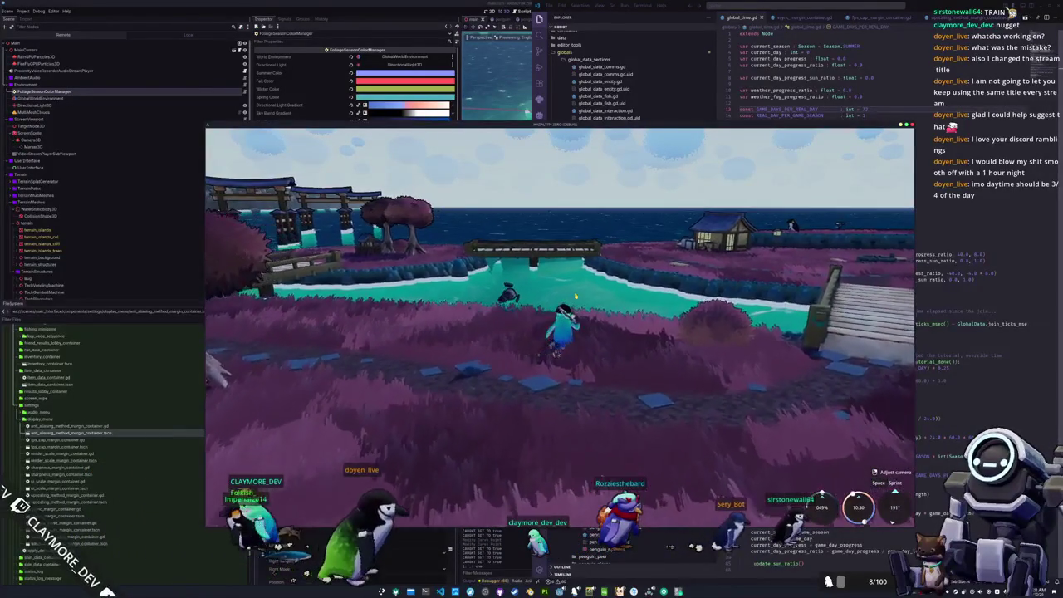
key("w")
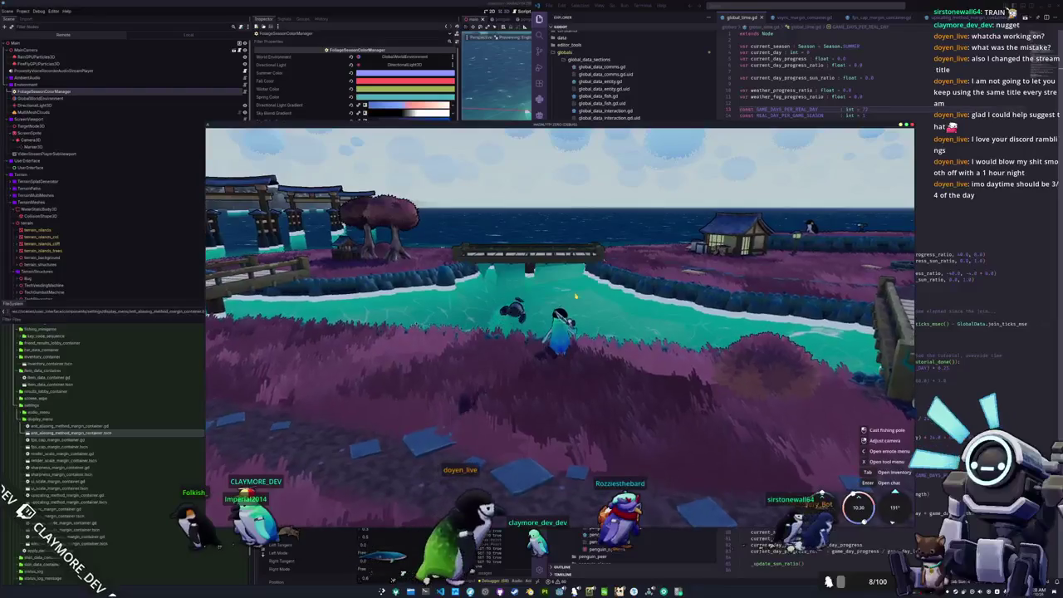
key("w")
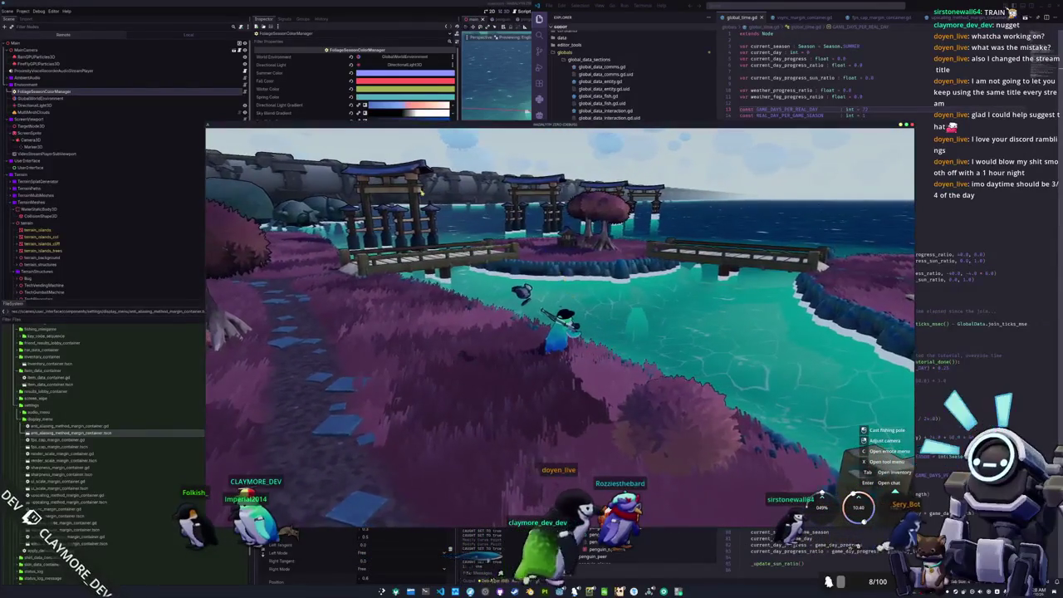
Export all Godot project presets as release builds, then close the export dialog
left_click(22, 12)
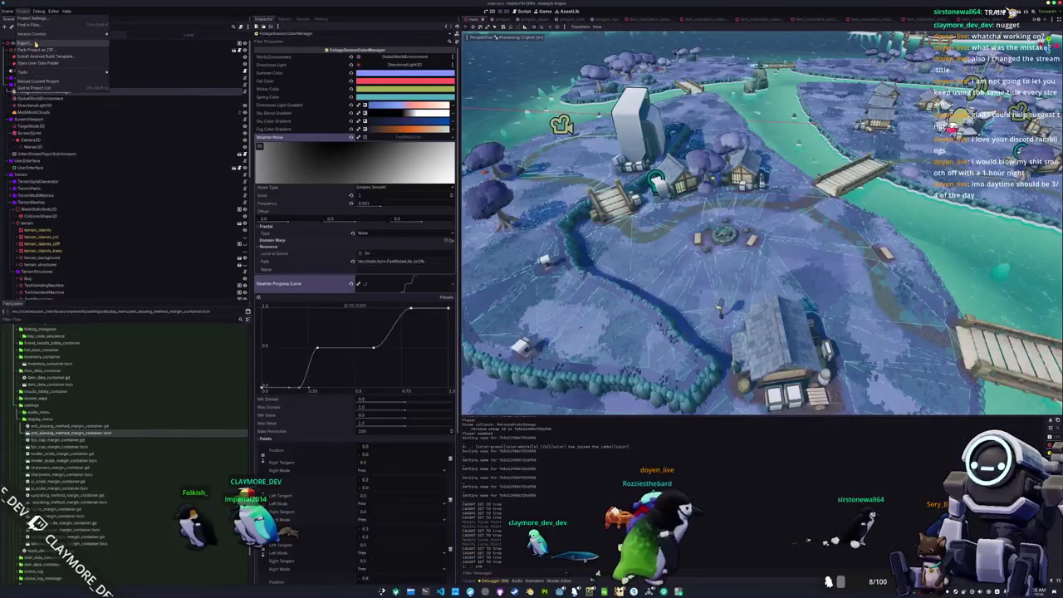
left_click(36, 44)
left_click(639, 463)
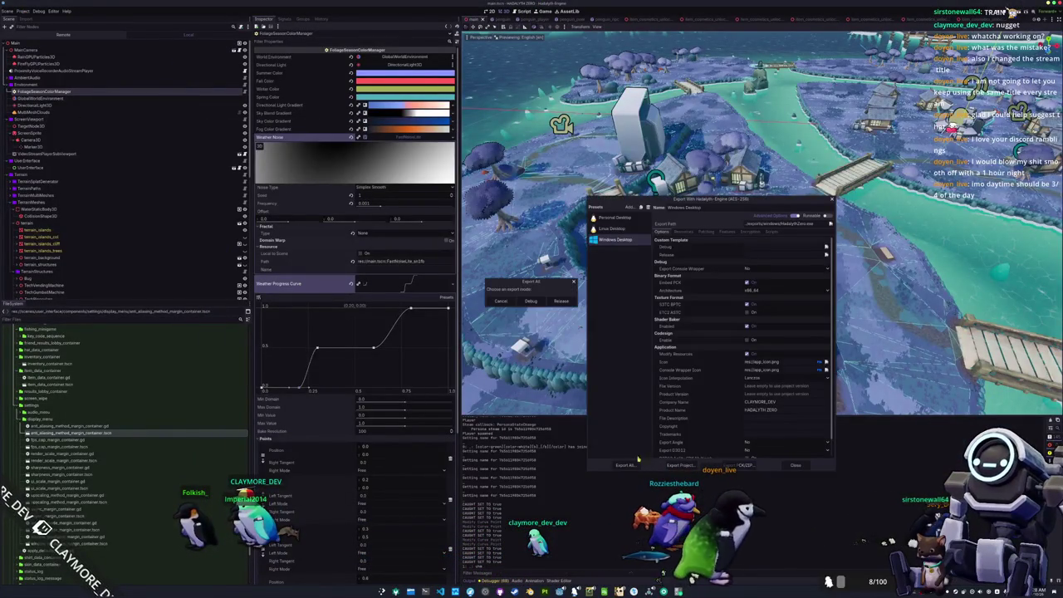
left_click(568, 303)
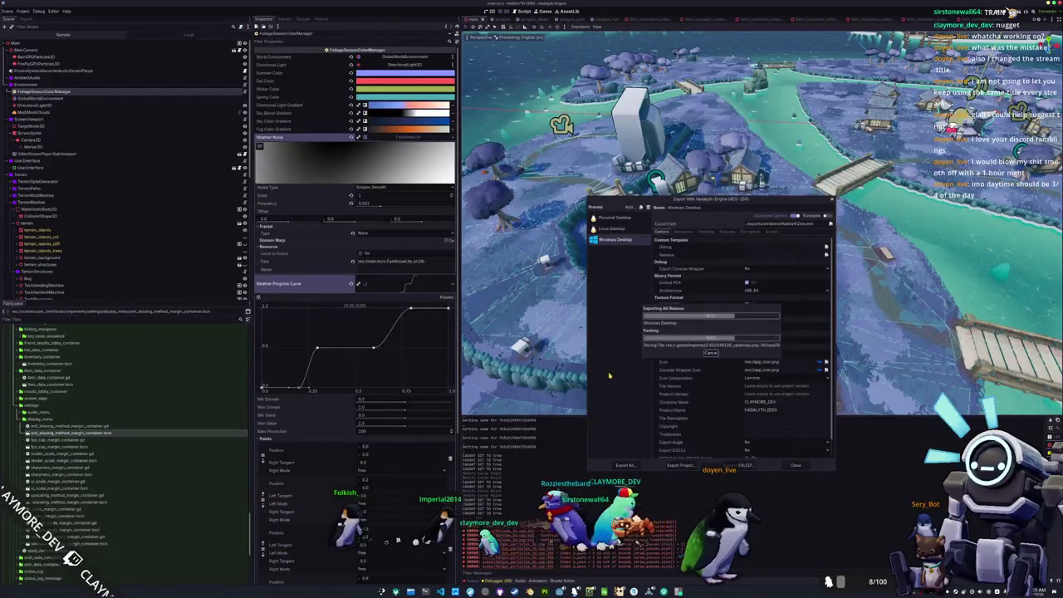
left_click(796, 465)
key("alt+Tab")
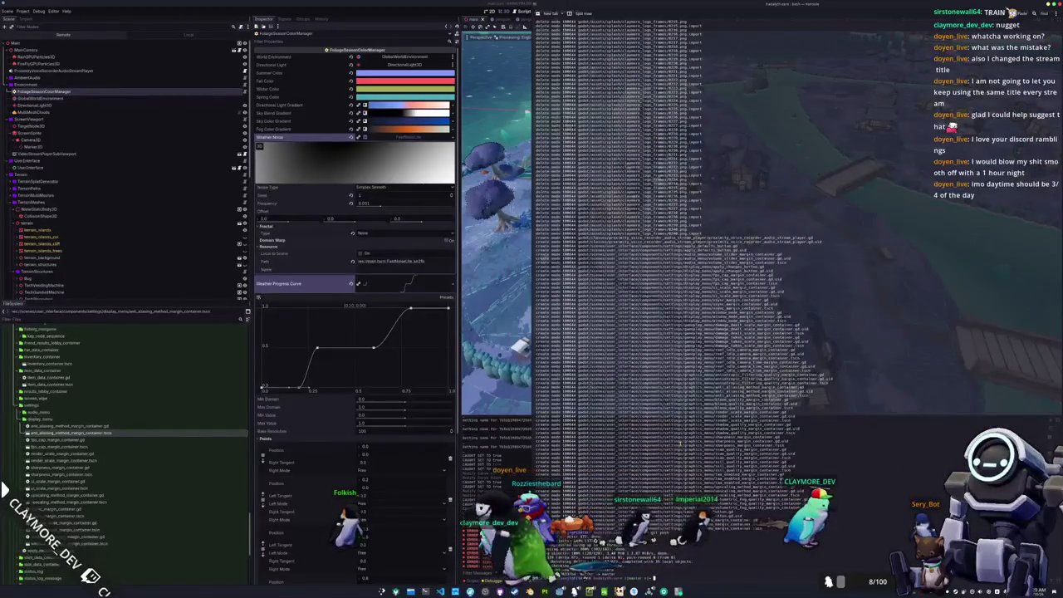
Run ./stream.sh in Konsole to start the SteamCMD upload login
key("Return")
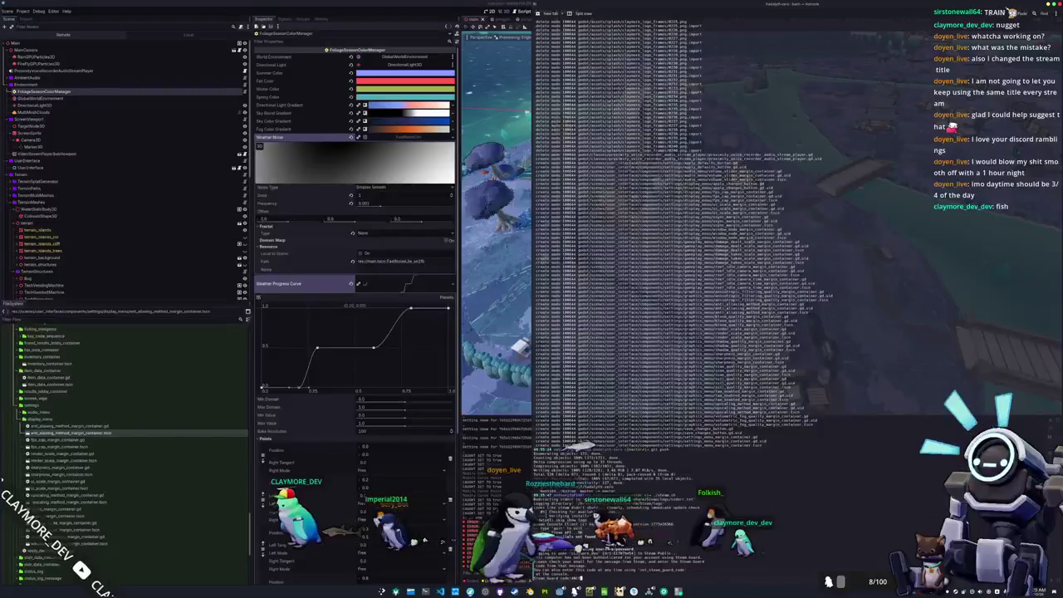
Submit the Steam Guard code so SteamCMD logs in and uploads the game's depots
type("CF9")
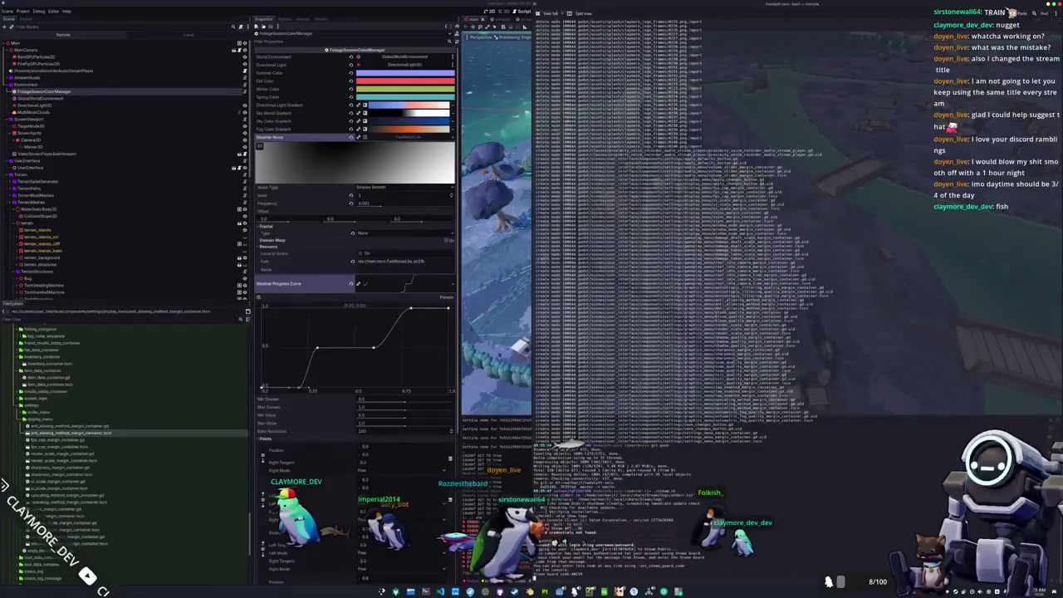
key("Return")
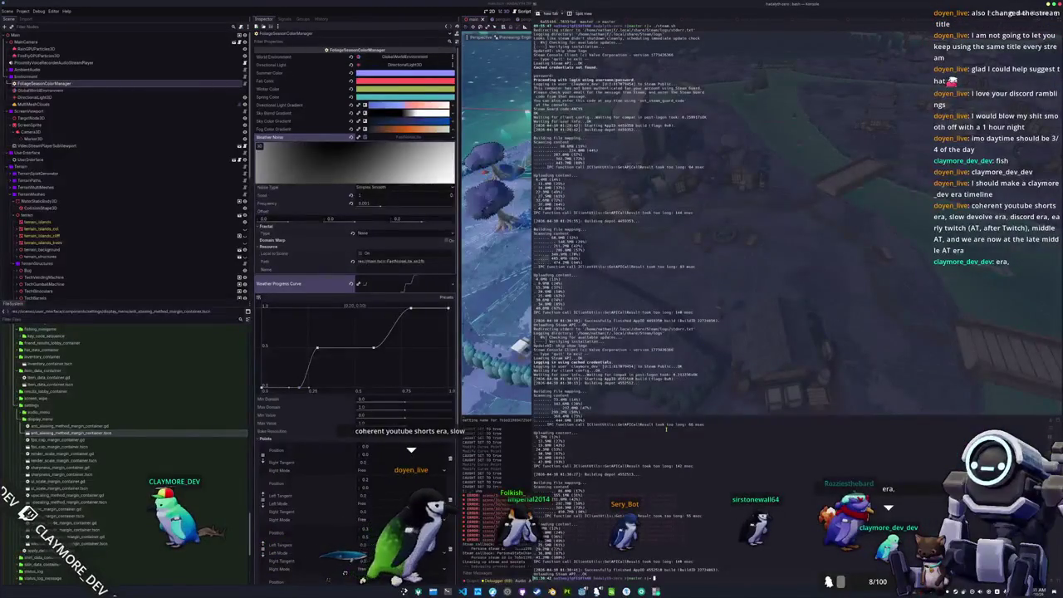
Launch Steam, dismiss the deal popup, and open HADALYTH ZERO Playtest's Properties
key("super")
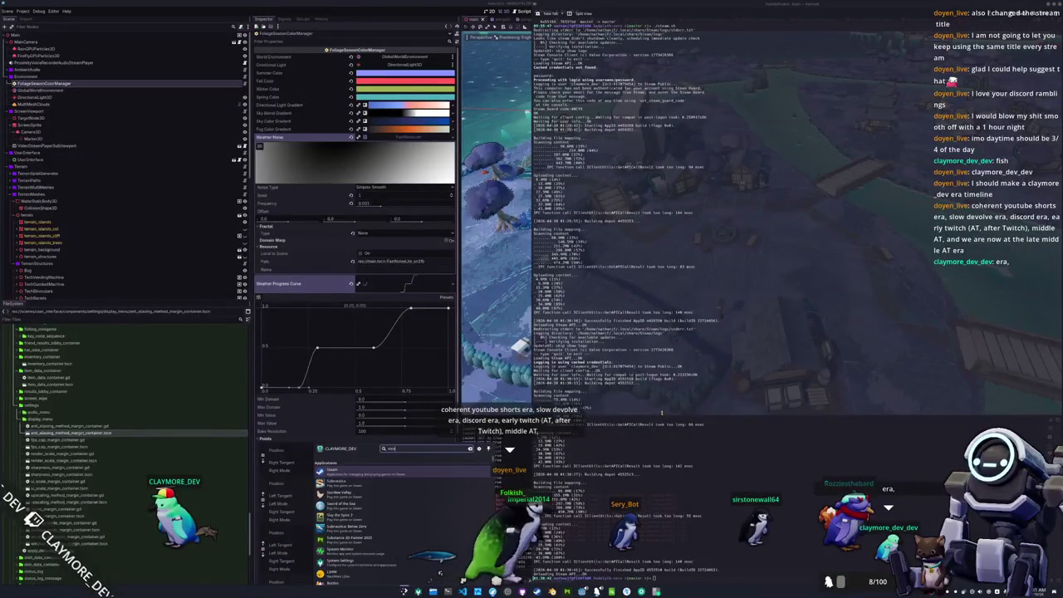
key("Escape")
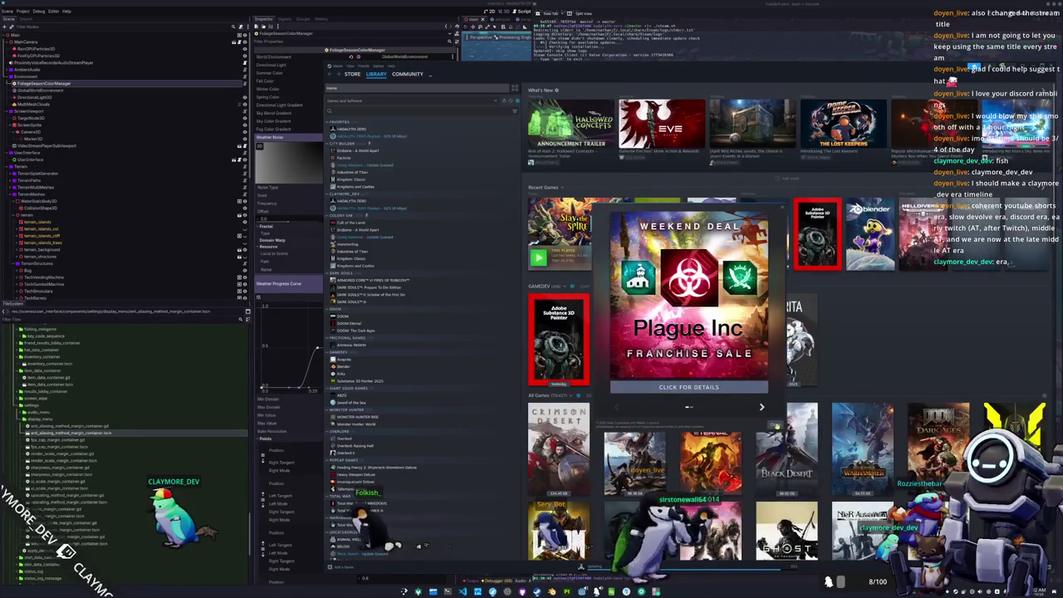
left_click(774, 425)
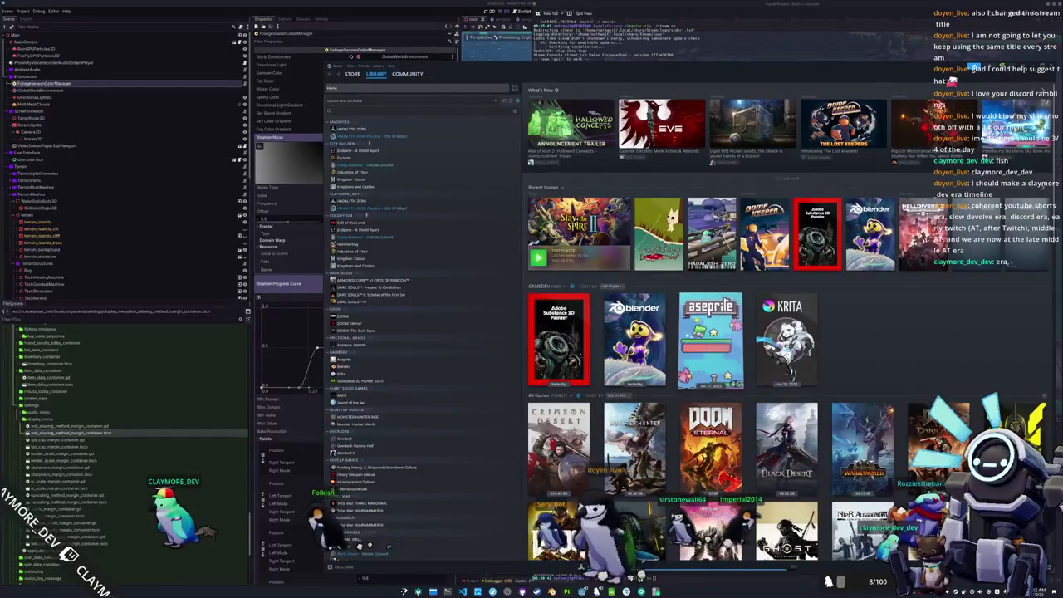
left_click(711, 235)
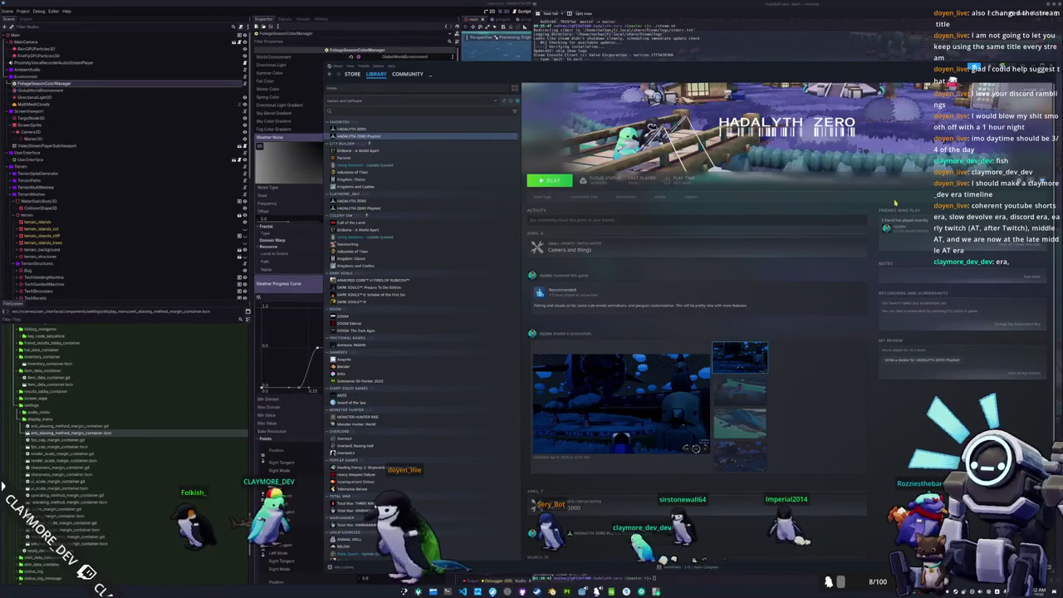
left_click(1018, 181)
left_click(1000, 230)
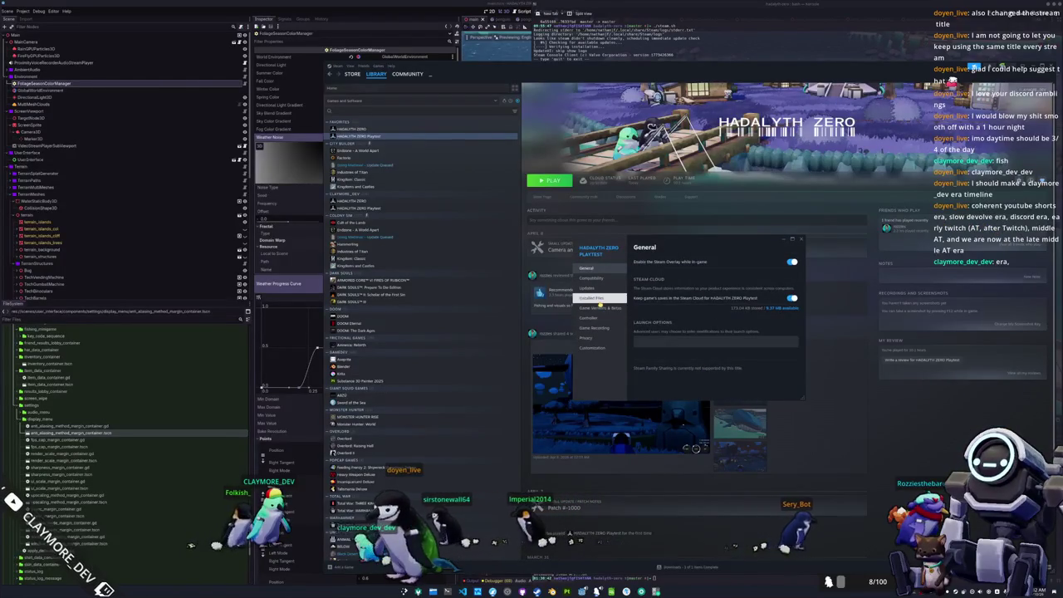
Look over the playtest's Installed Files and customization properties, then check the download queue
left_click(592, 298)
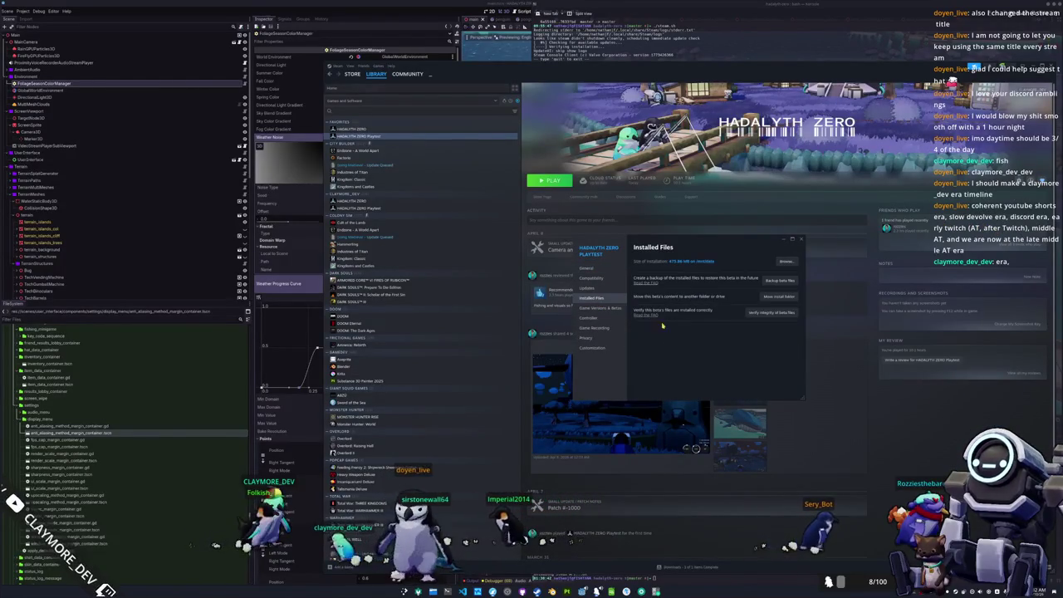
left_click(615, 347)
scroll(711, 328, "up", 2)
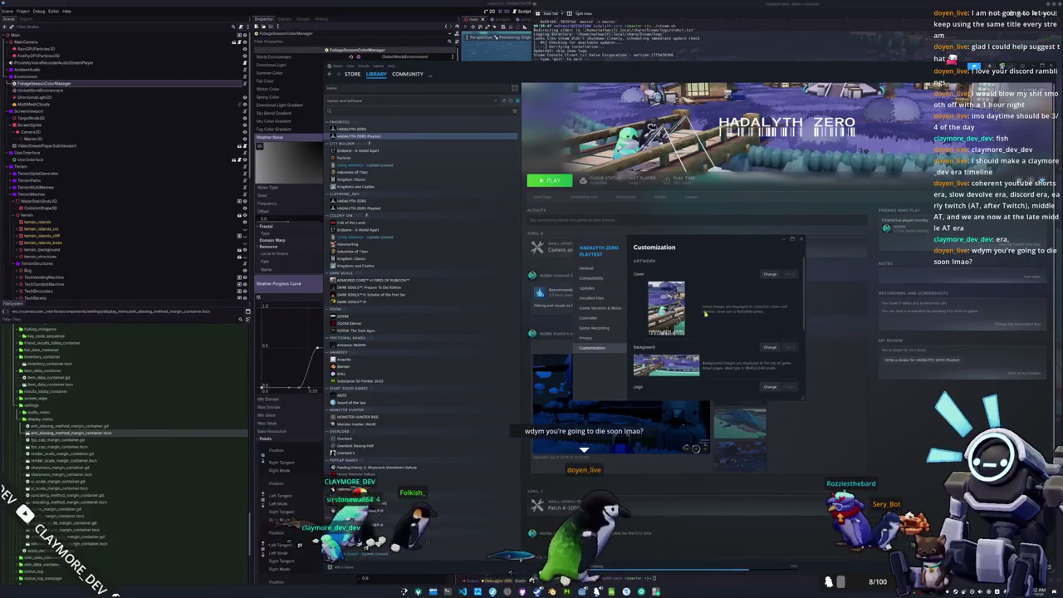
left_click(801, 240)
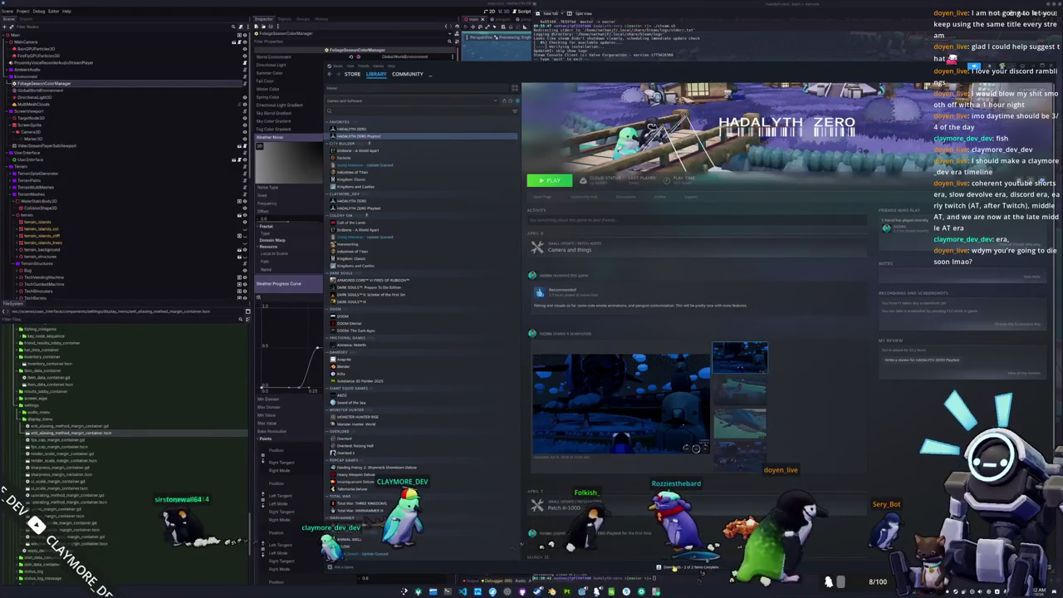
left_click(674, 568)
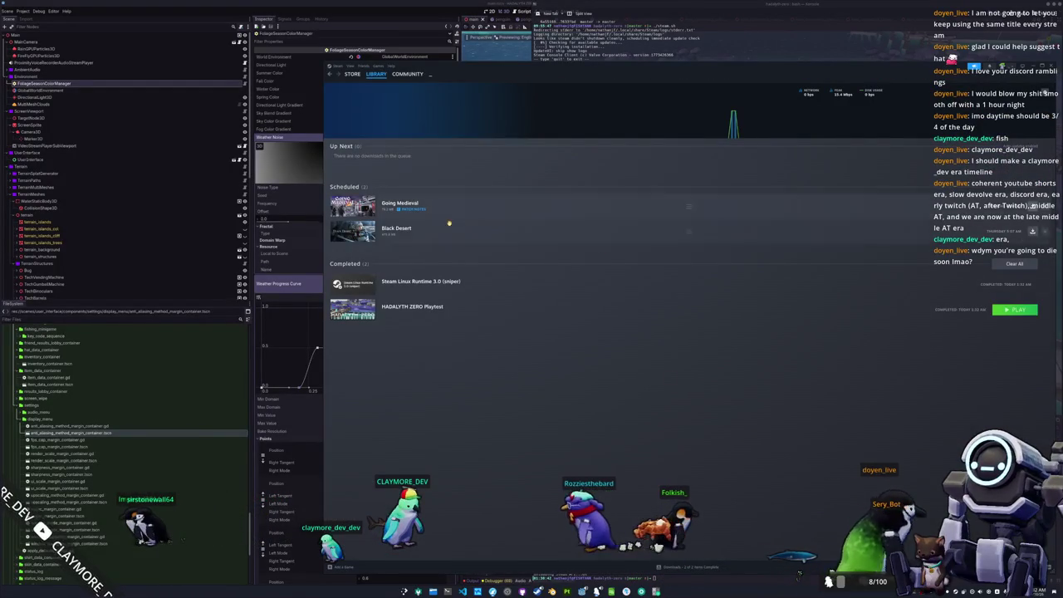
left_click(415, 304)
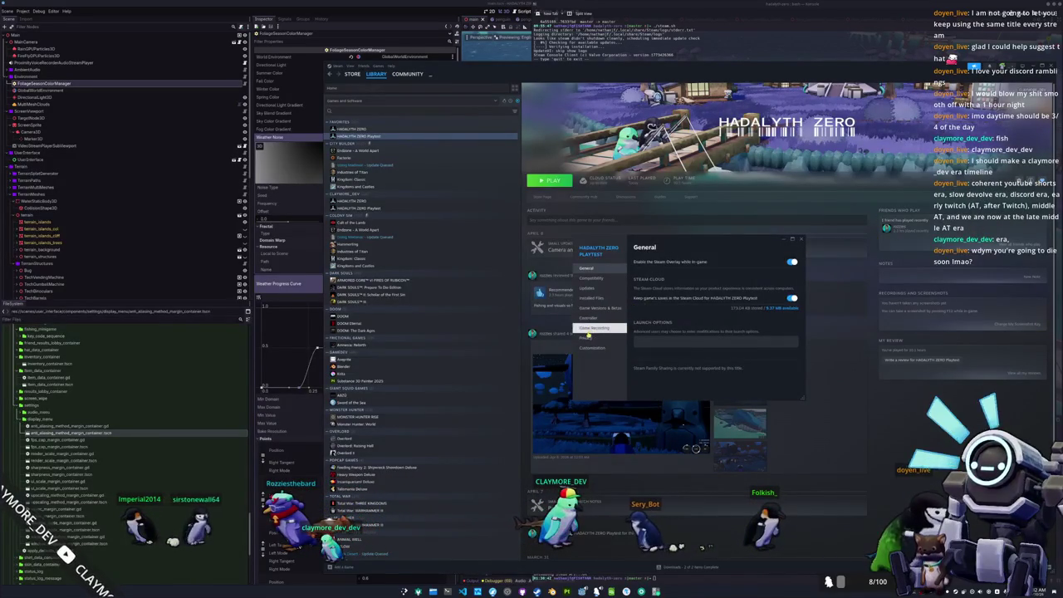
Verify integrity of the playtest's installed files, then launch HADALYTH ZERO Playtest with Play
left_click(591, 337)
left_click(593, 328)
left_click(589, 318)
left_click(600, 308)
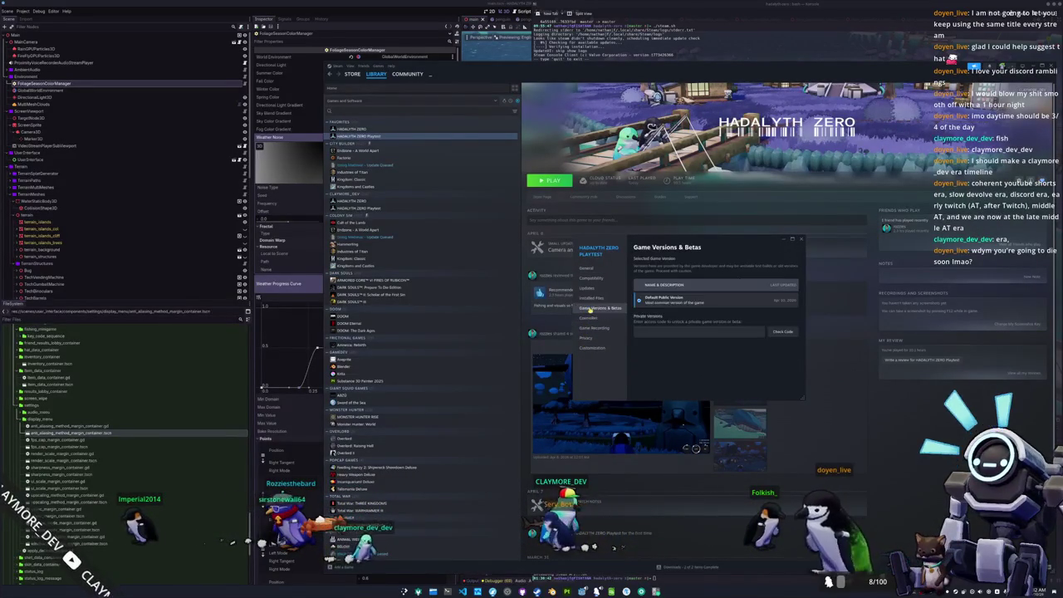
left_click(595, 297)
left_click(773, 312)
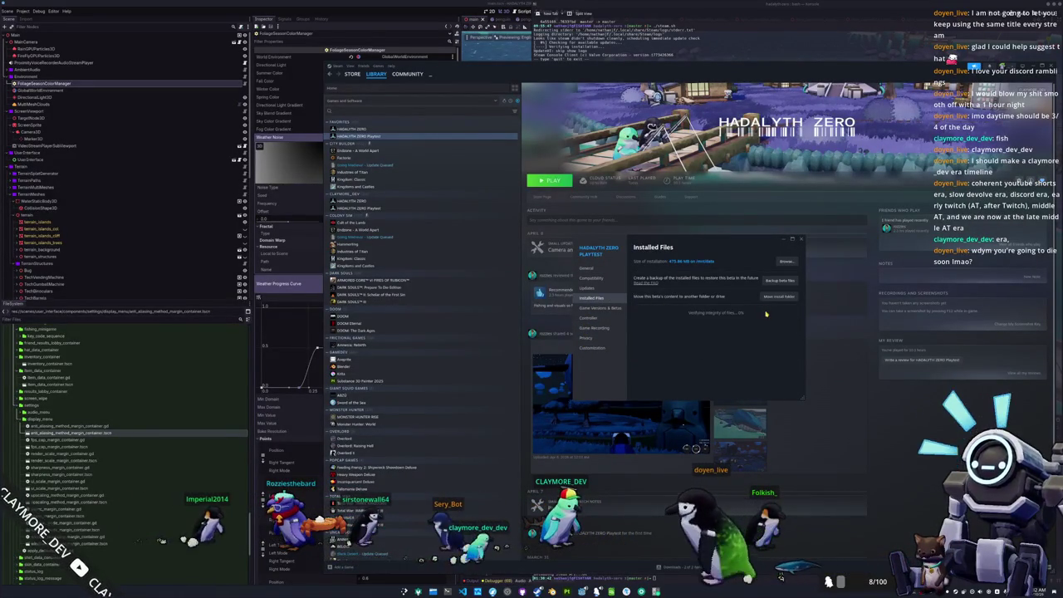
left_click(801, 240)
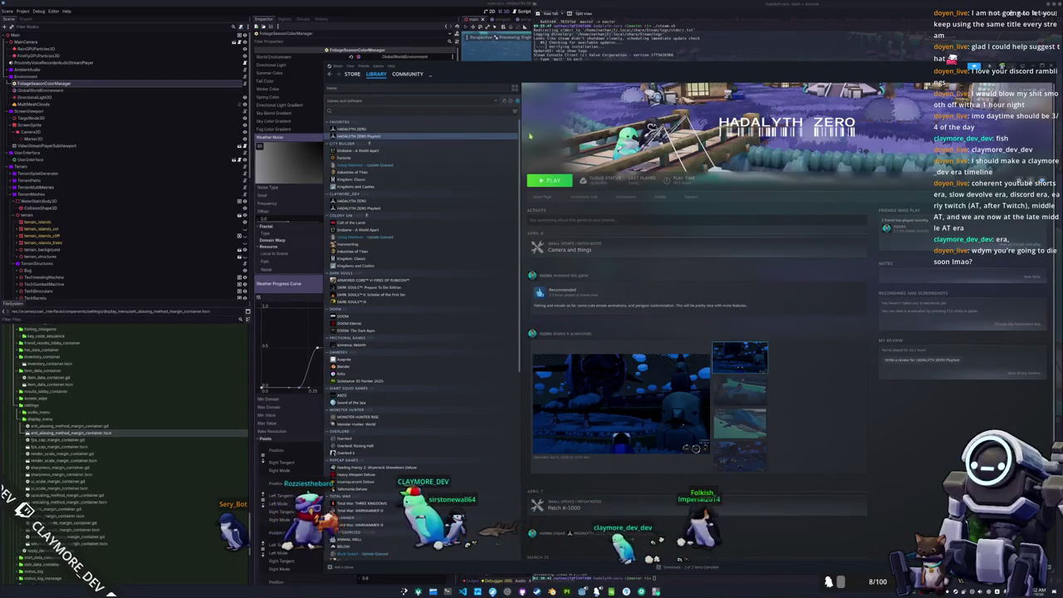
left_click(549, 182)
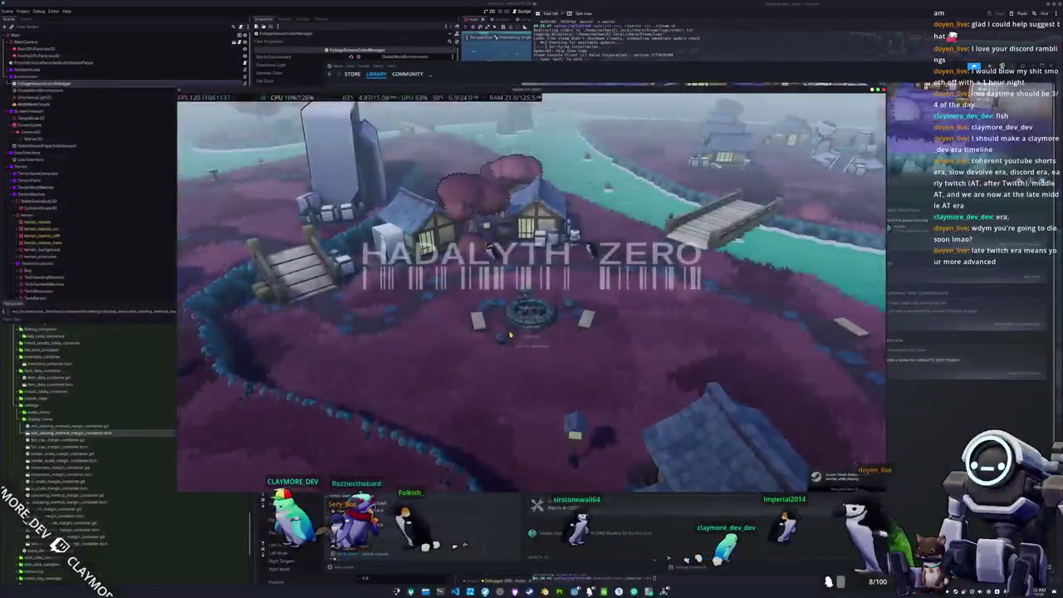
Browse the Game, Display and Audio settings pages, then close the settings panel
left_click(530, 196)
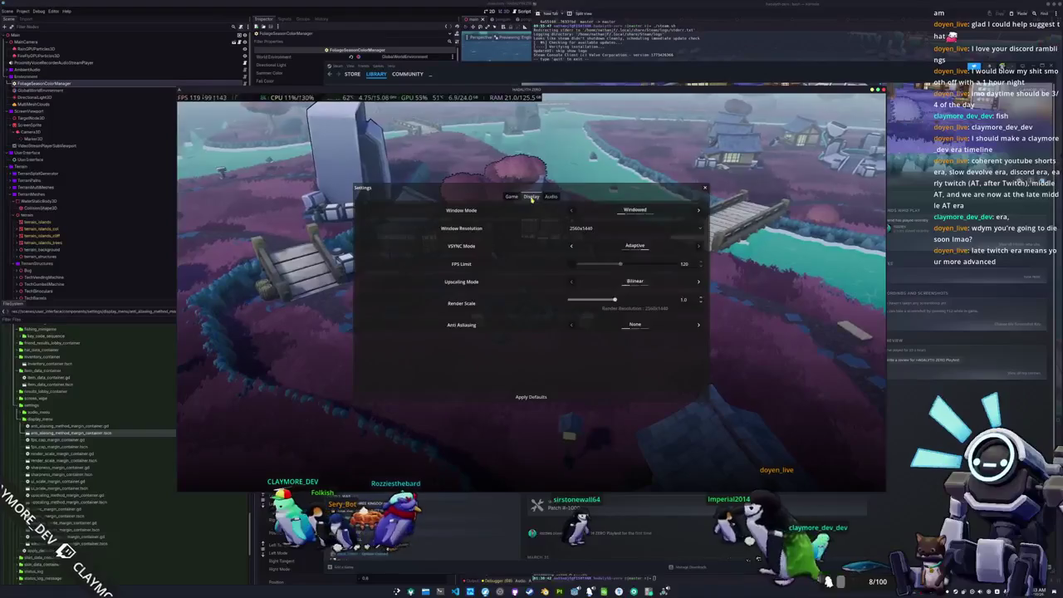
left_click(551, 196)
left_click(531, 196)
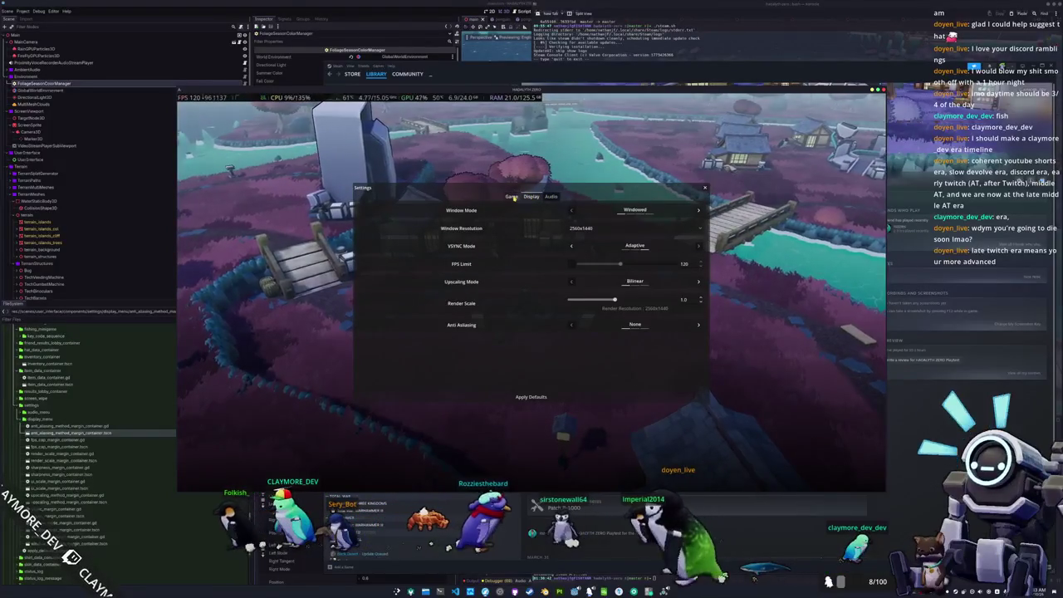
left_click(512, 196)
left_click(531, 196)
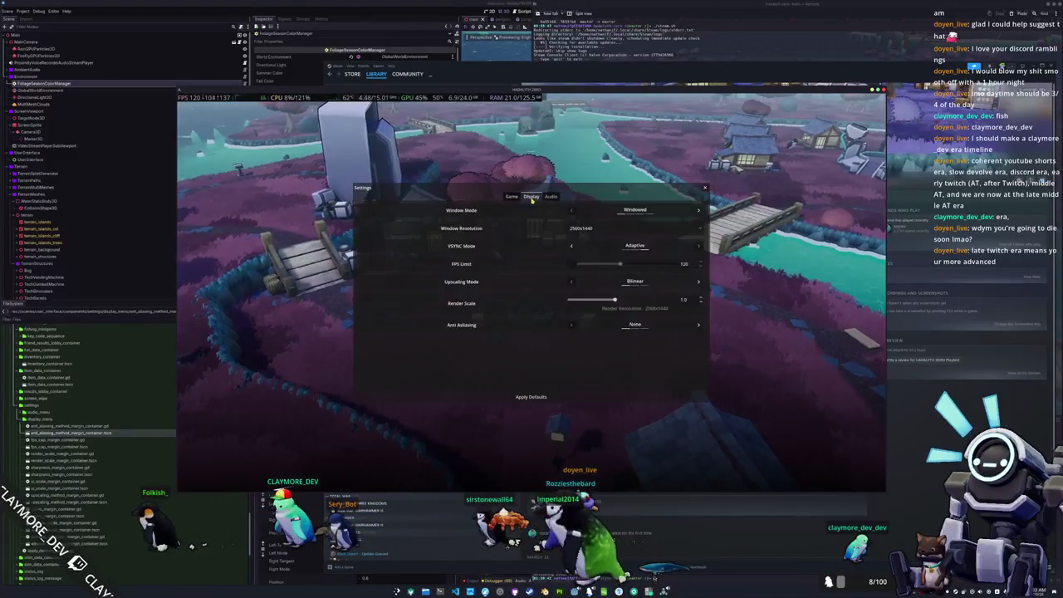
key("Escape")
Create a new multiplayer lobby named 'LAYMORE LOBBY' and load into the village
left_click(516, 394)
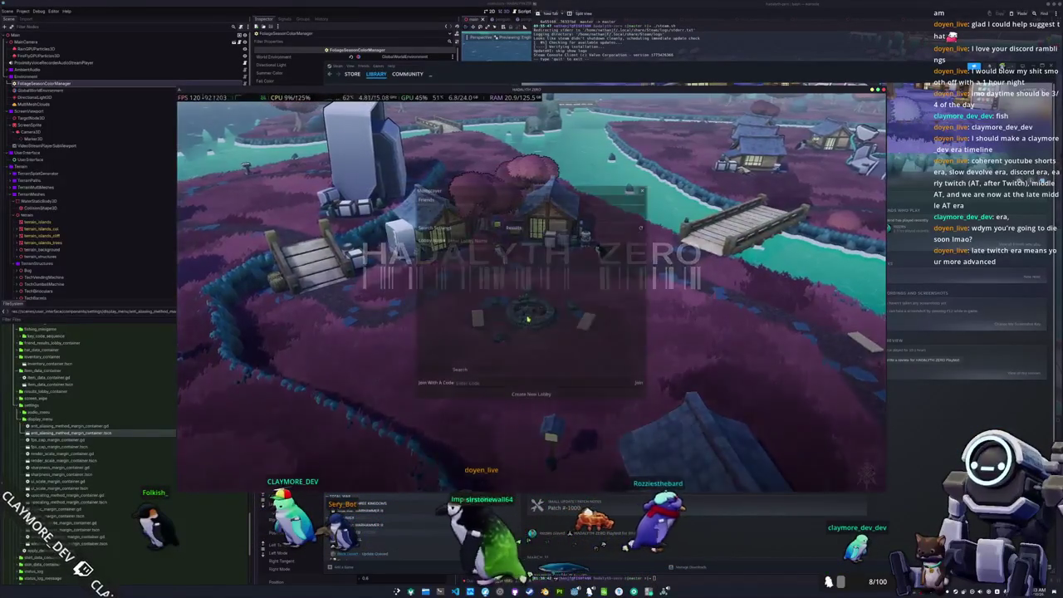
left_click(516, 394)
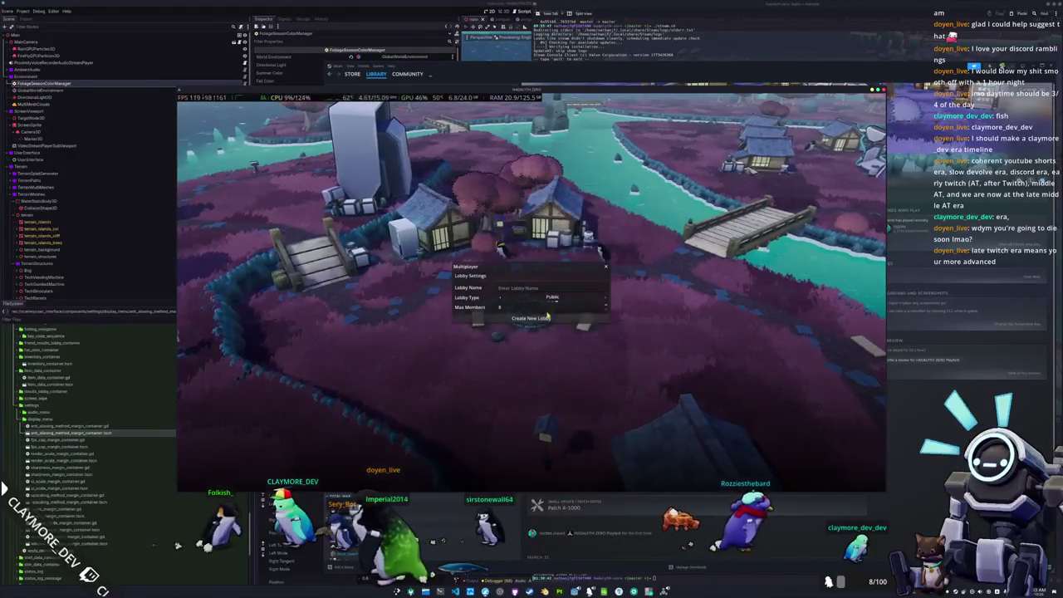
left_click(535, 288)
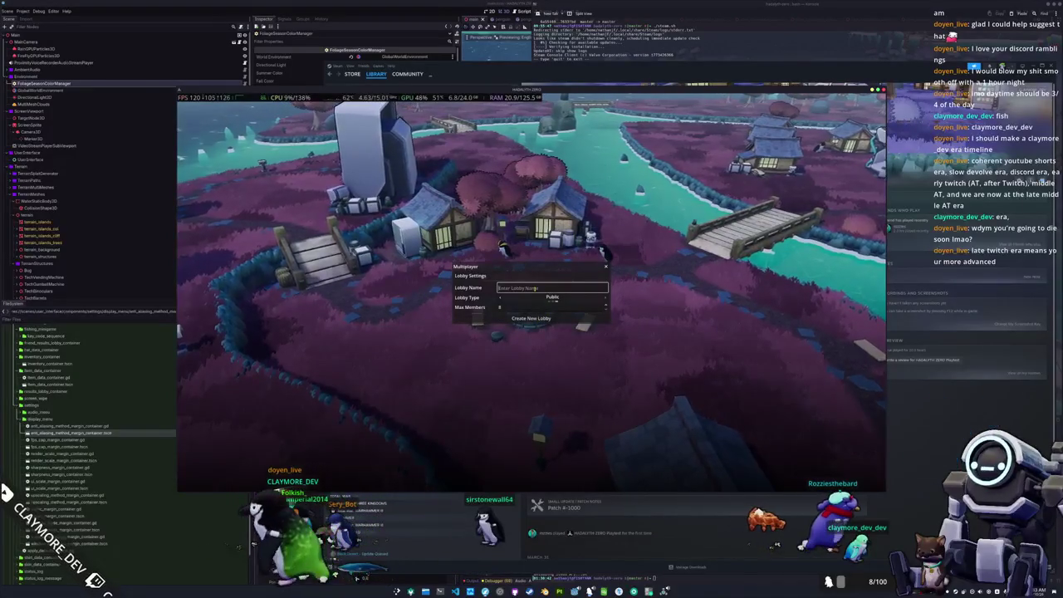
type("EPIOC CLAYMORE LOBBY")
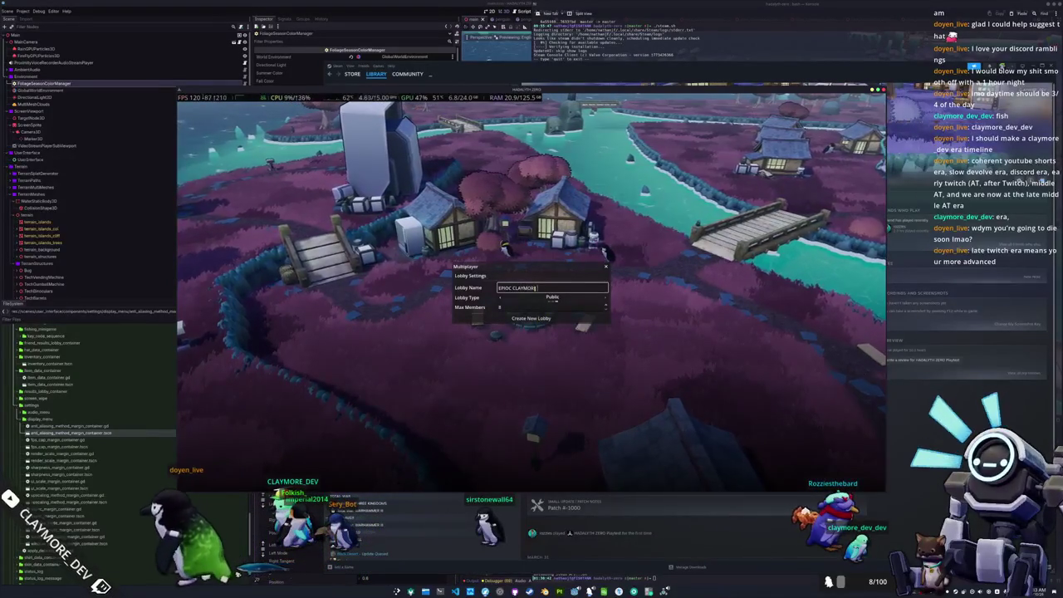
left_click(557, 326)
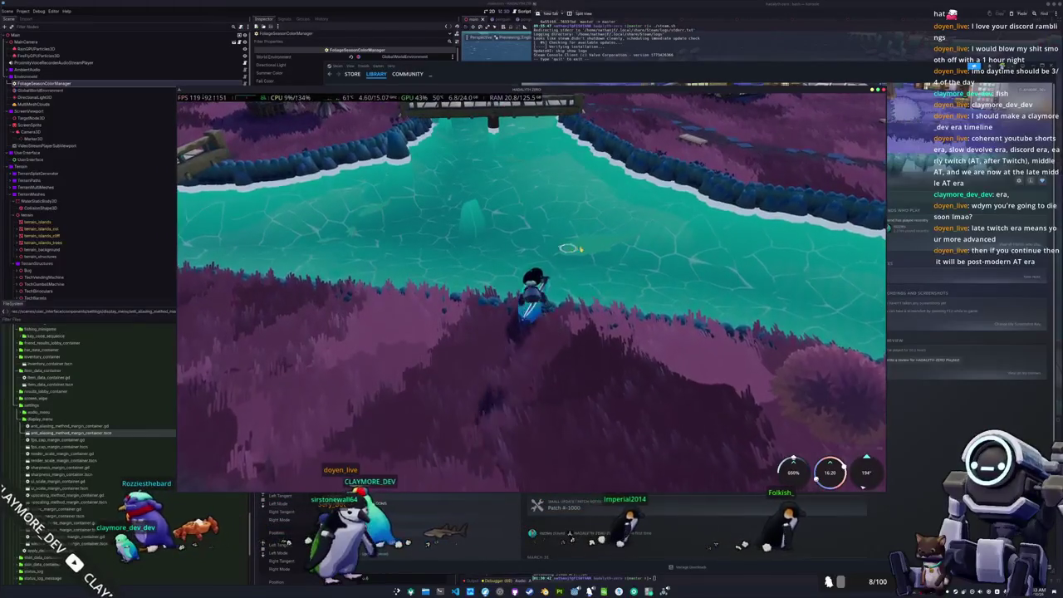
Cast the line, reel in the bite, and match the arrow prompts to land a Sandbar Shark
left_click(709, 310)
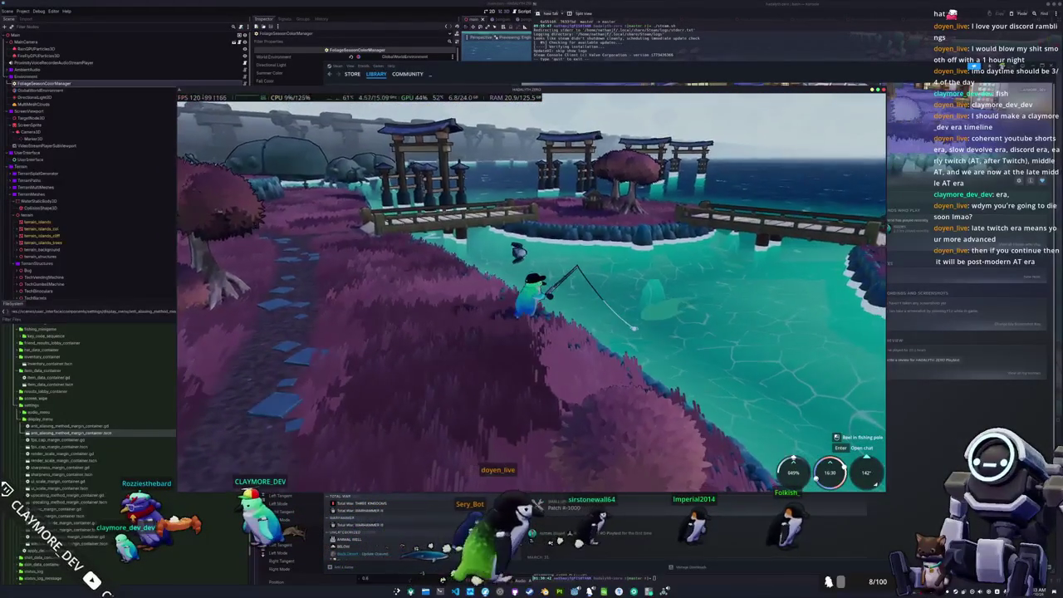
key("shift+Tab")
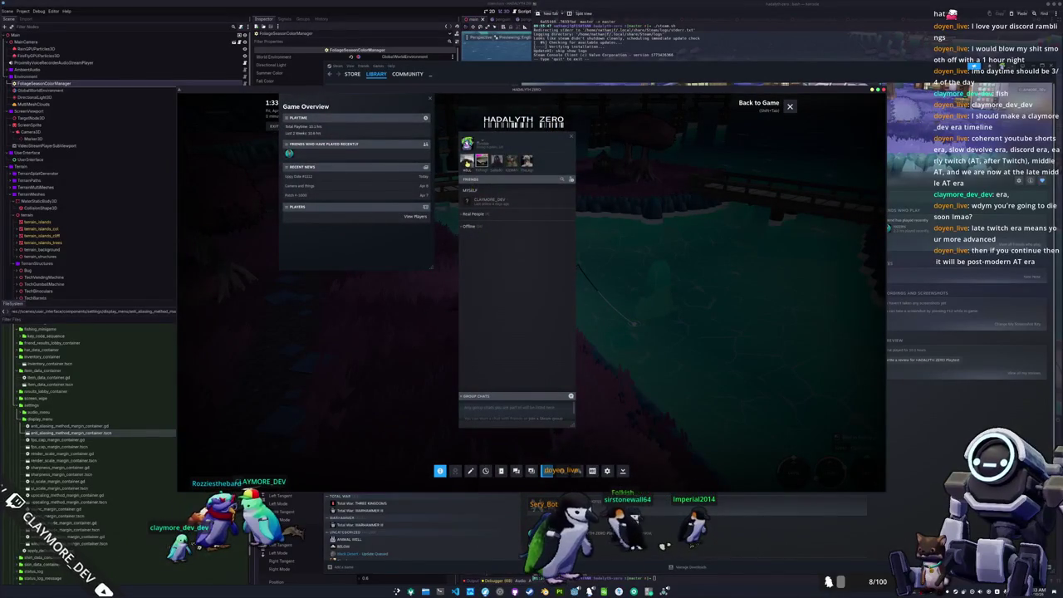
key("shift+Tab")
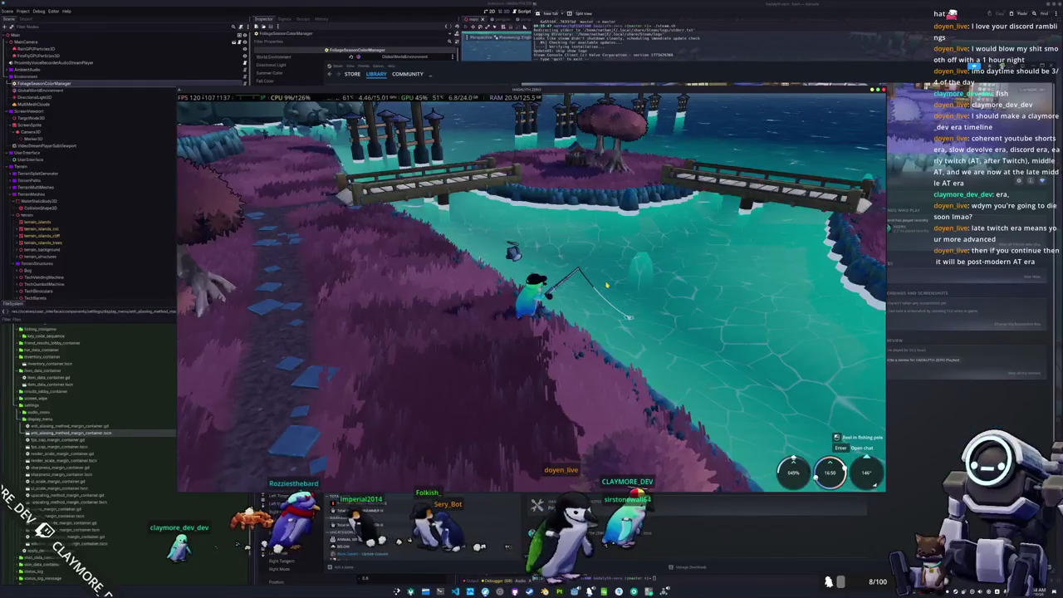
left_click(607, 285)
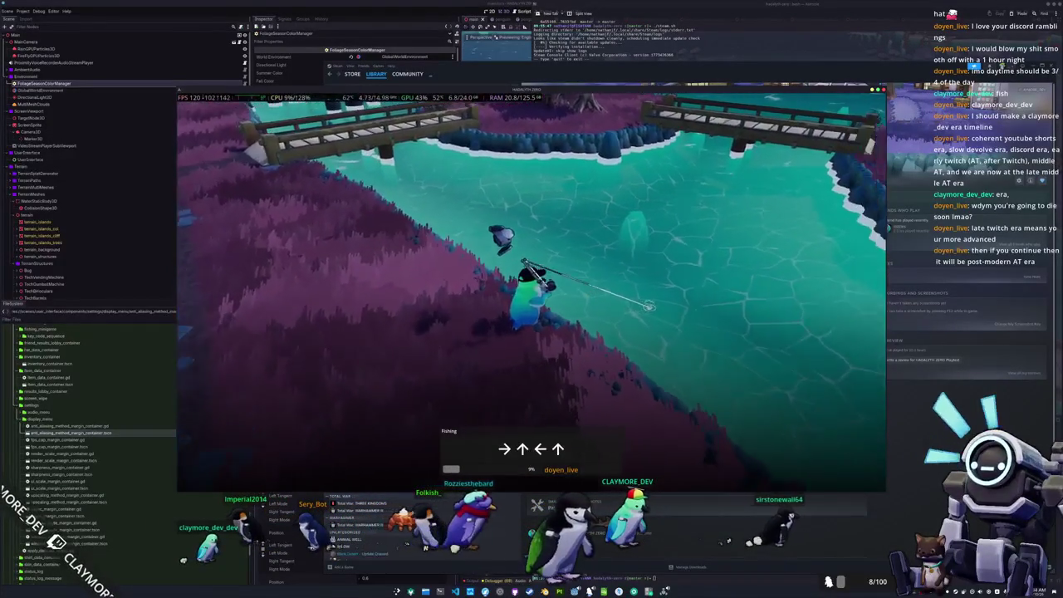
key("Right")
key("Up")
key("Left")
key("Up")
key("Down")
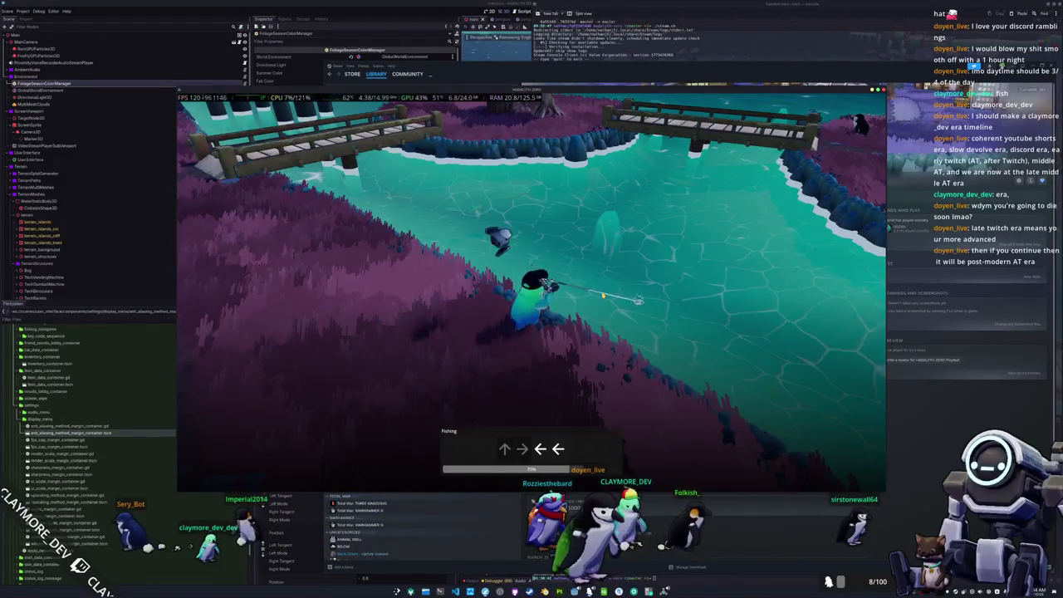
key("Left")
key("Right")
key("Left")
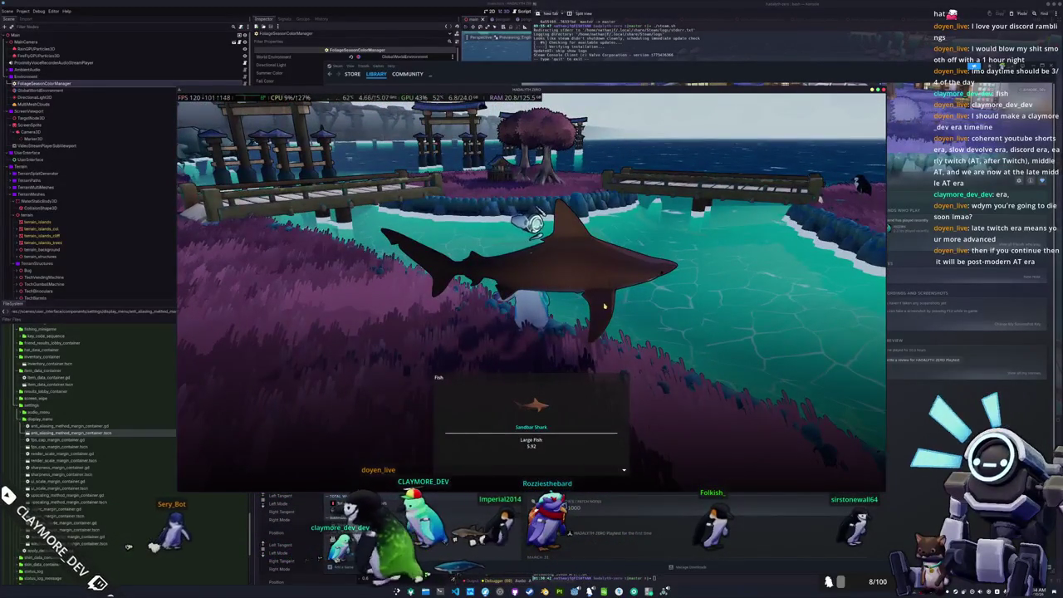
Walk along the shore toward the bridge, ready the rod and cast again
key("w")
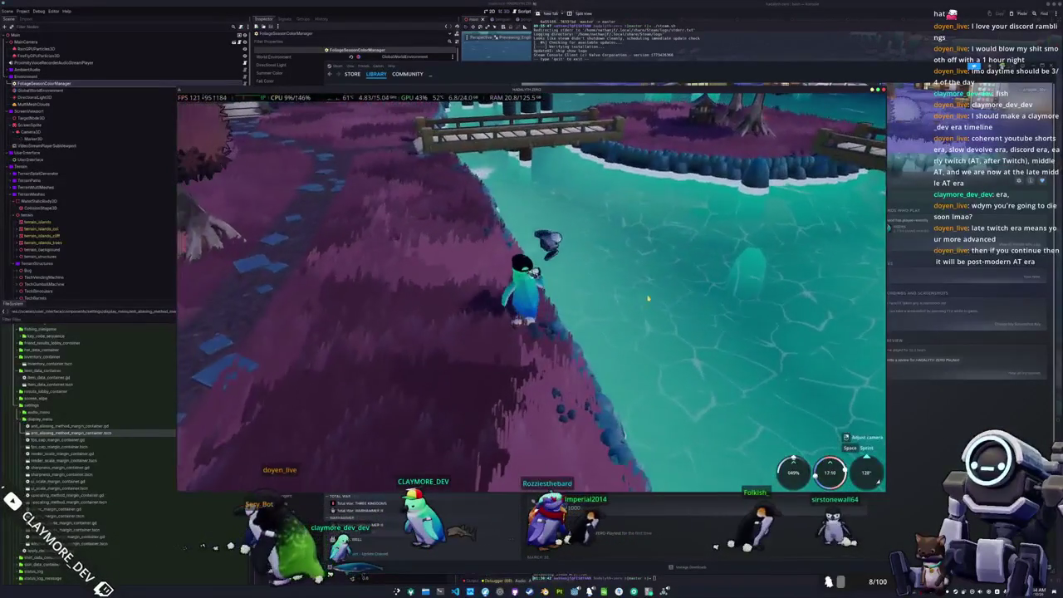
key("w")
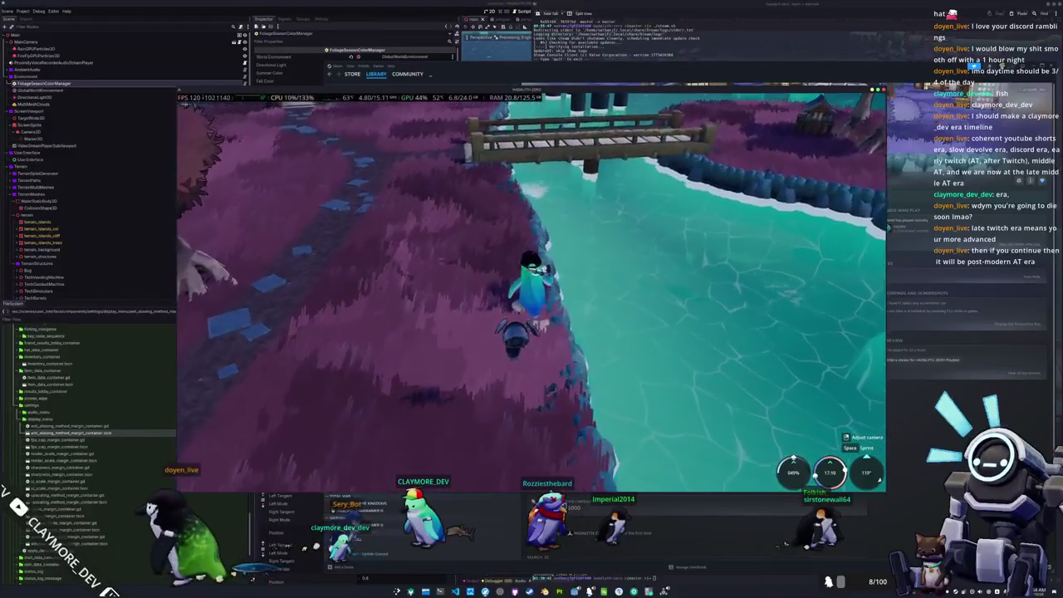
key("w")
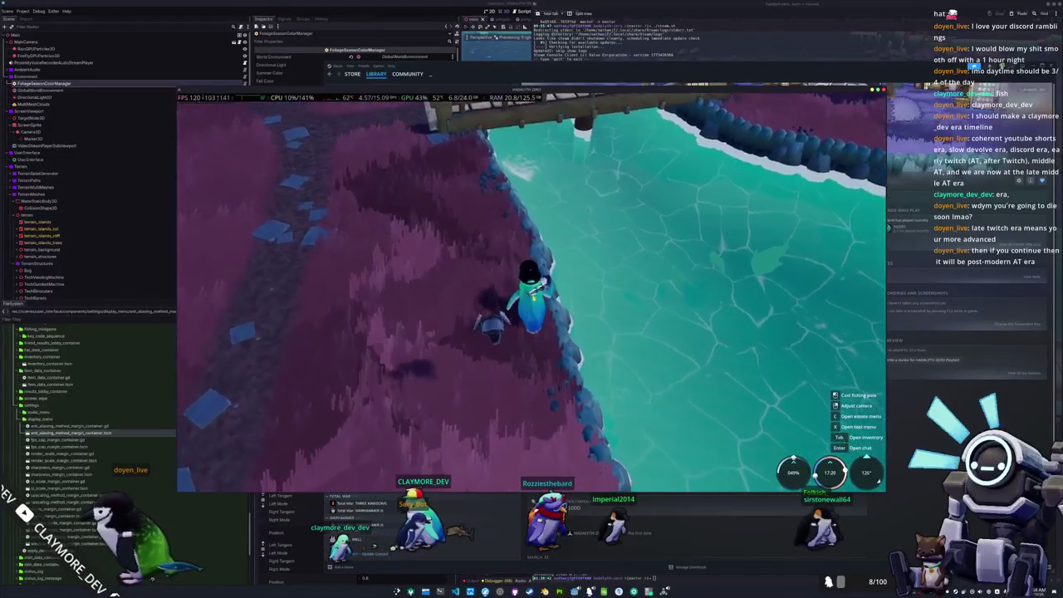
key("1")
mouse_move(533, 211)
left_mouse_down()
mouse_move(667, 267)
mouse_move(641, 289)
left_mouse_up()
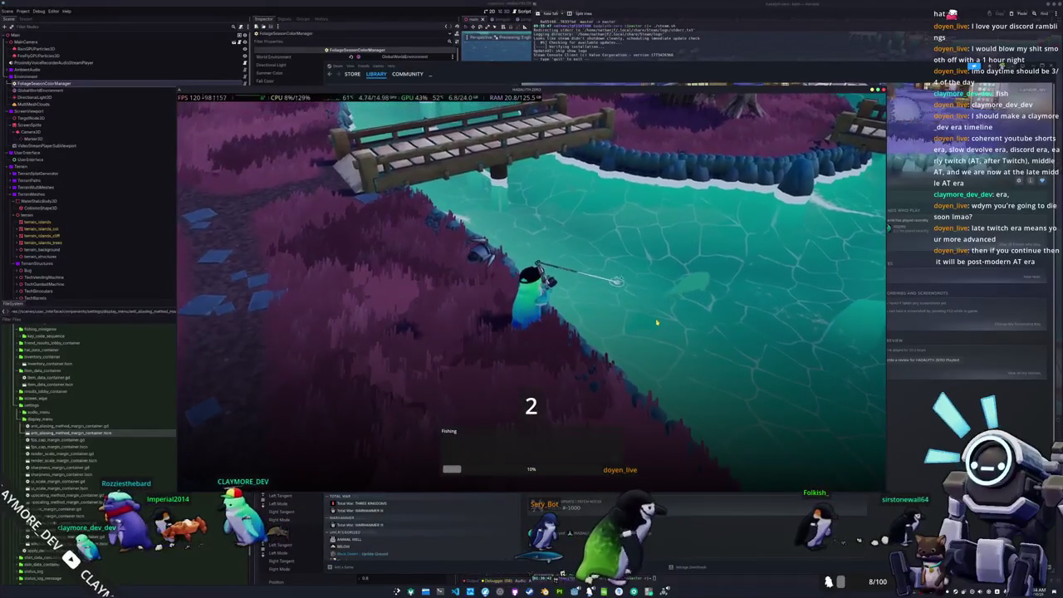
Match the arrow prompts until the catch bar fills and the fish is landed
key("Down")
key("Down")
key("Down")
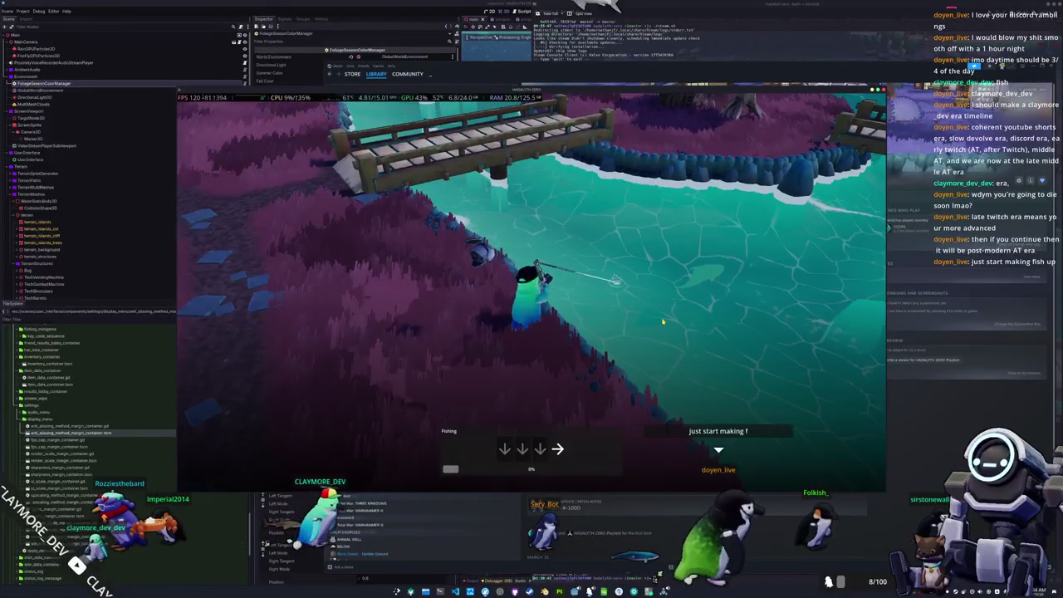
key("Right")
key("Right")
key("Left")
key("Down")
key("Down")
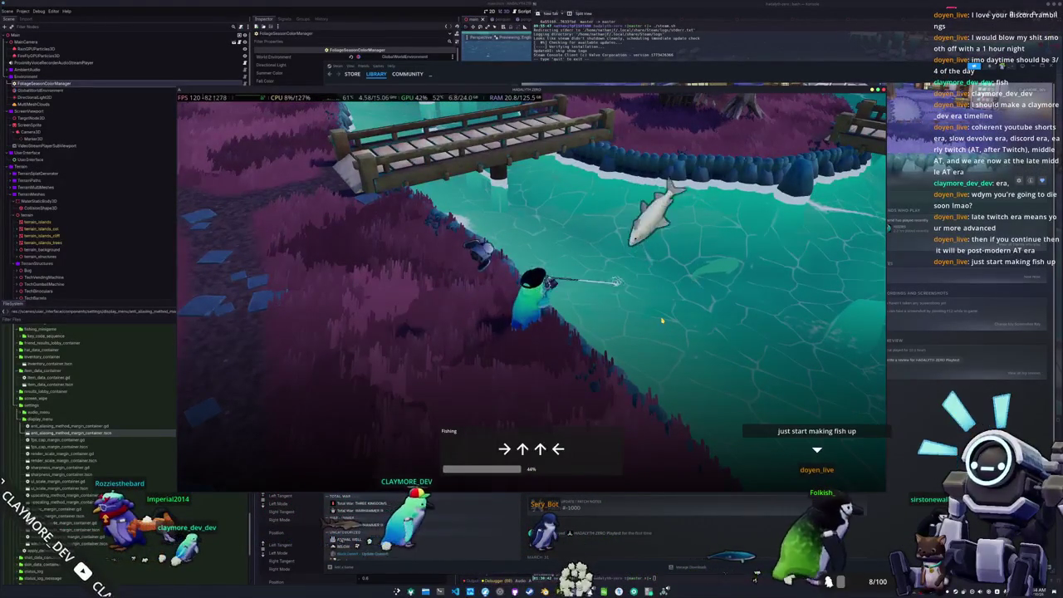
key("Right")
key("Up")
key("Up")
key("Left")
key("Down")
key("Up")
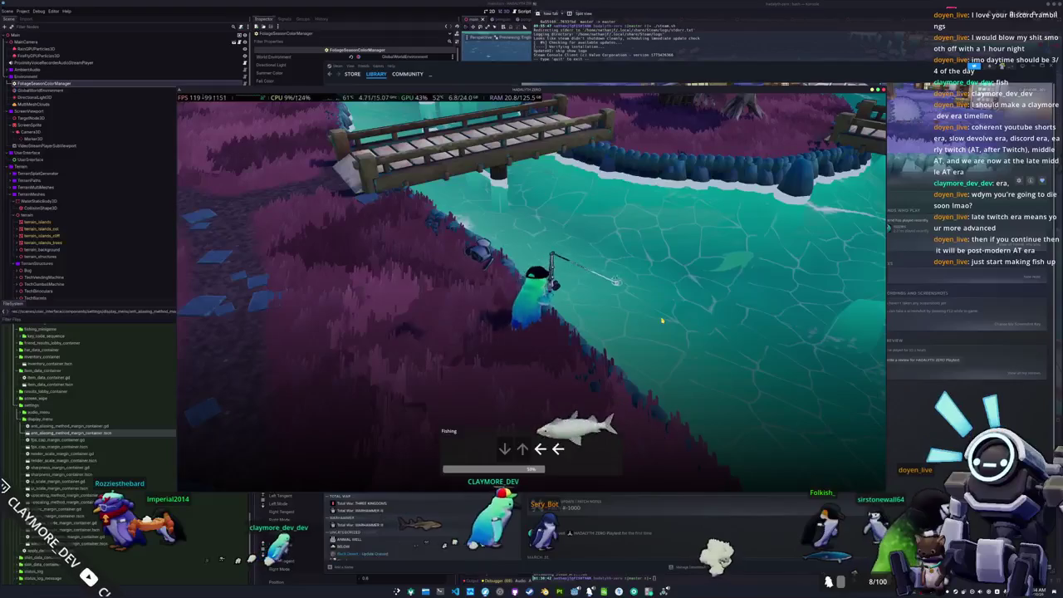
key("Left")
key("Left")
key("Left")
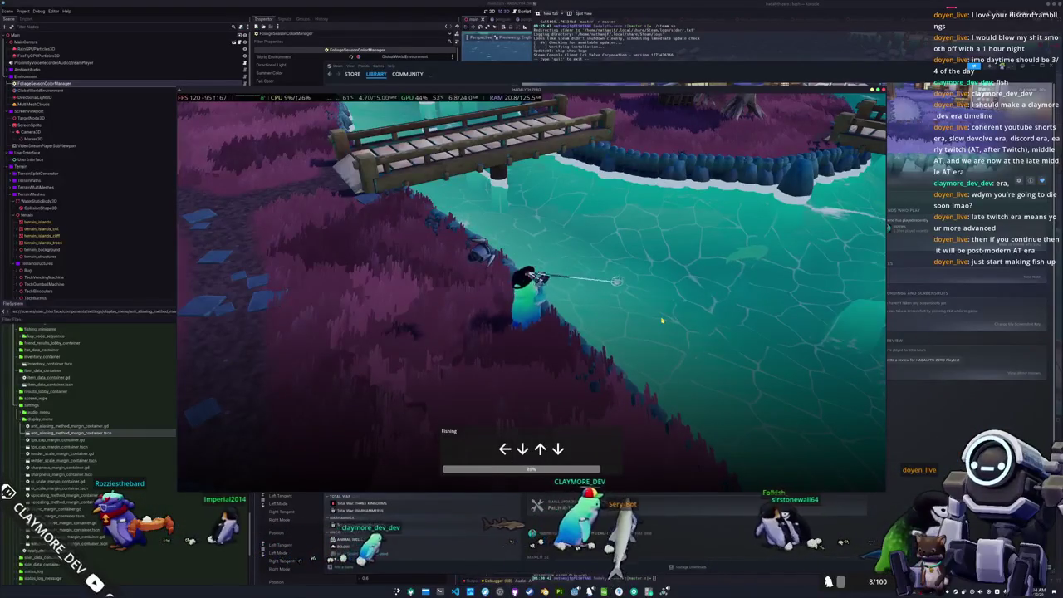
key("Down")
key("Up")
key("Down")
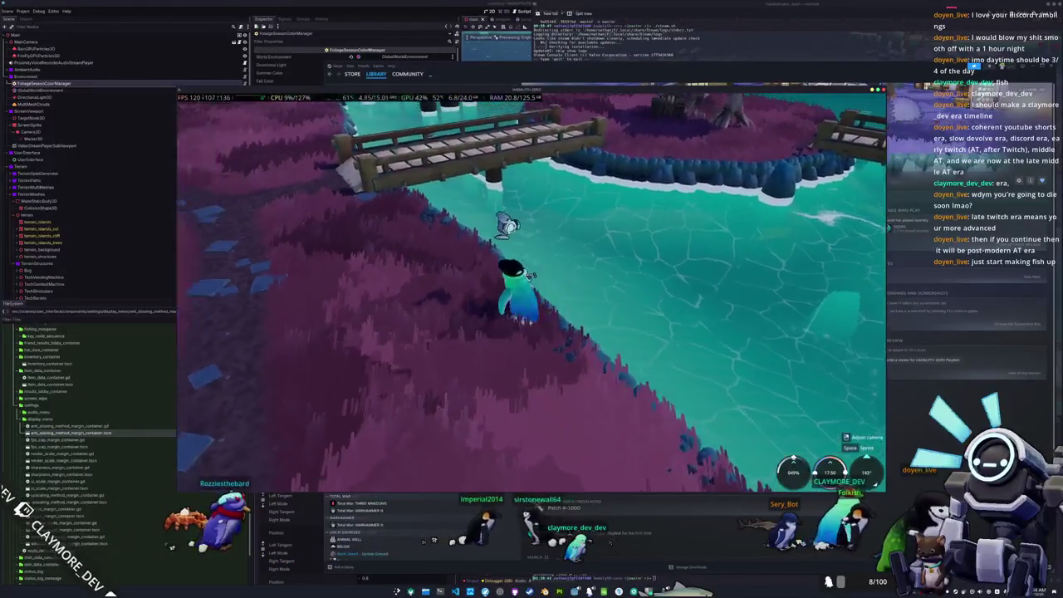
Cross the bridge to the island, cast into the water, then stop the running game
key("w")
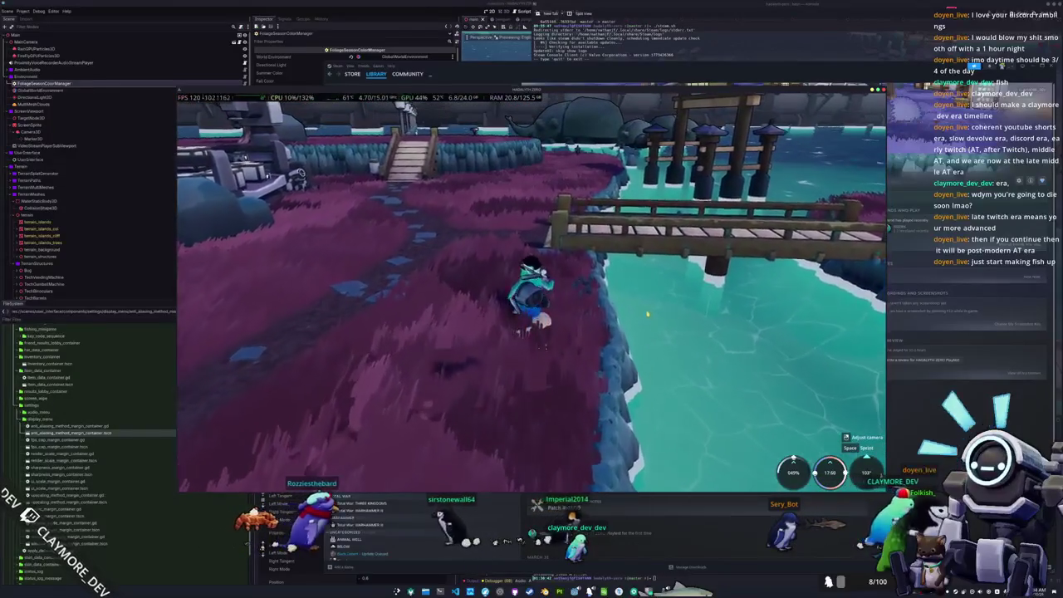
key("a")
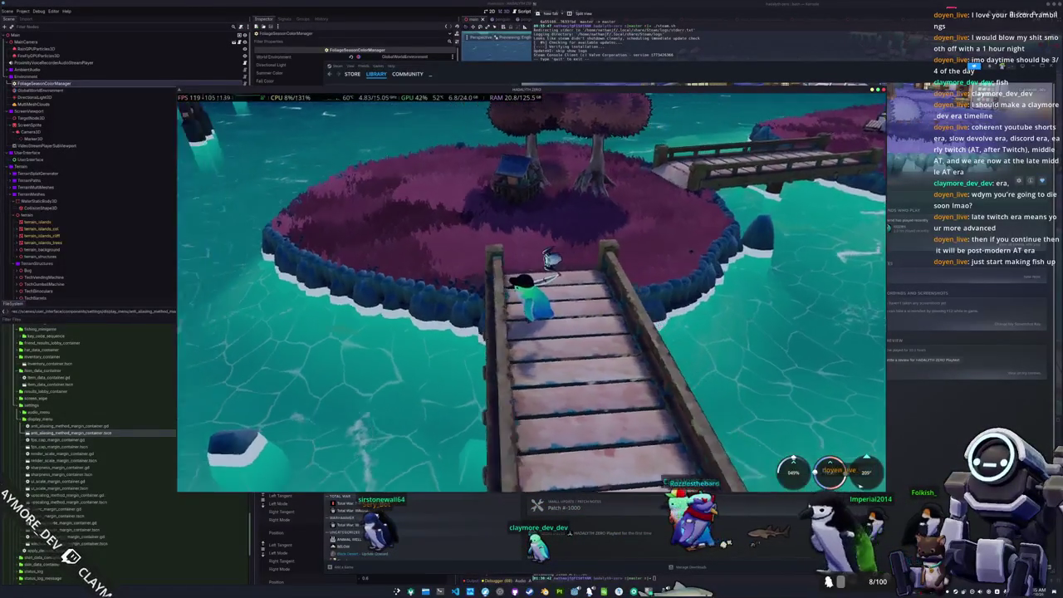
key("w")
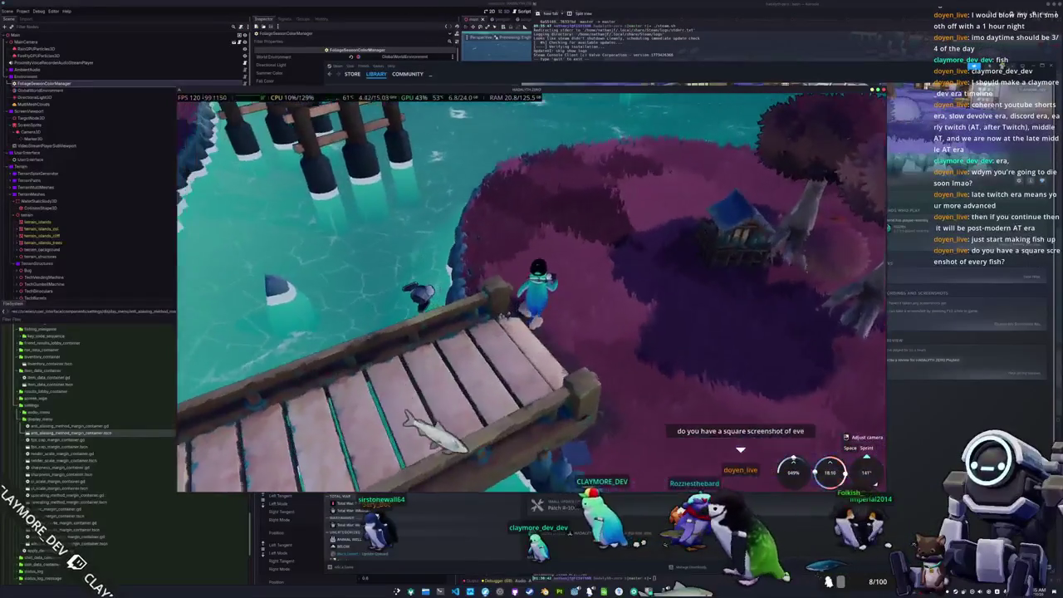
key("w")
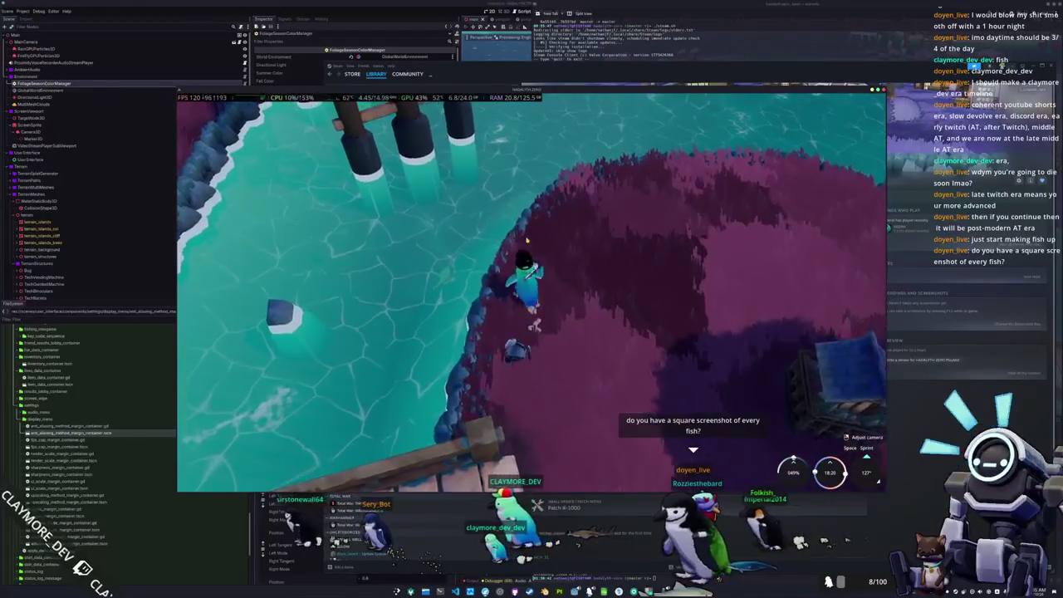
left_click(488, 250)
left_click(448, 345)
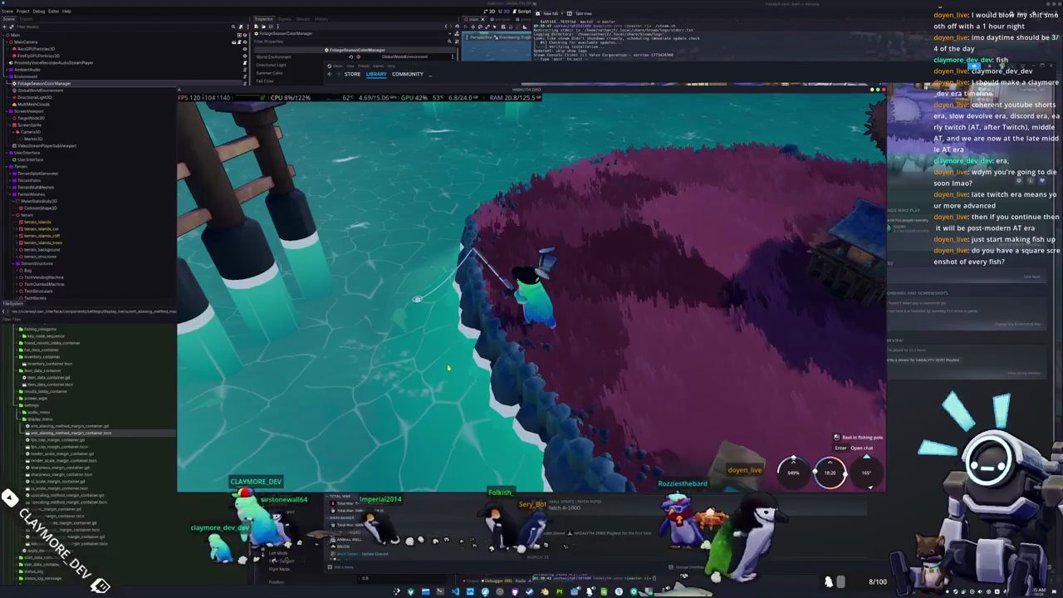
key("F8")
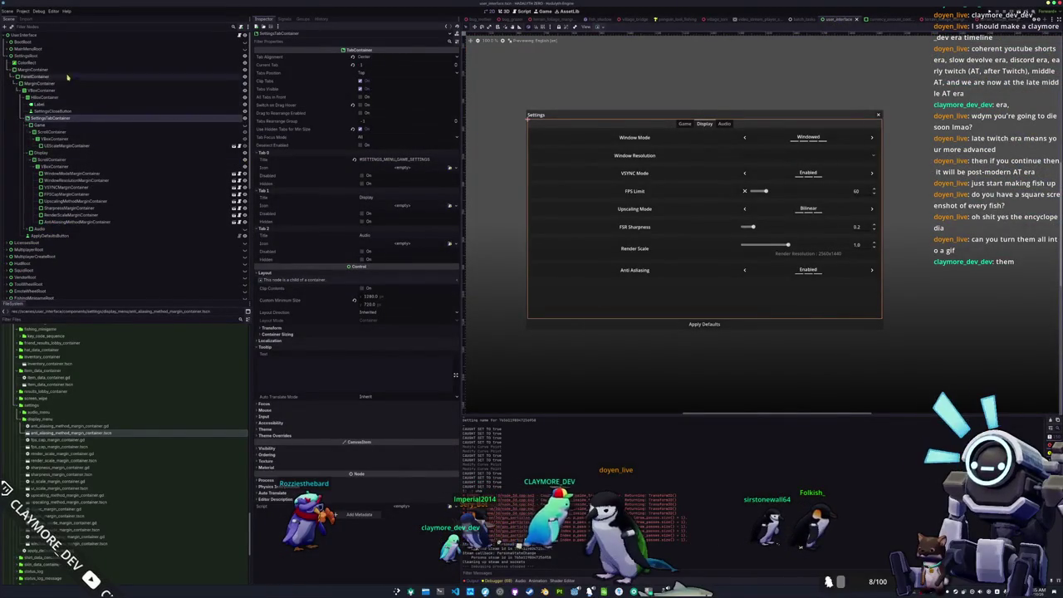
Hide the SettingsRoot panel and make TabMenuRoot visible in the Scene tree
left_click(157, 57)
left_click(245, 56)
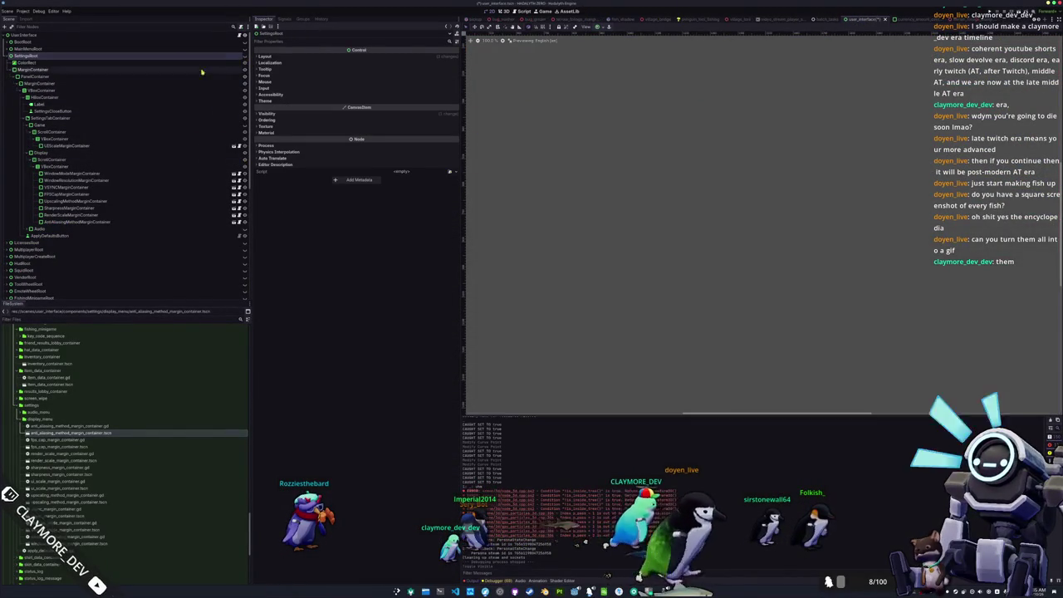
left_click(8, 55)
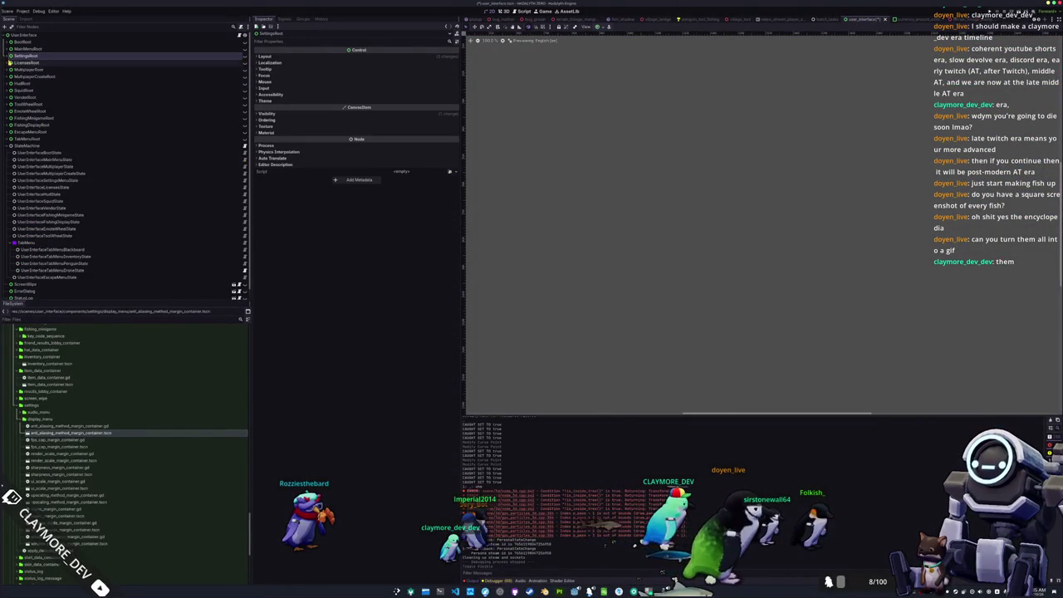
left_click(55, 132)
left_click(245, 140)
left_click(8, 139)
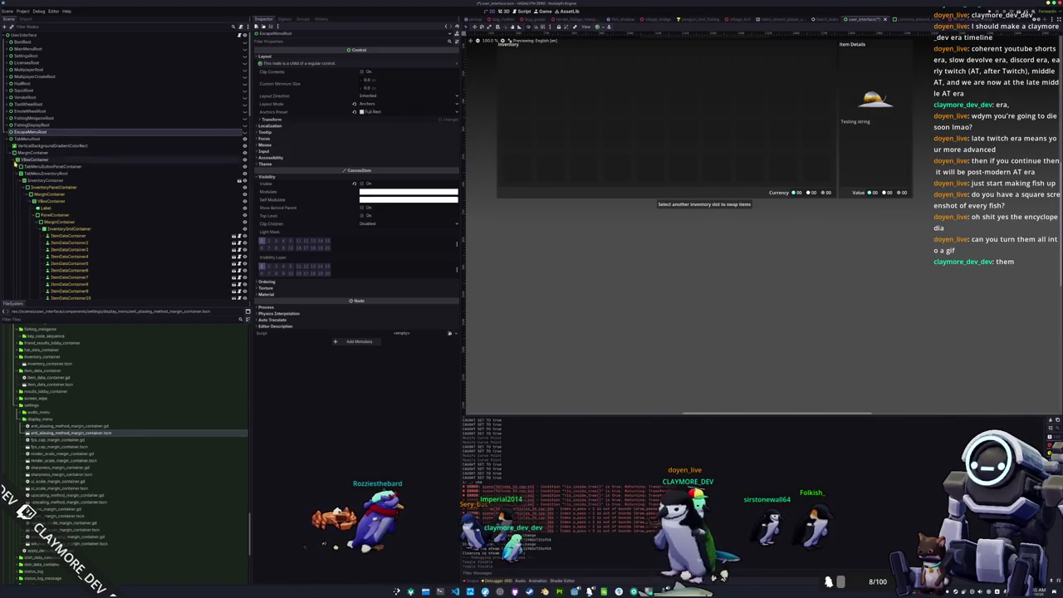
Expand TabMenuButtonPanelContainer, select JournalTabButtonMarginContainer, and frame the tab row in the viewport
left_click(21, 167)
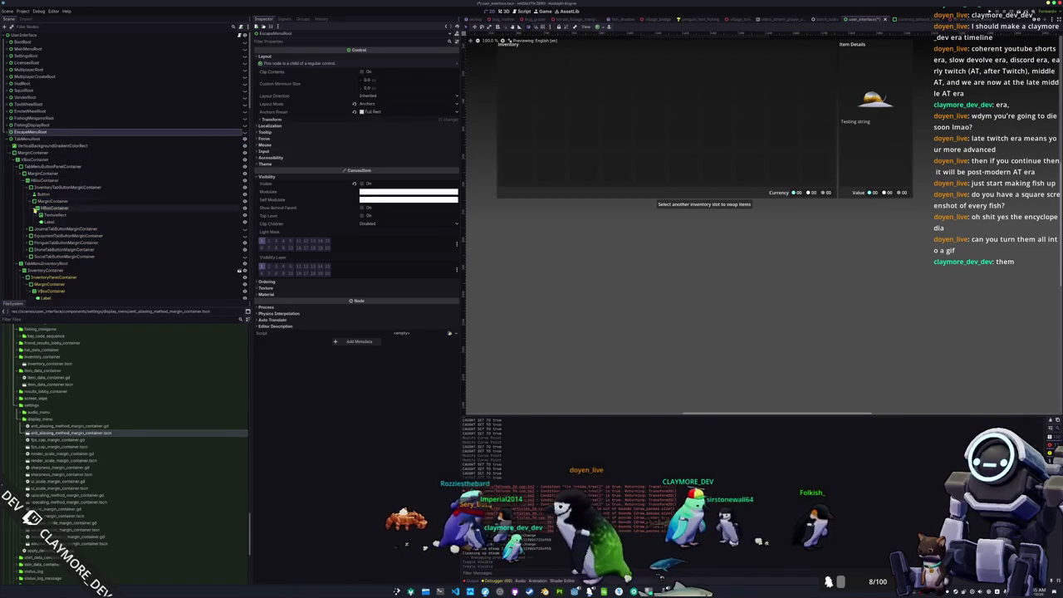
left_click(135, 230)
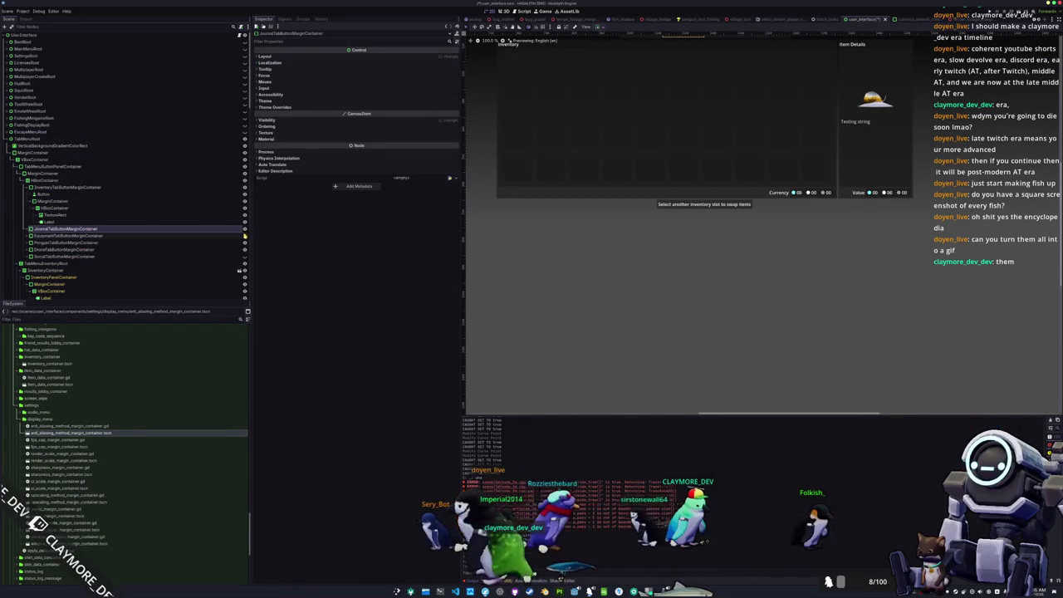
mouse_move(600, 133)
left_mouse_down()
mouse_move(571, 219)
mouse_move(641, 242)
left_mouse_up()
scroll(641, 241, "up", 5)
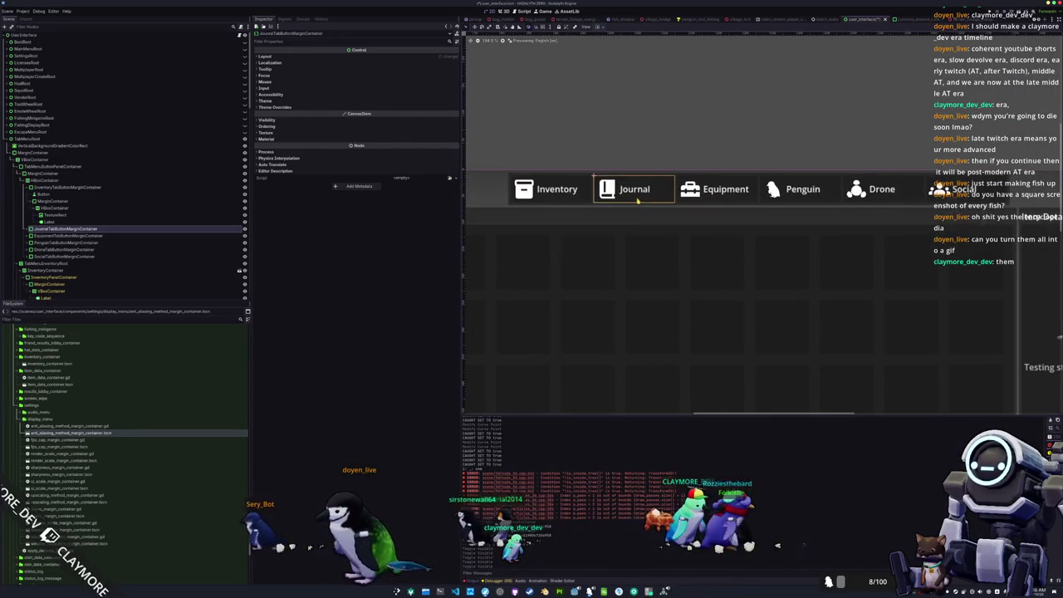
scroll(631, 191, "down", 5)
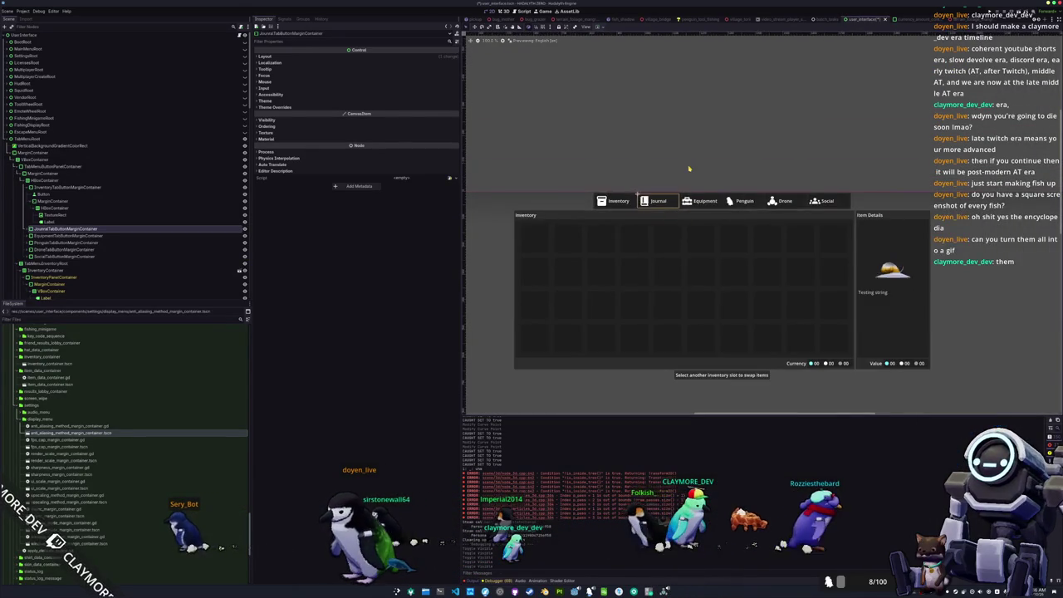
left_click(690, 172)
scroll(657, 166, "down", 2)
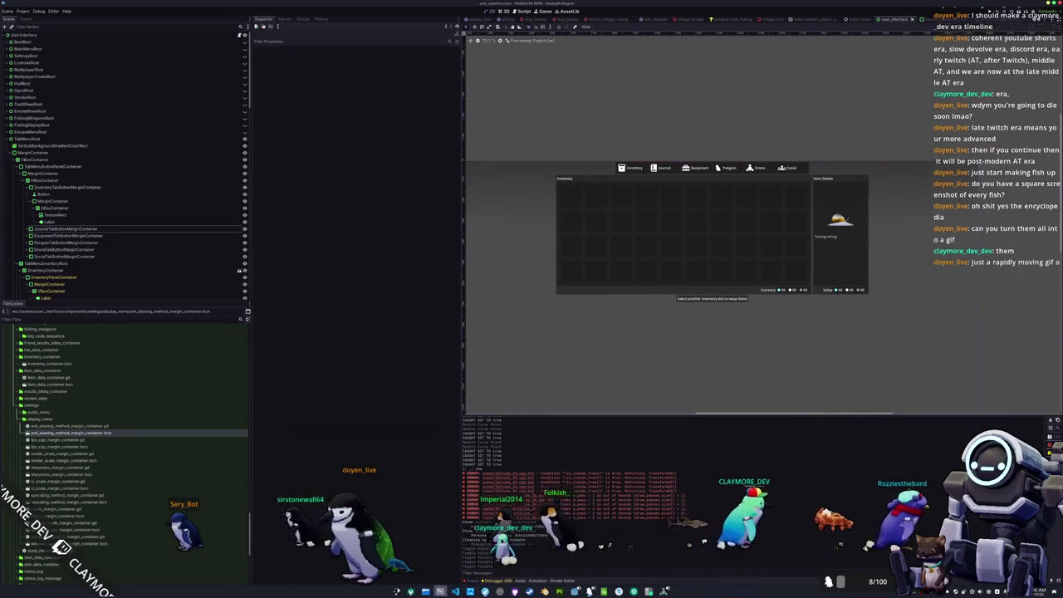
key("super+e")
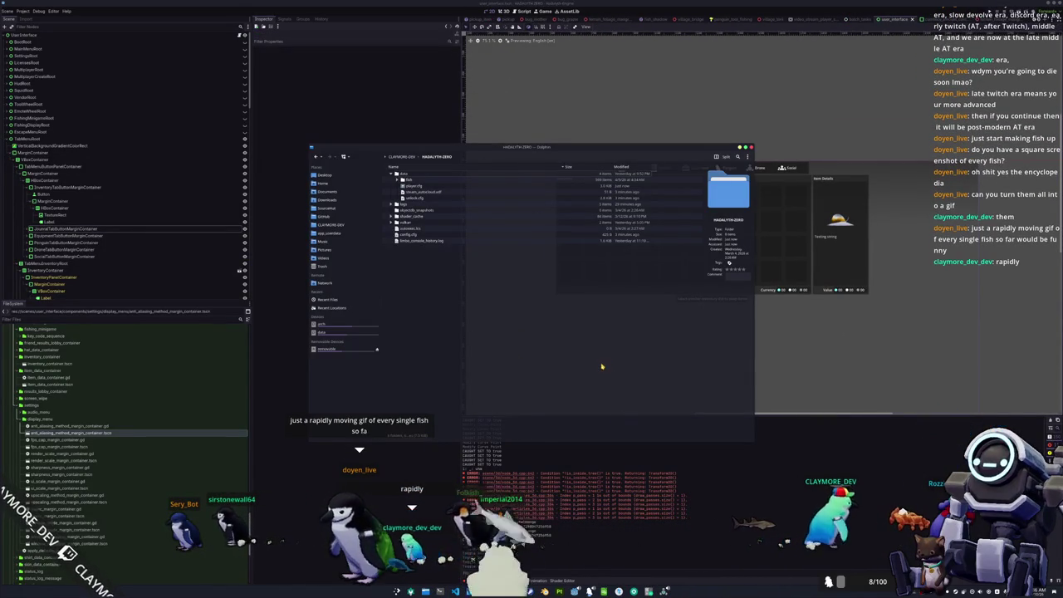
In Dolphin, navigate to Sourcetrail > hadalyth-zero > godot > assets
left_click_drag(608, 343, 499, 208)
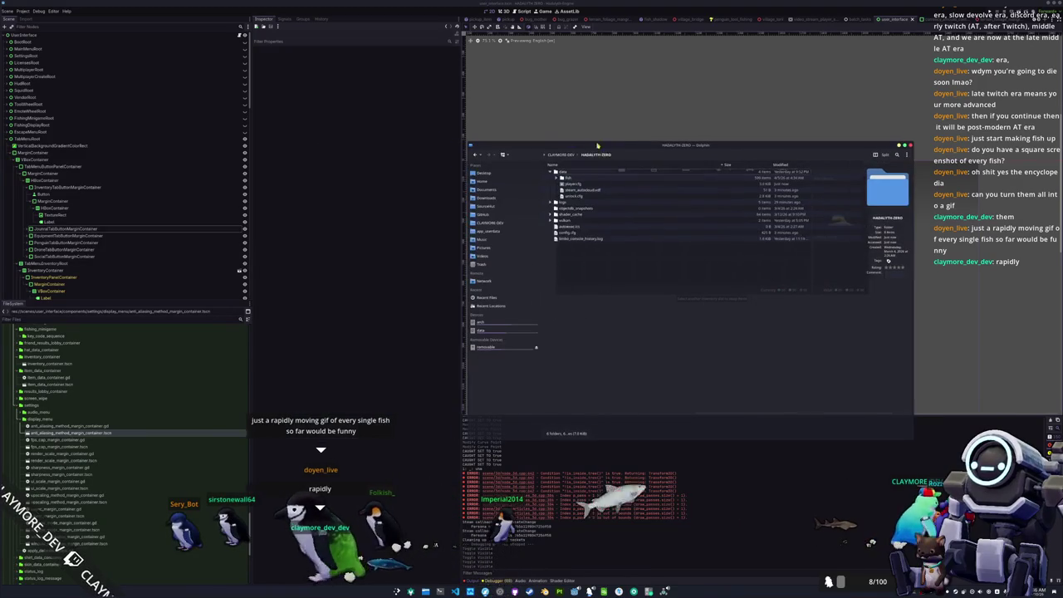
left_click(499, 209)
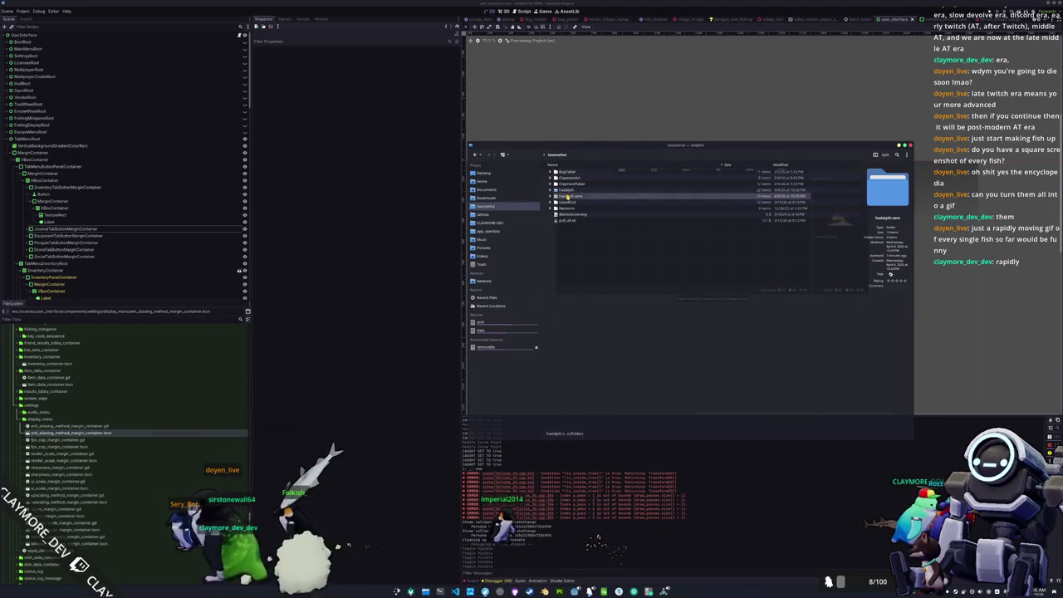
double_click(565, 196)
double_click(565, 196)
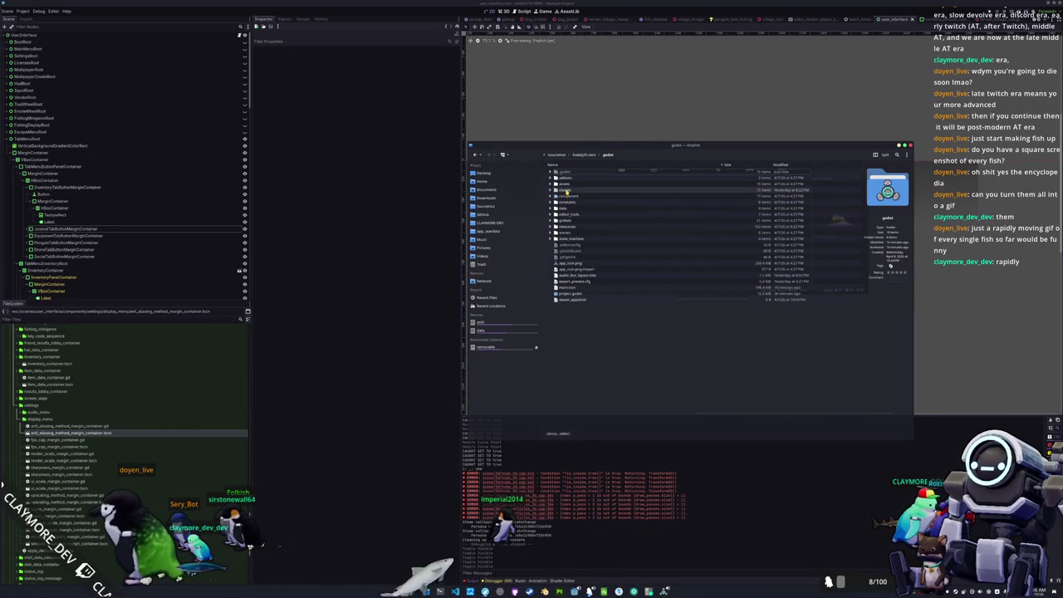
double_click(566, 185)
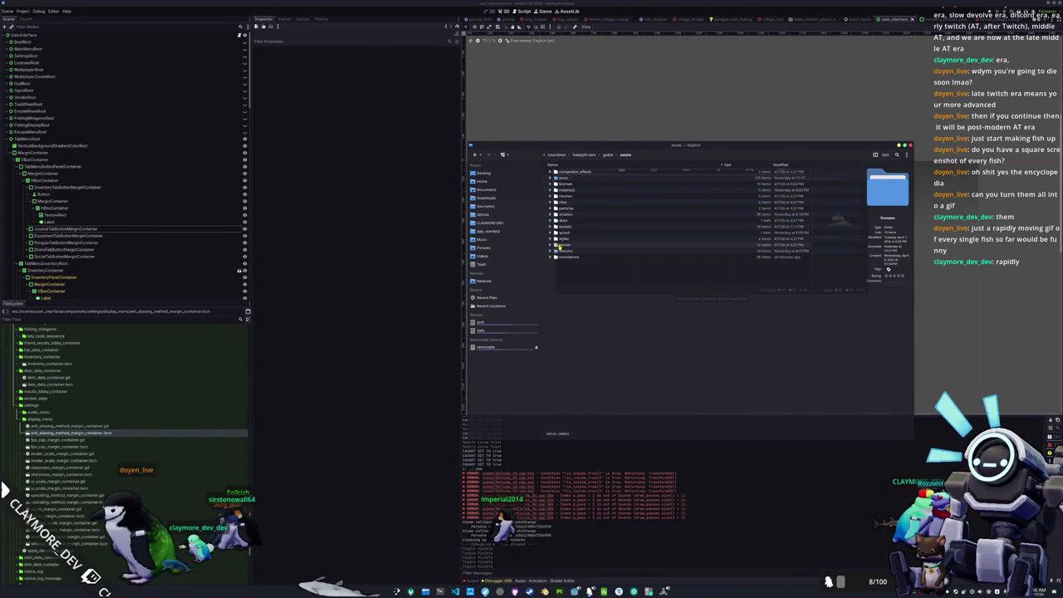
key("super+Up")
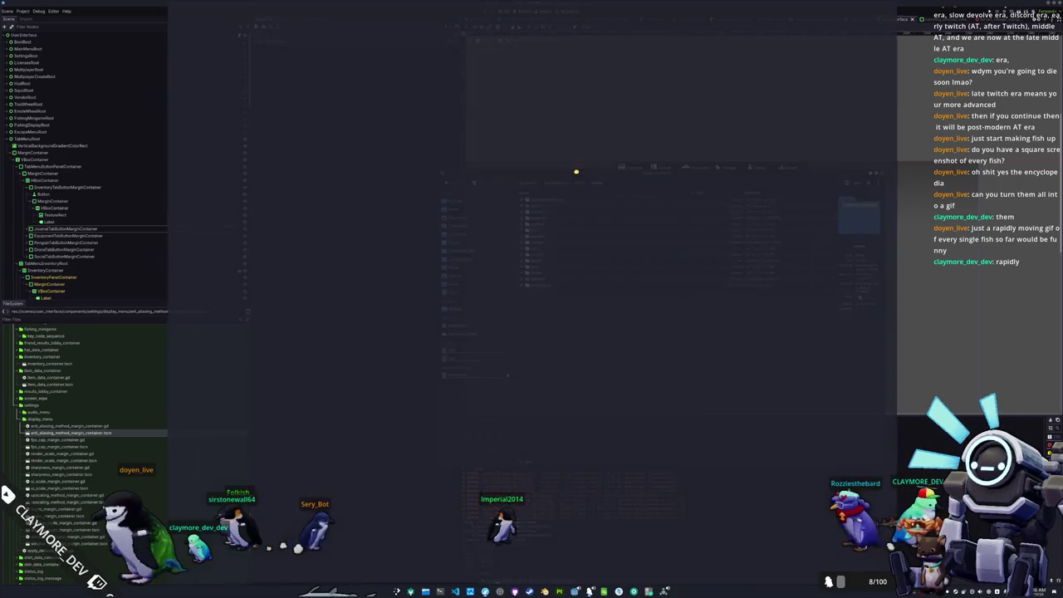
mouse_move(573, 4)
left_mouse_down()
mouse_move(581, 188)
mouse_move(519, 247)
left_mouse_up()
Expand icons > fish_data_simple and open achilles_tang.png in the image viewer
left_click(507, 247)
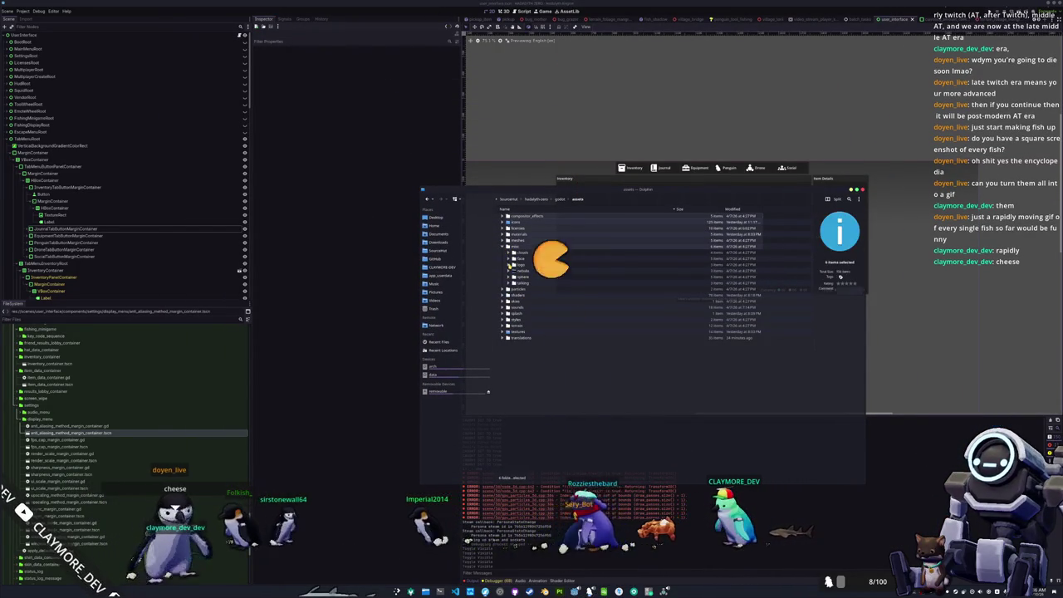
left_click(505, 248)
left_click(508, 221)
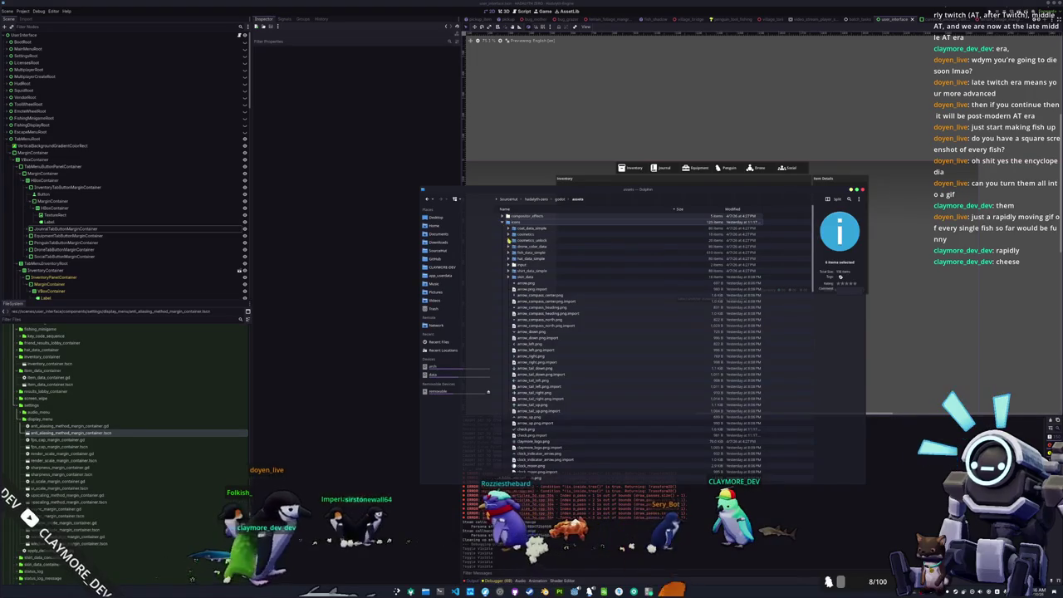
left_click(509, 252)
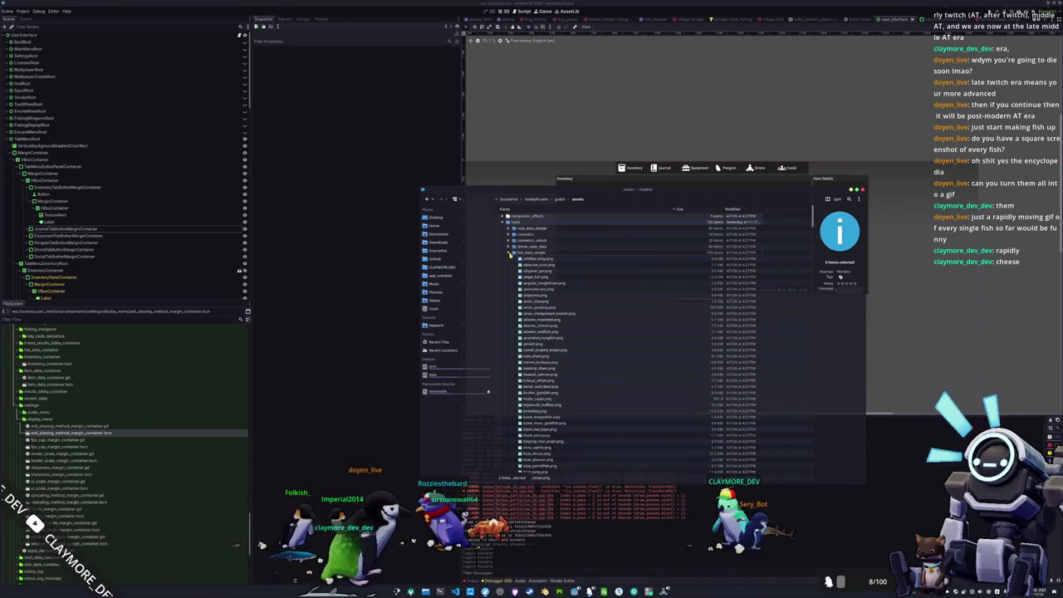
left_click(528, 253)
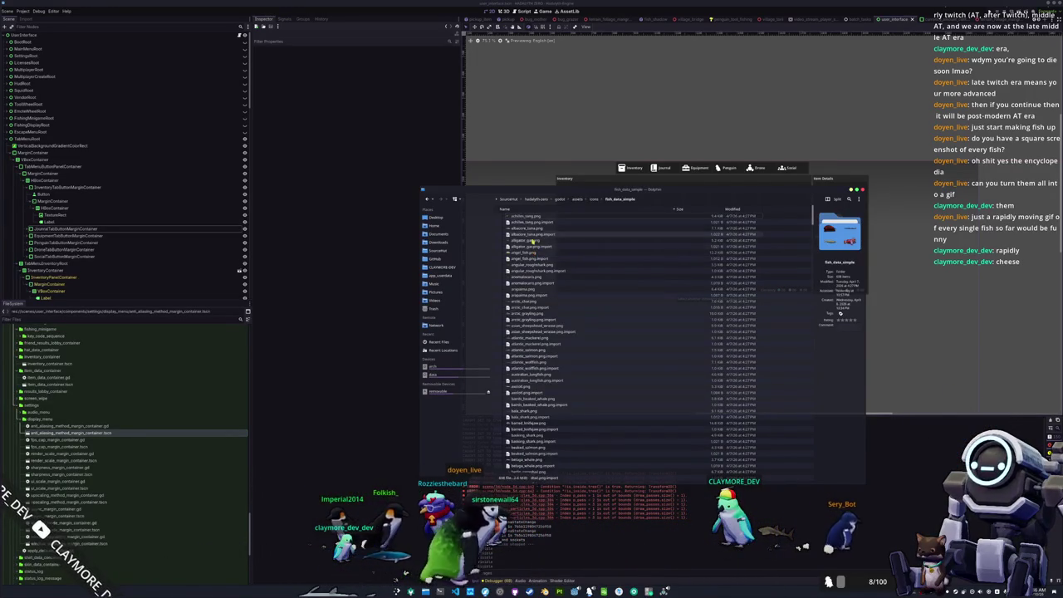
double_click(540, 259)
scroll(556, 270, "up", 3)
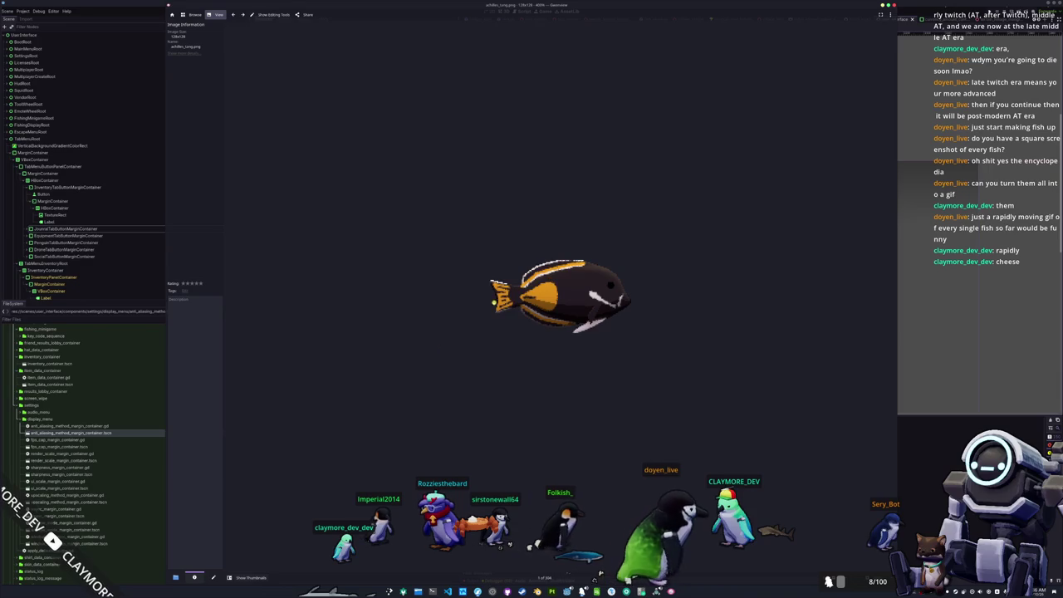
Show the fish thumbnails, open albacore_tuna, and step ahead to enlarge the sturgeon image
left_click(252, 579)
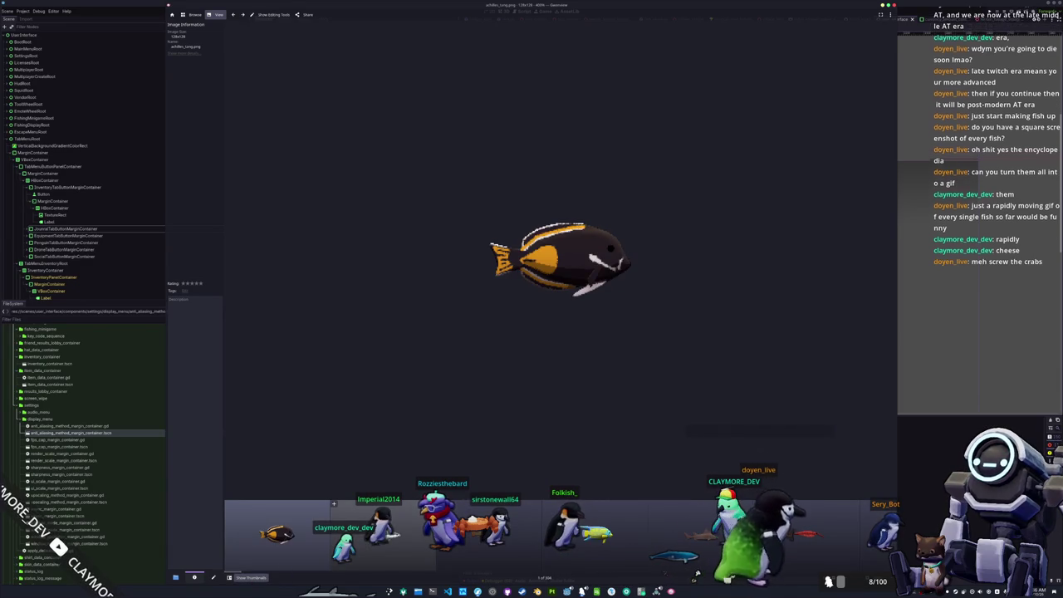
left_click(382, 536)
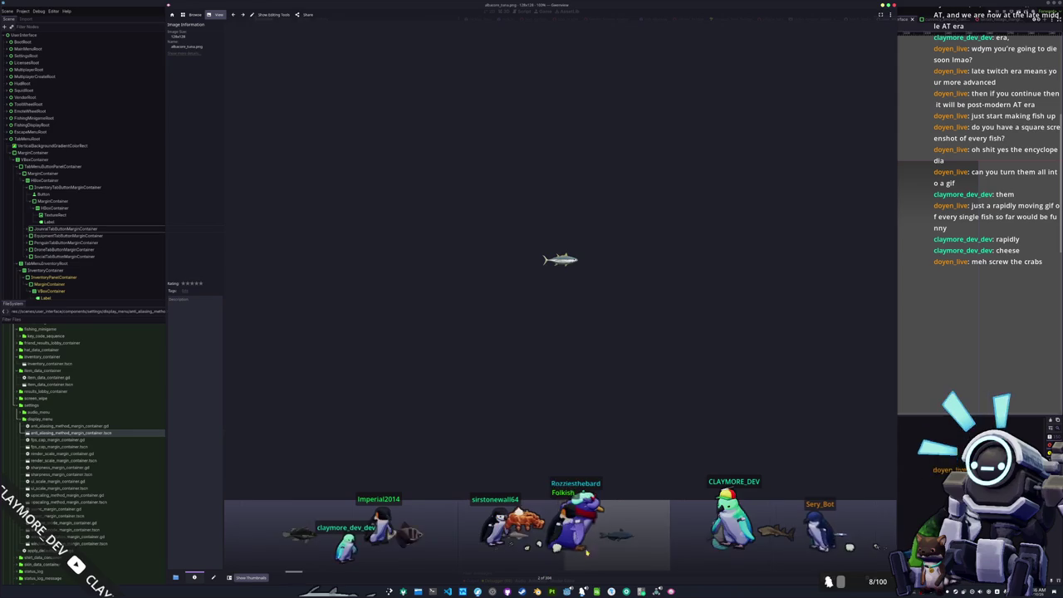
key("Right")
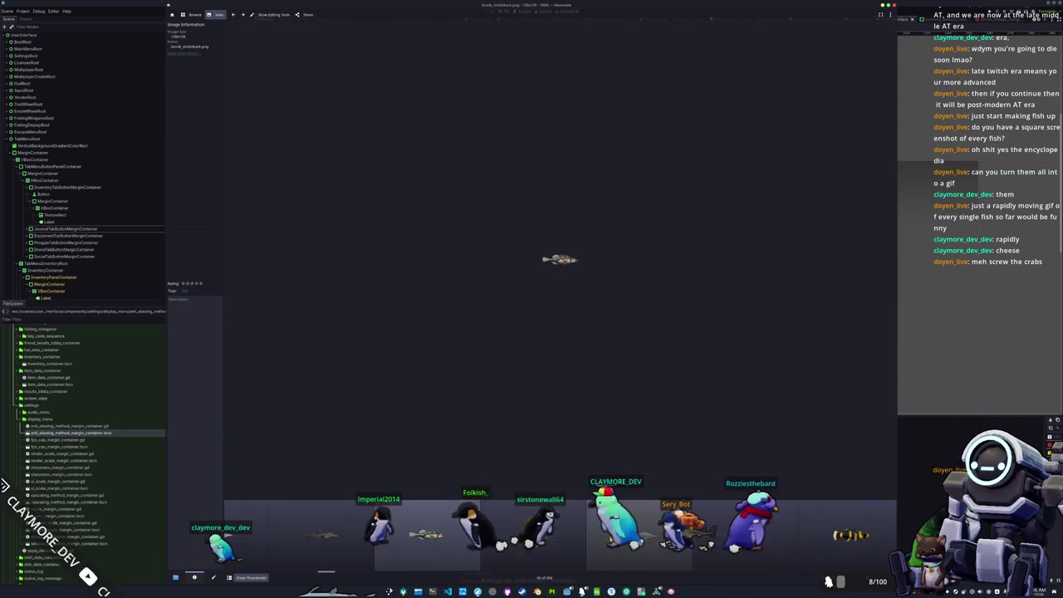
key("Right")
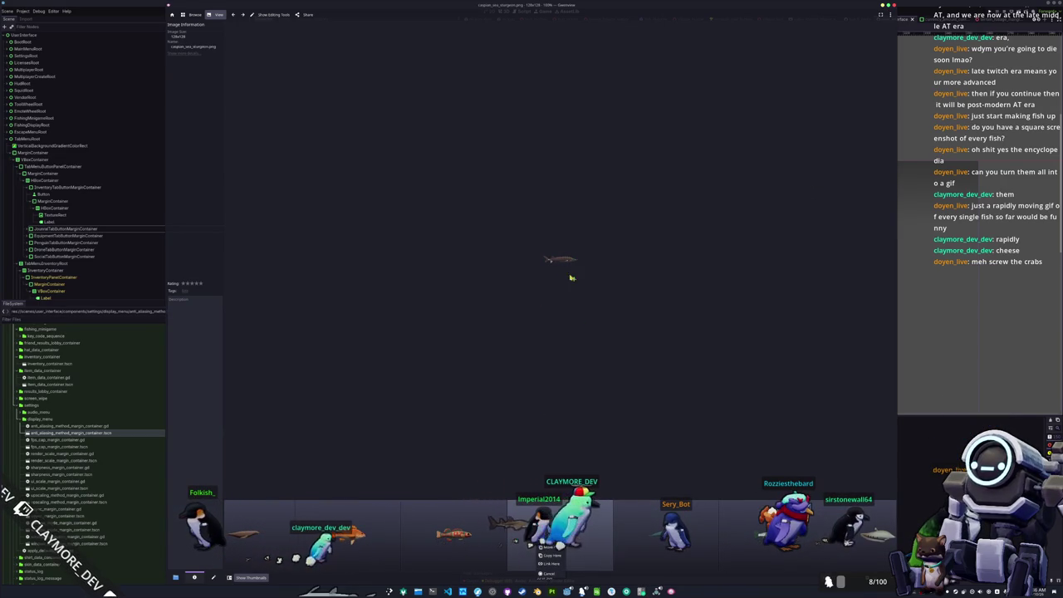
key("f")
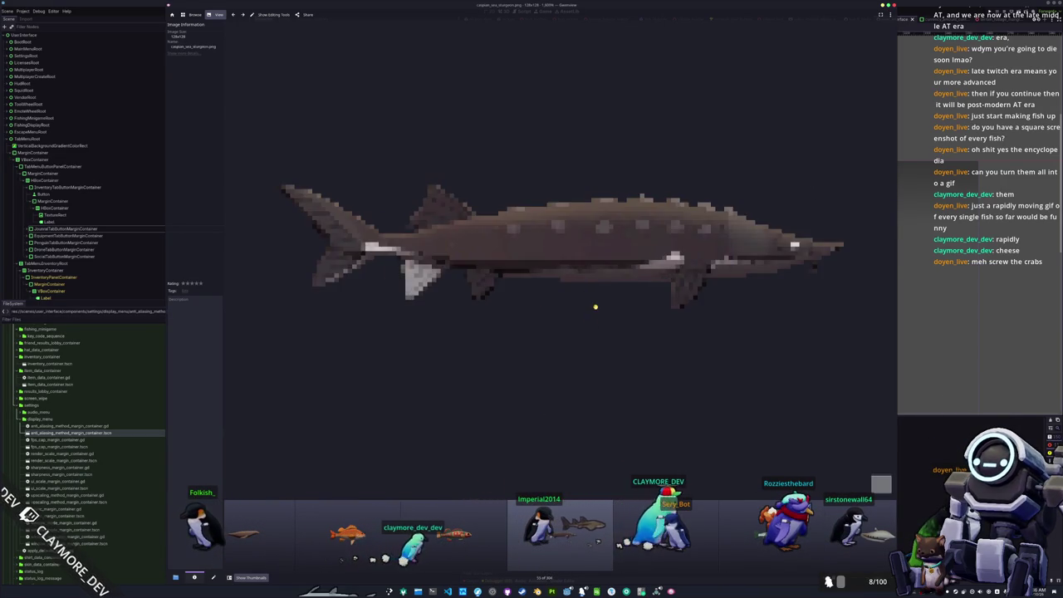
Page through the remaining fish sprites to the green fish, then close Gwenview
key("Right")
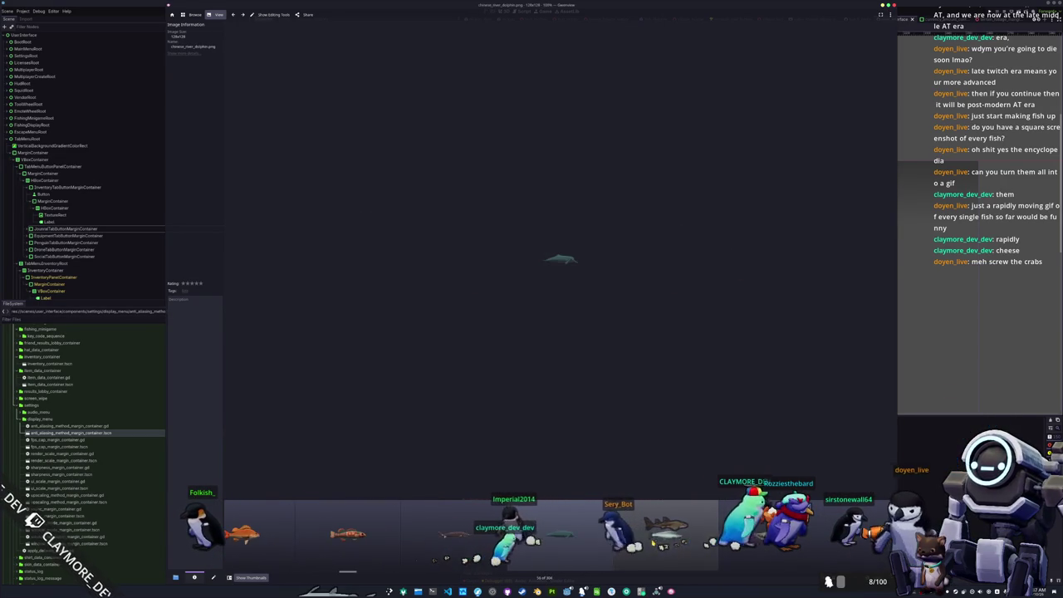
key("Right")
key("Right")
key("Right")
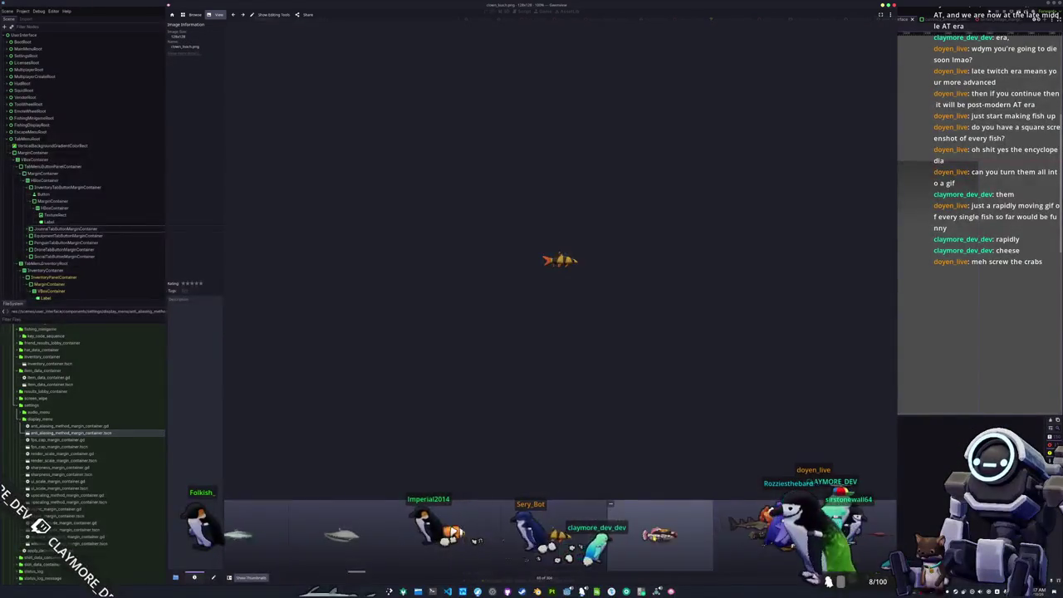
key("Right")
key("Right")
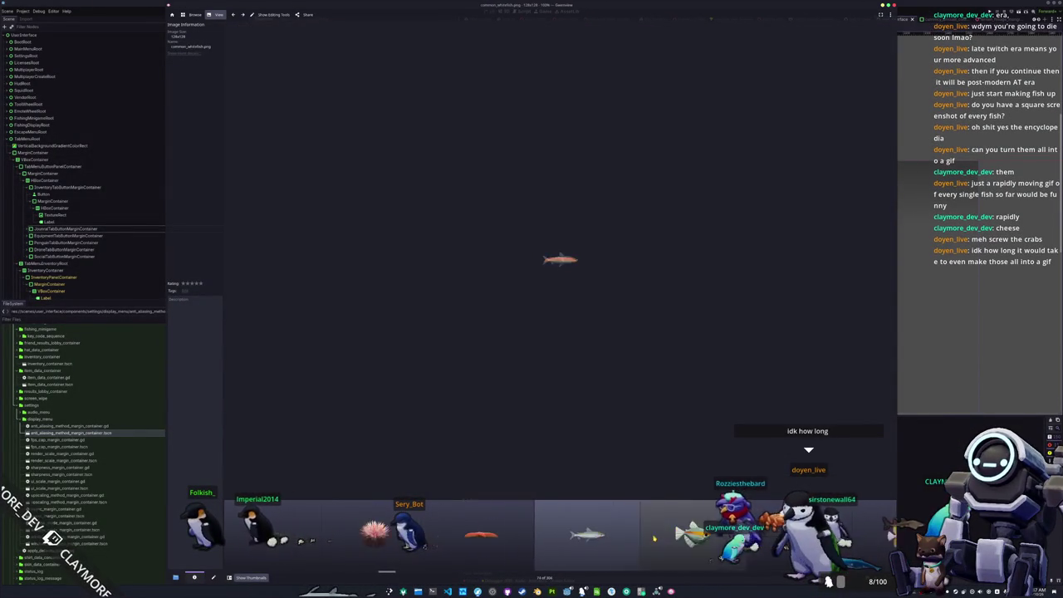
key("Right")
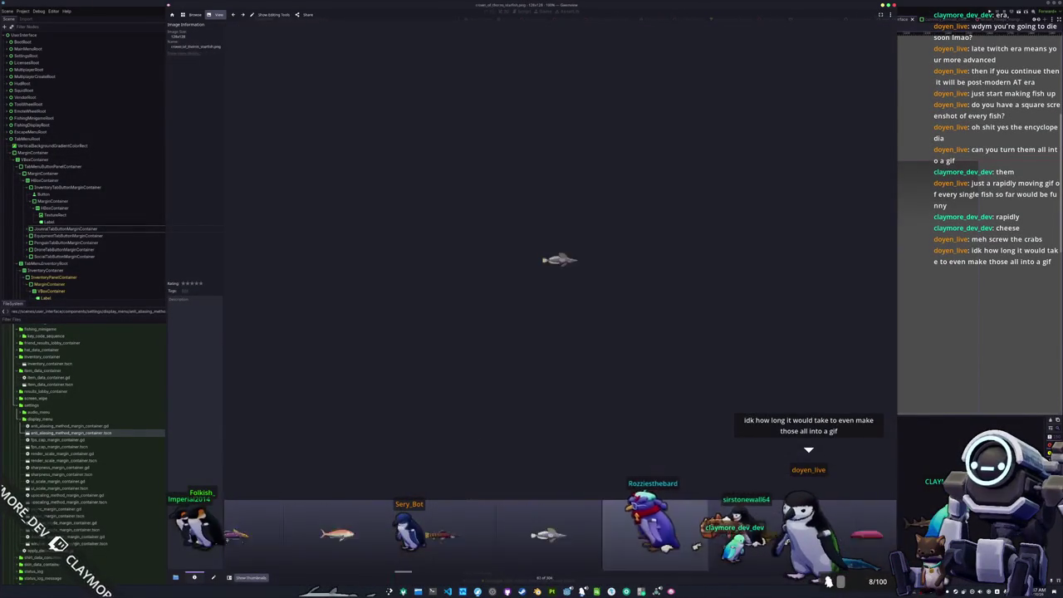
key("Right")
key("Right")
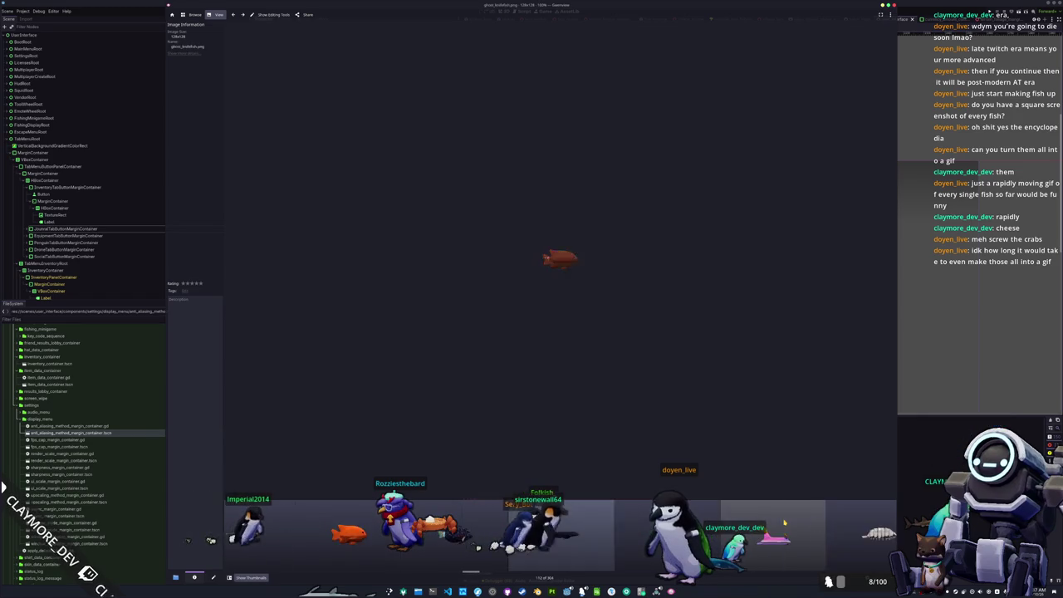
key("Right")
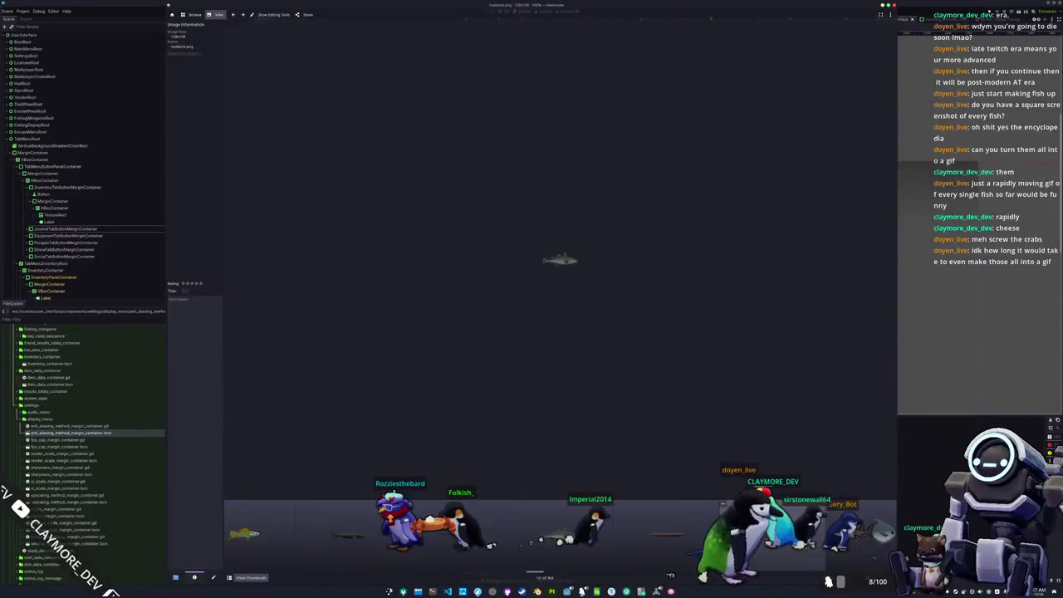
key("Right")
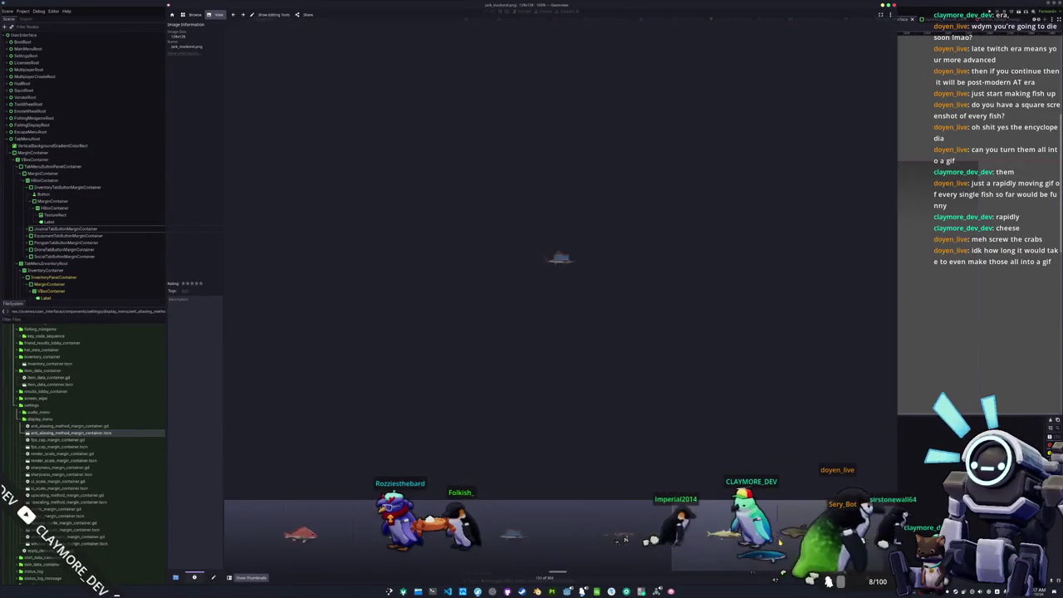
key("Right")
key("Right")
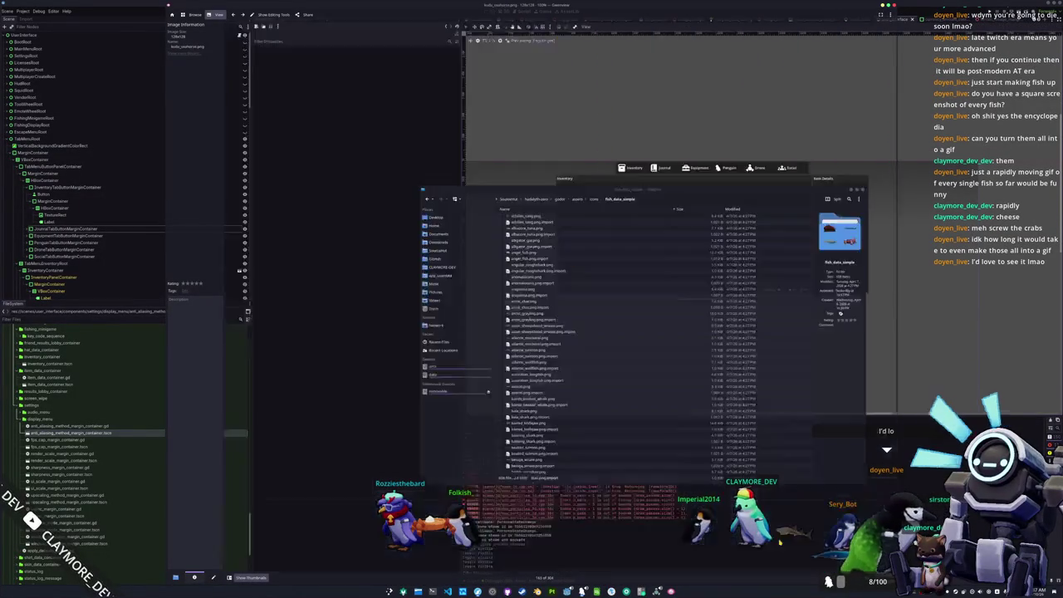
key("Right")
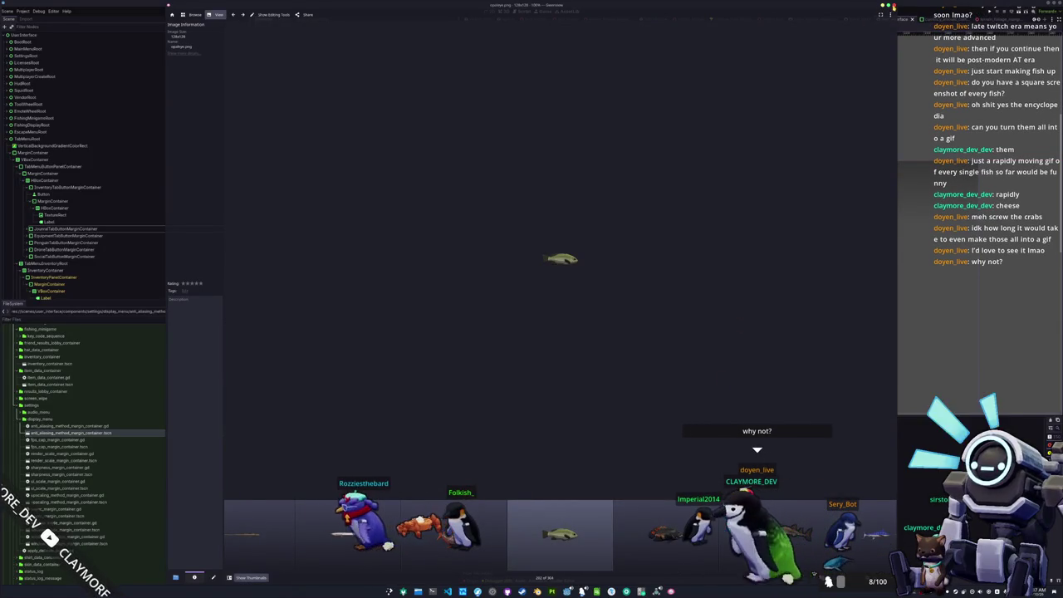
left_click(894, 6)
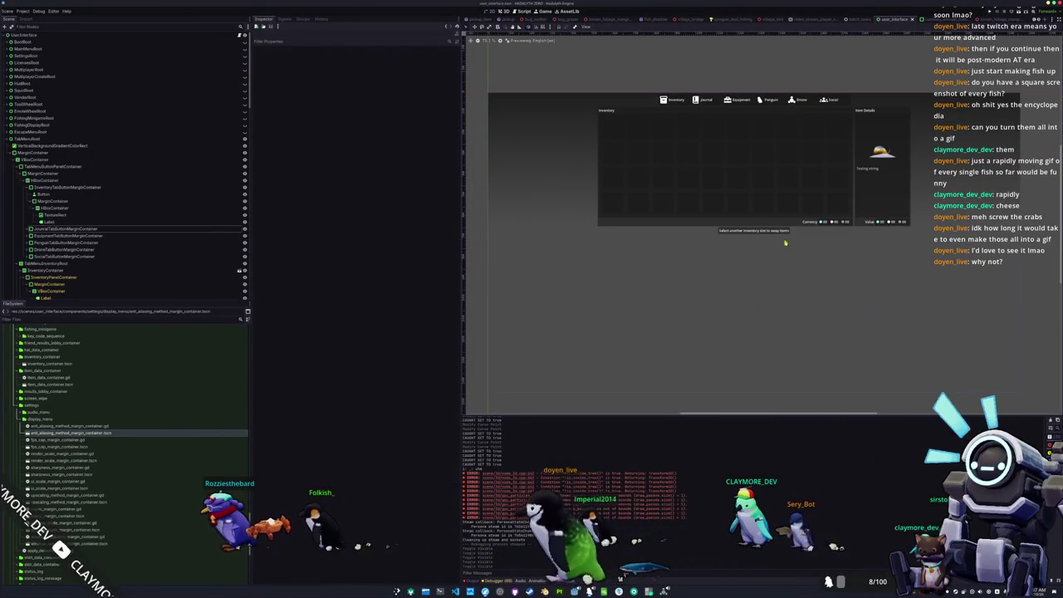
Switch to the batch_tasks scene, select BatchFishTasks, and run Generate Icon for all fish
left_click(882, 152)
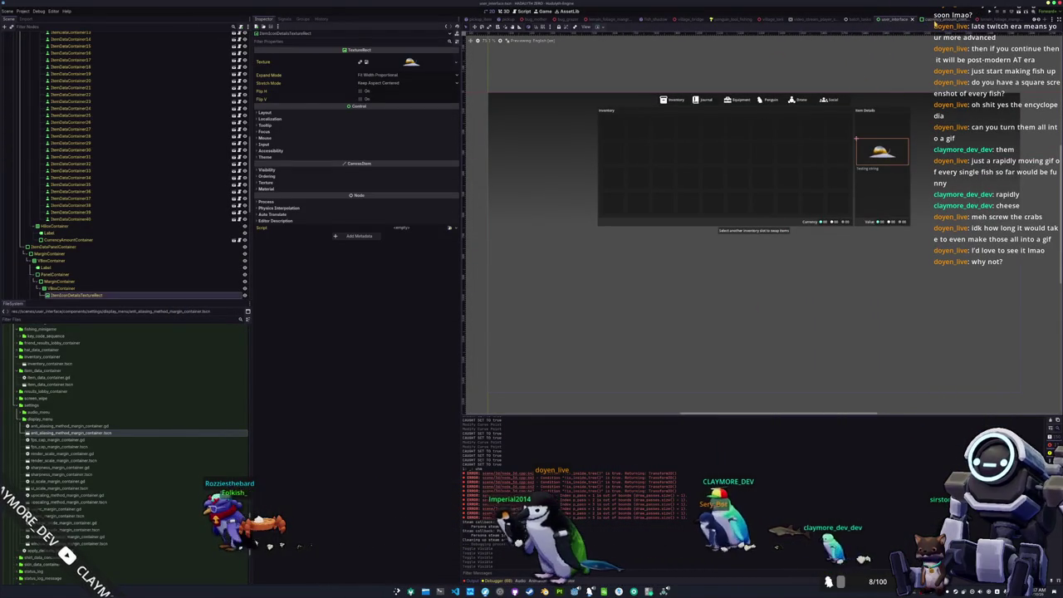
left_click(858, 20)
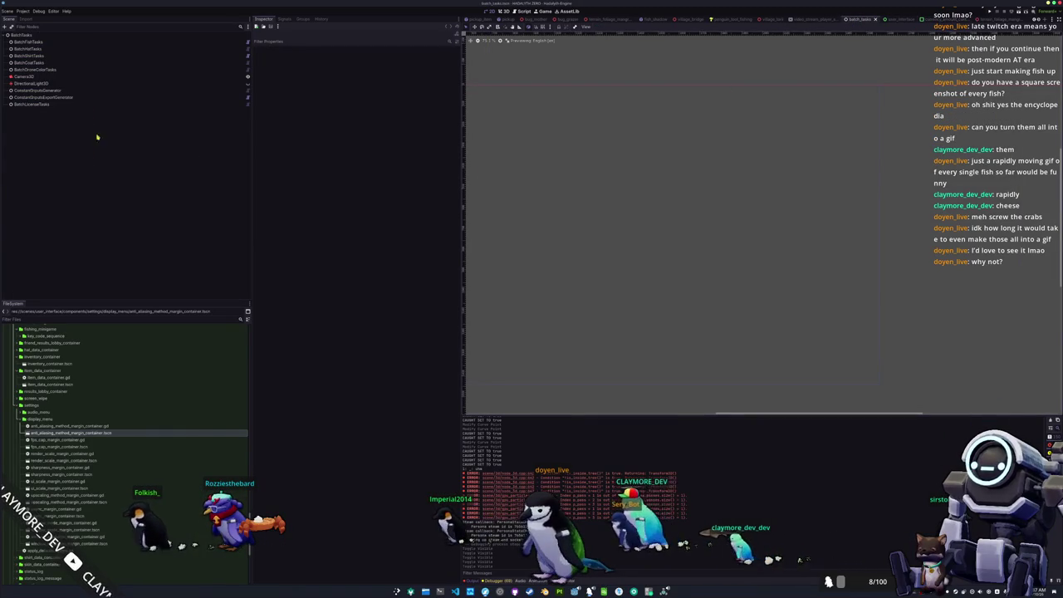
left_click(70, 56)
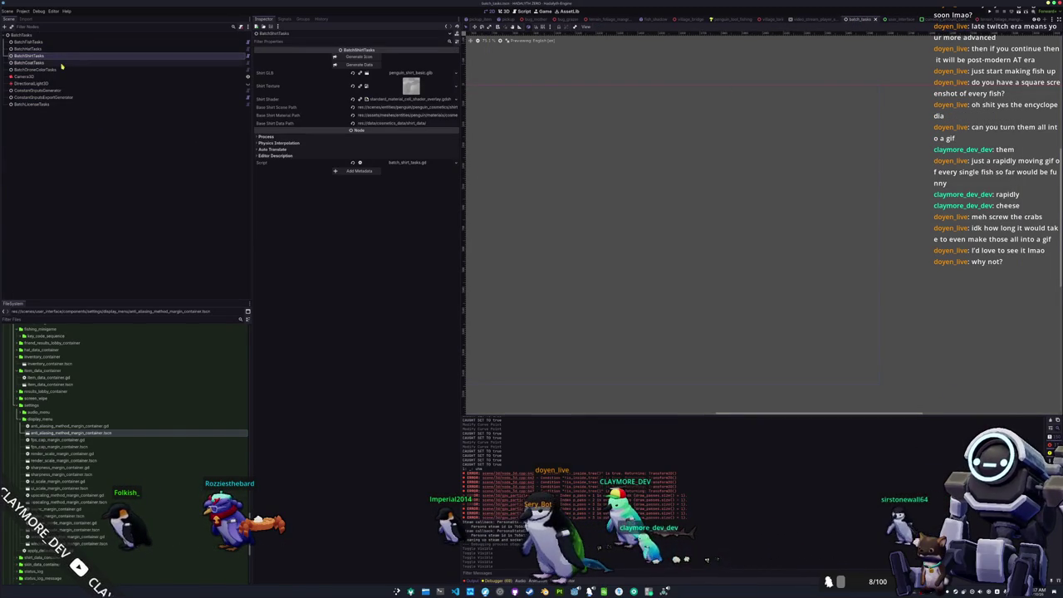
left_click(33, 41)
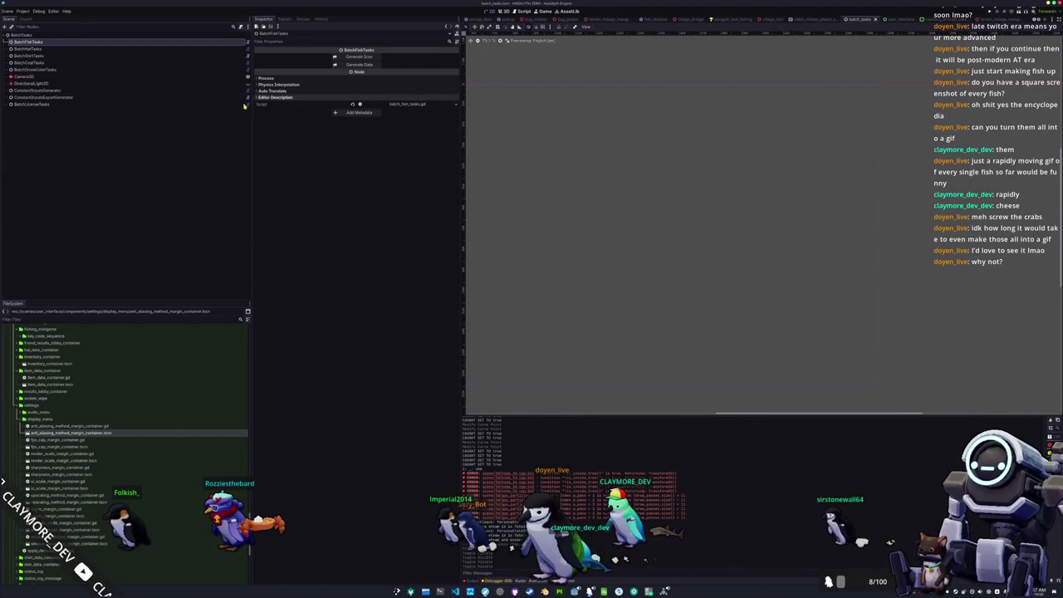
left_click(364, 57)
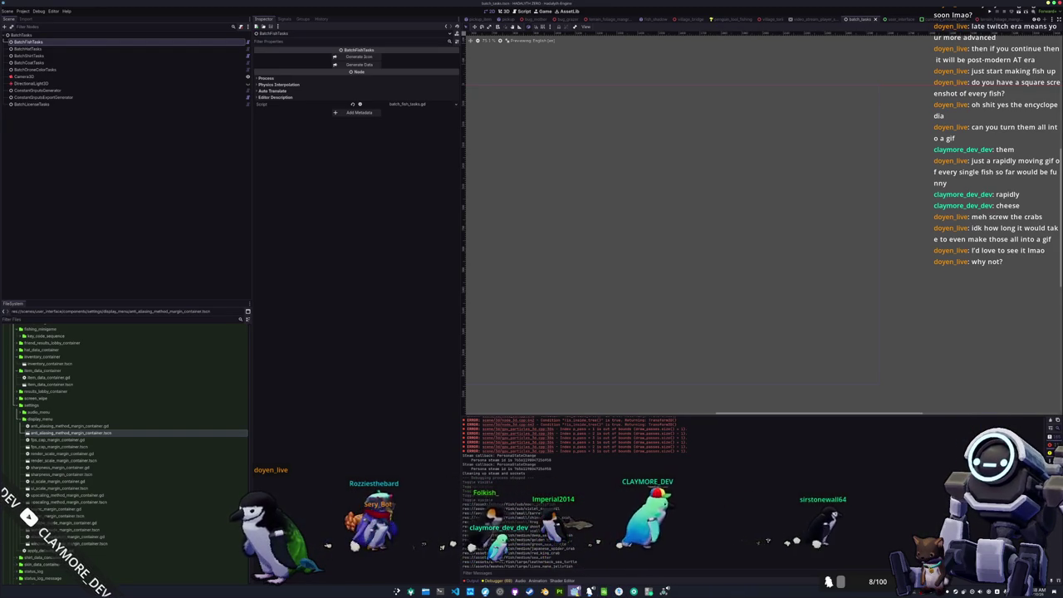
Return to the running game, close the inventory, and cast the line into the water
left_click(589, 591)
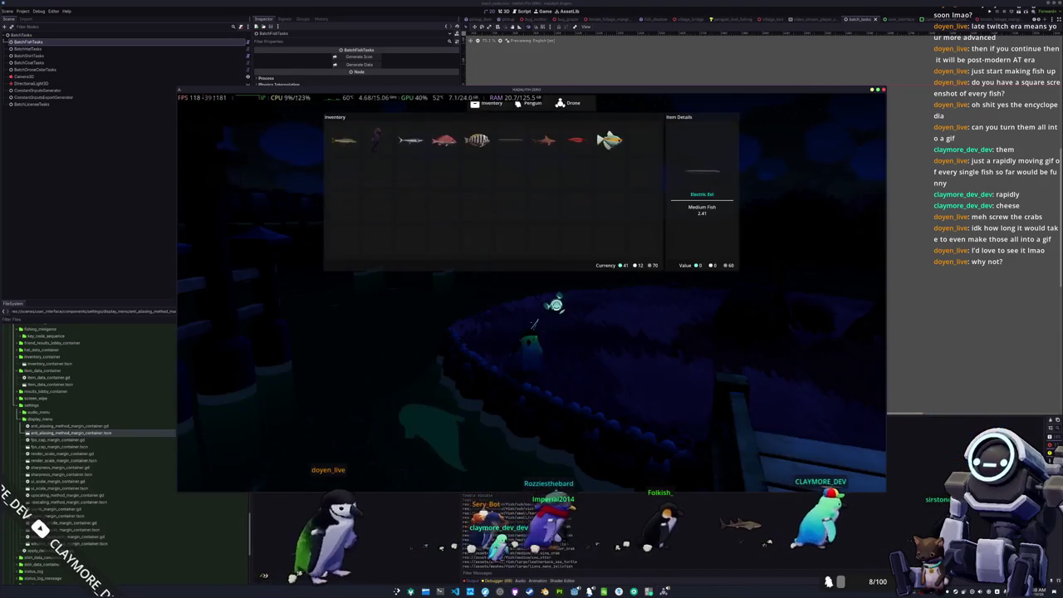
key("Escape")
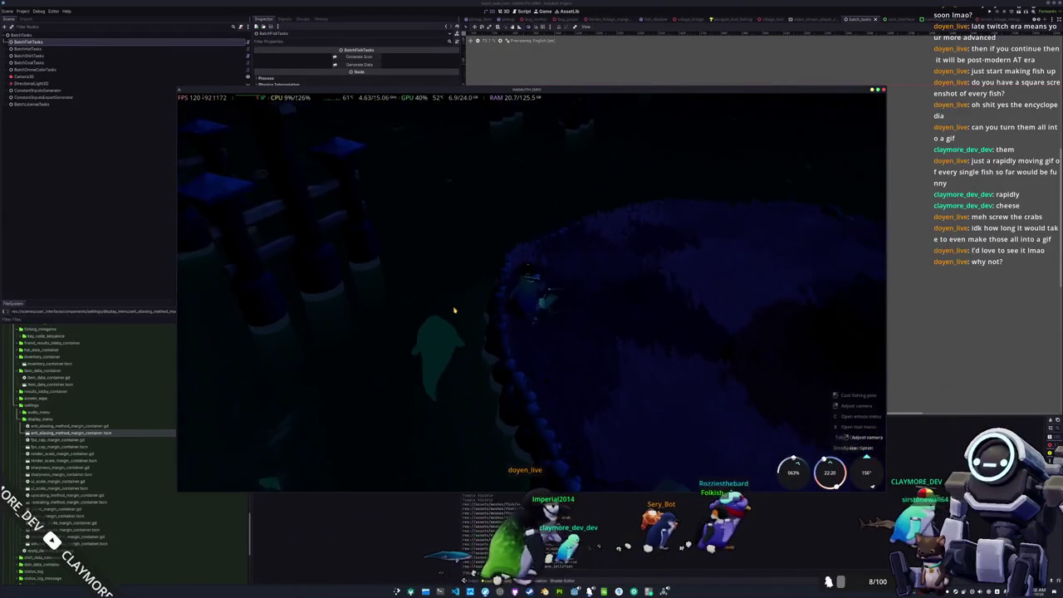
left_click(463, 280)
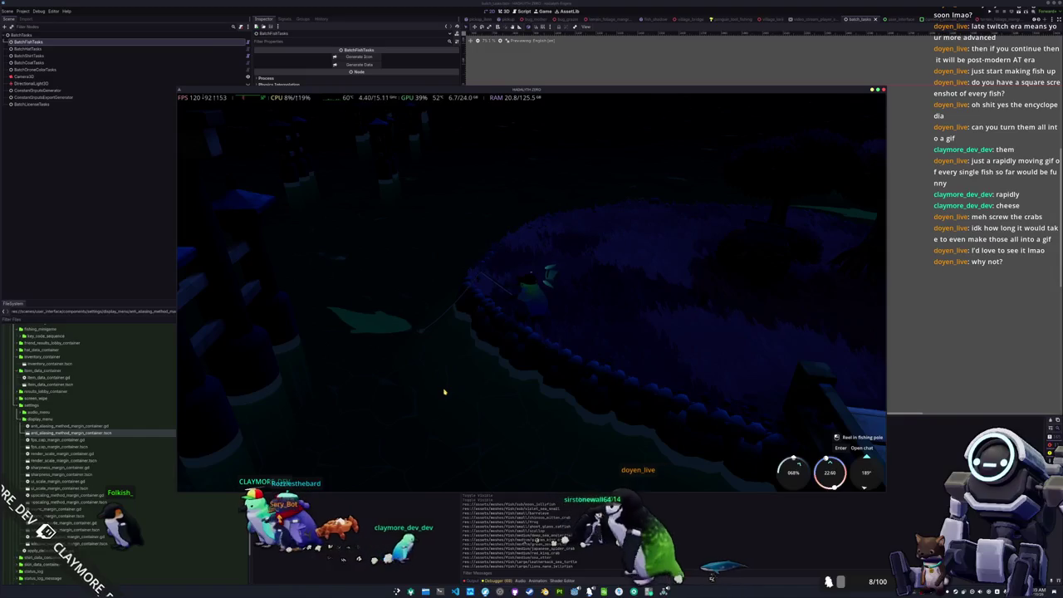
left_click(442, 388)
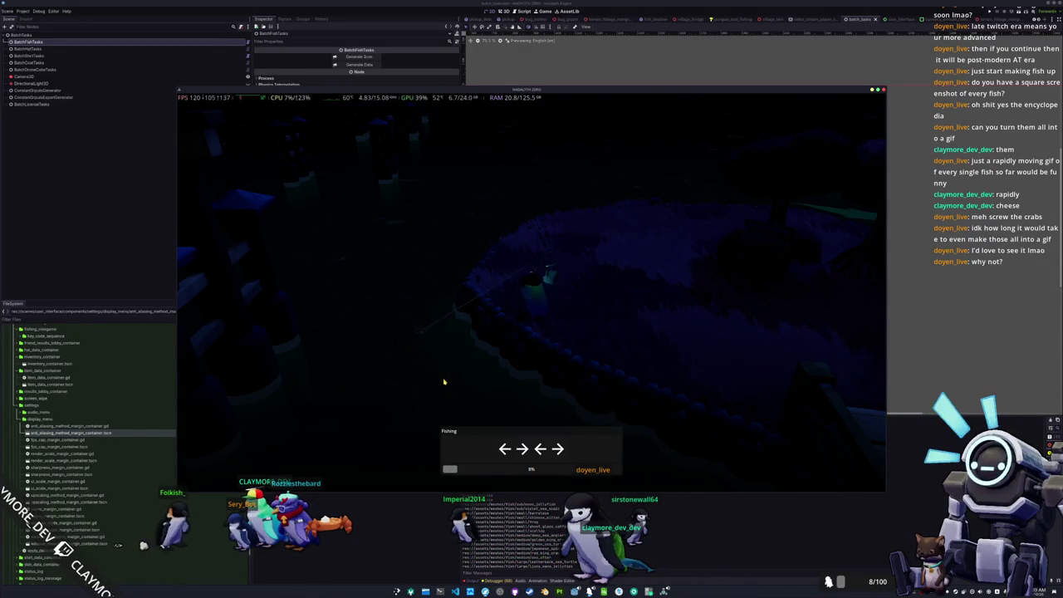
Match the first prompted fishing arrow sequences with the Left, Right, Down and Up keys
key("Left")
key("Right")
key("Left")
key("Right")
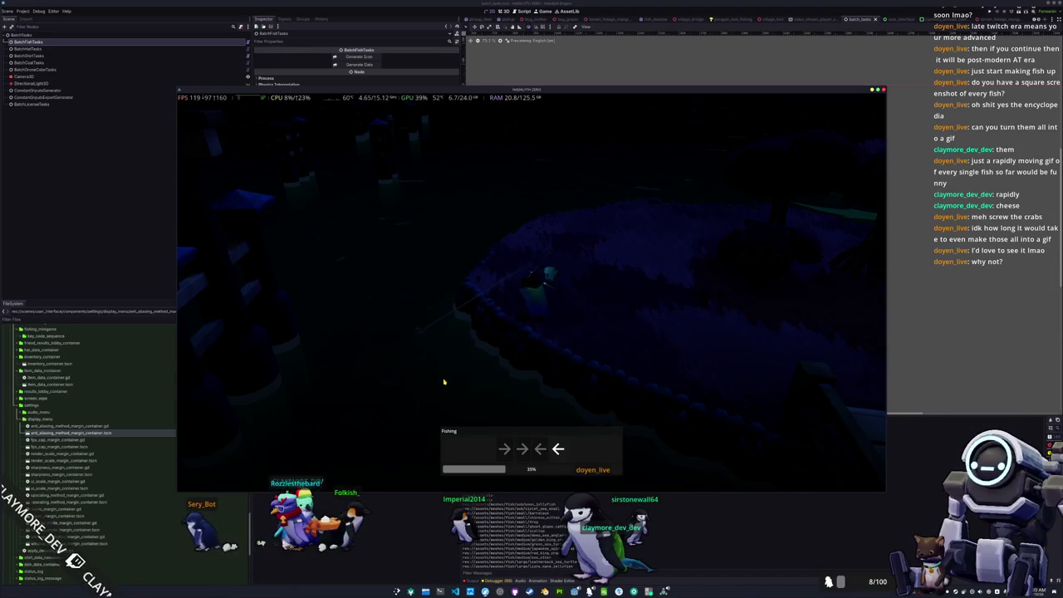
key("Left")
key("Down")
key("Up")
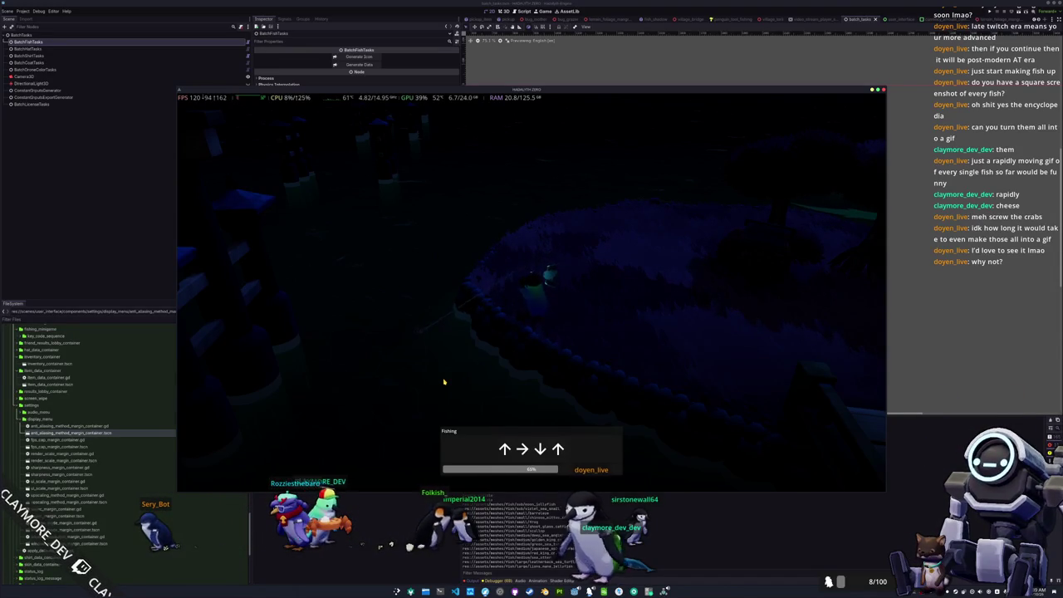
key("Right")
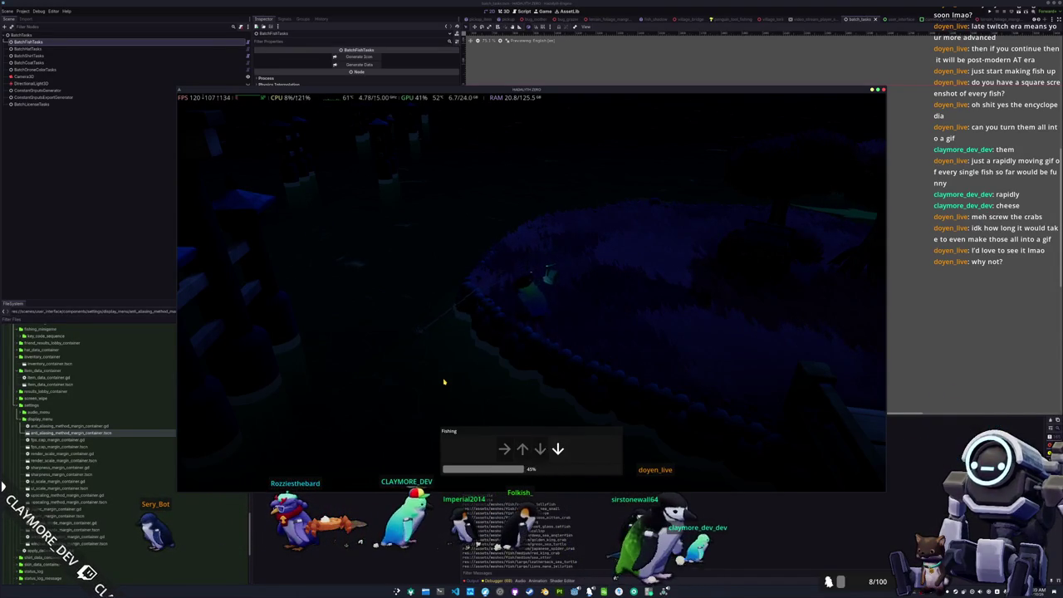
key("Up")
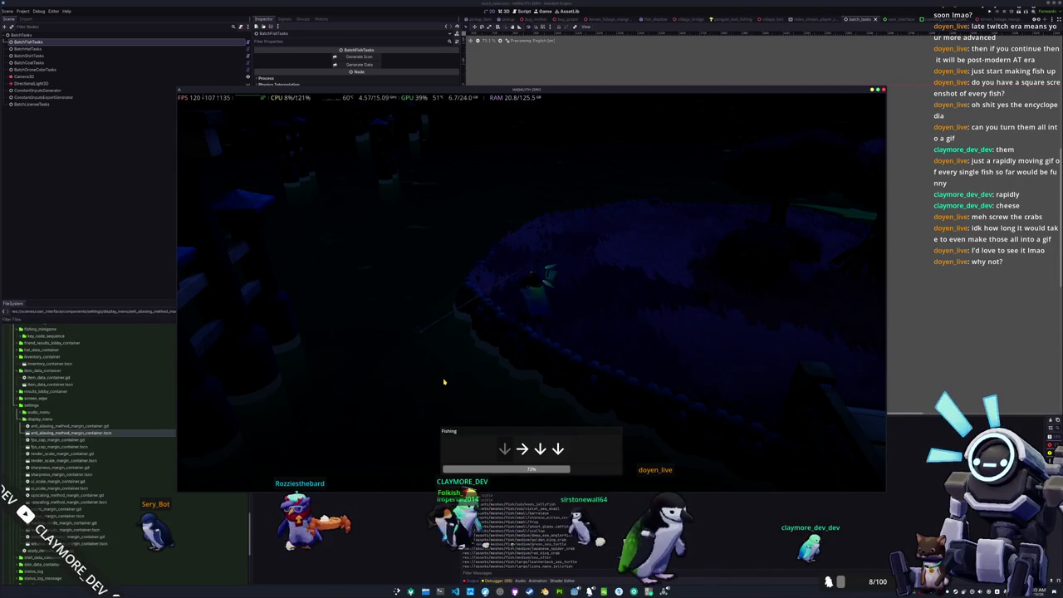
Keep matching the rapid arrow sequences until the catch bar fills and the Manatee lands
key("Right")
key("Down")
key("Down")
key("Up")
key("Up")
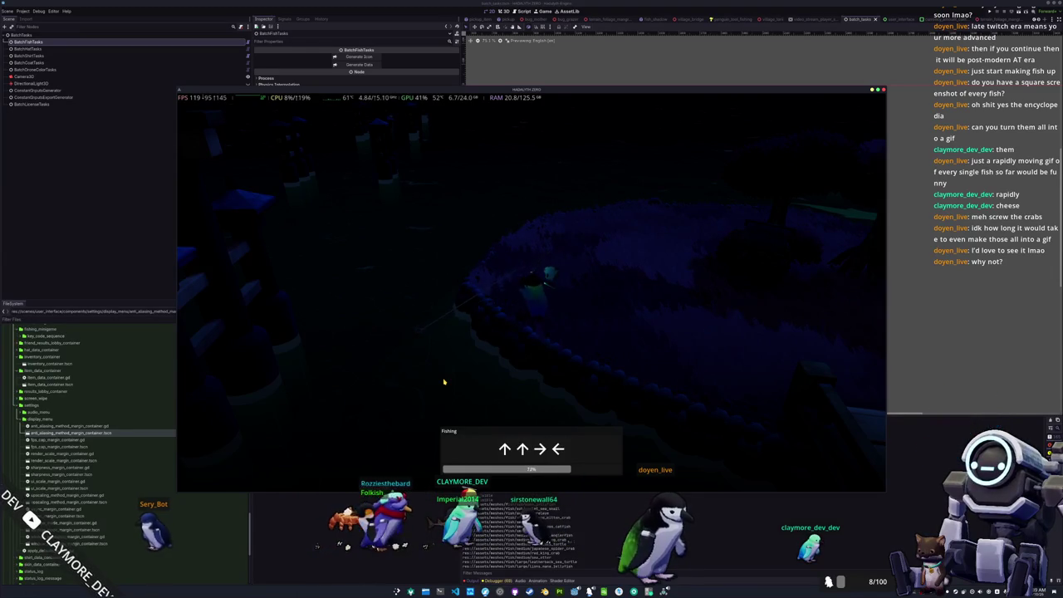
key("Right")
key("Left")
key("Right")
key("Down")
key("Down")
key("Up")
key("Left")
key("Down")
key("Right")
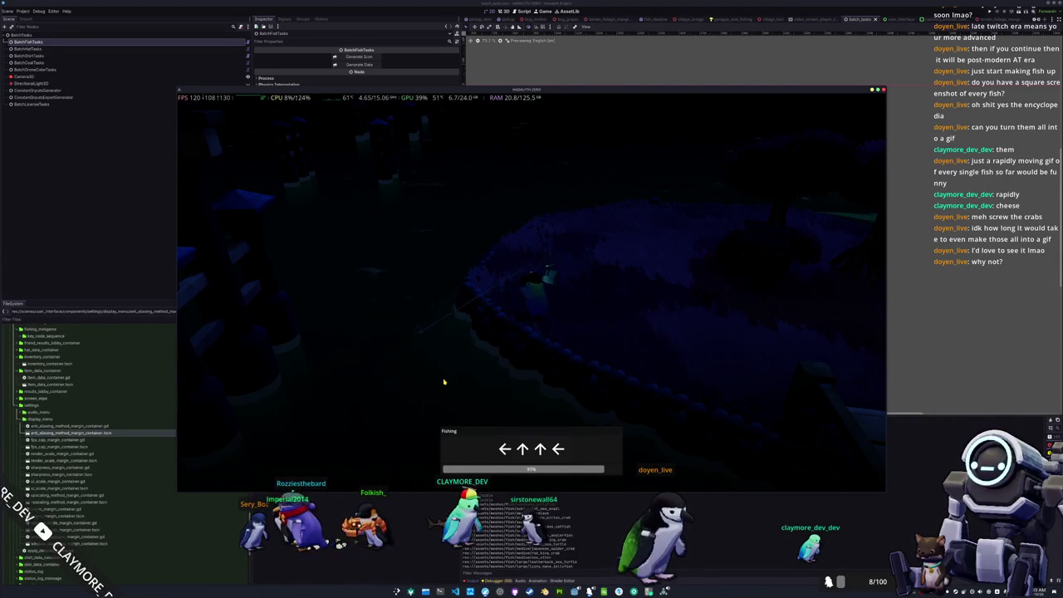
key("Left")
key("Up")
key("Up")
key("Left")
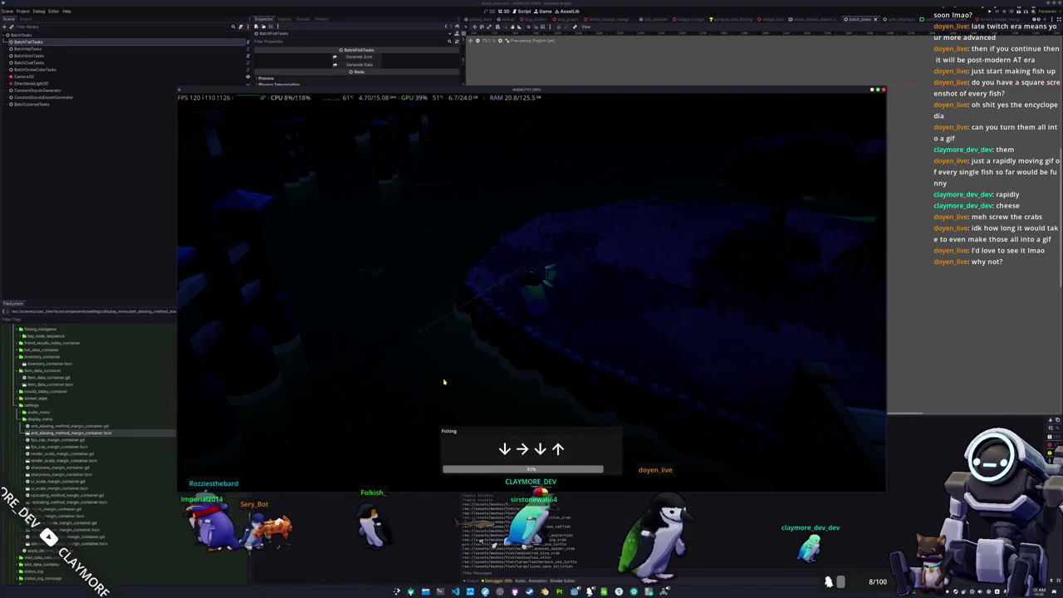
key("Down")
key("Right")
key("Up")
key("Up")
key("Up")
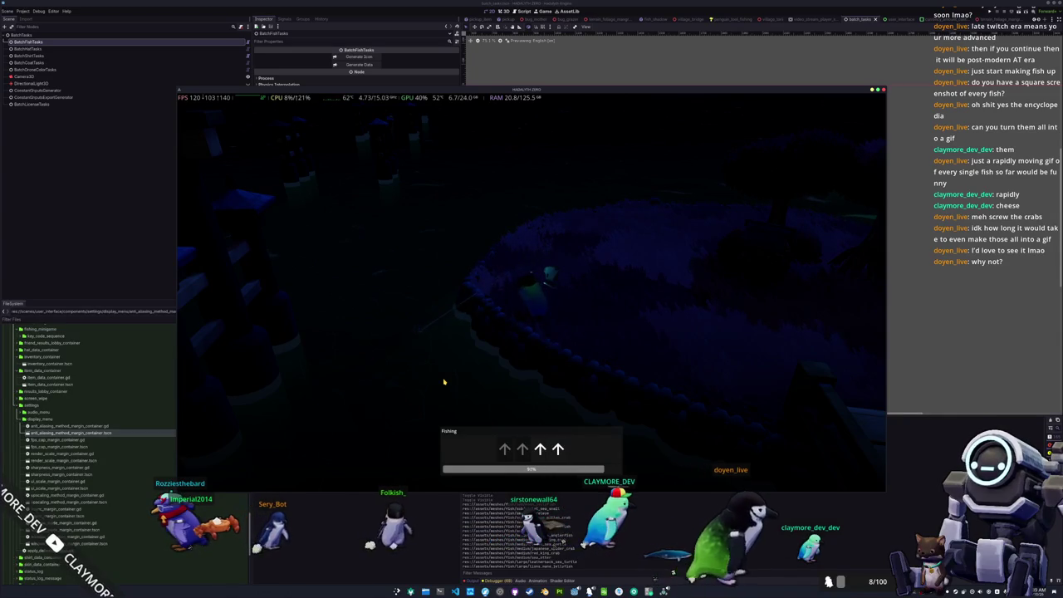
key("Up")
key("Up")
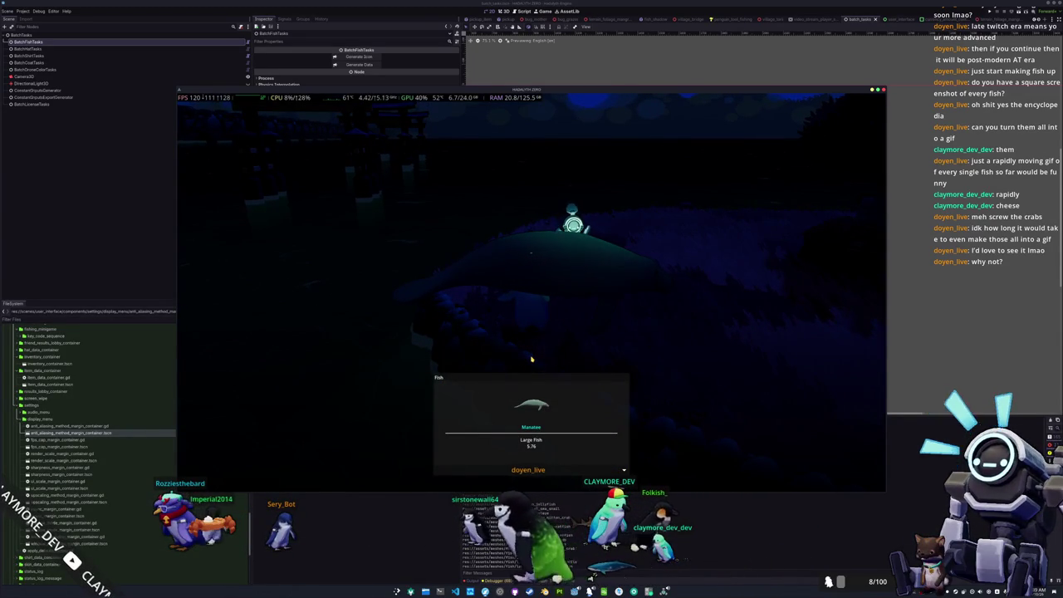
Open the inventory and drop the Manatee on the ground
key("Tab")
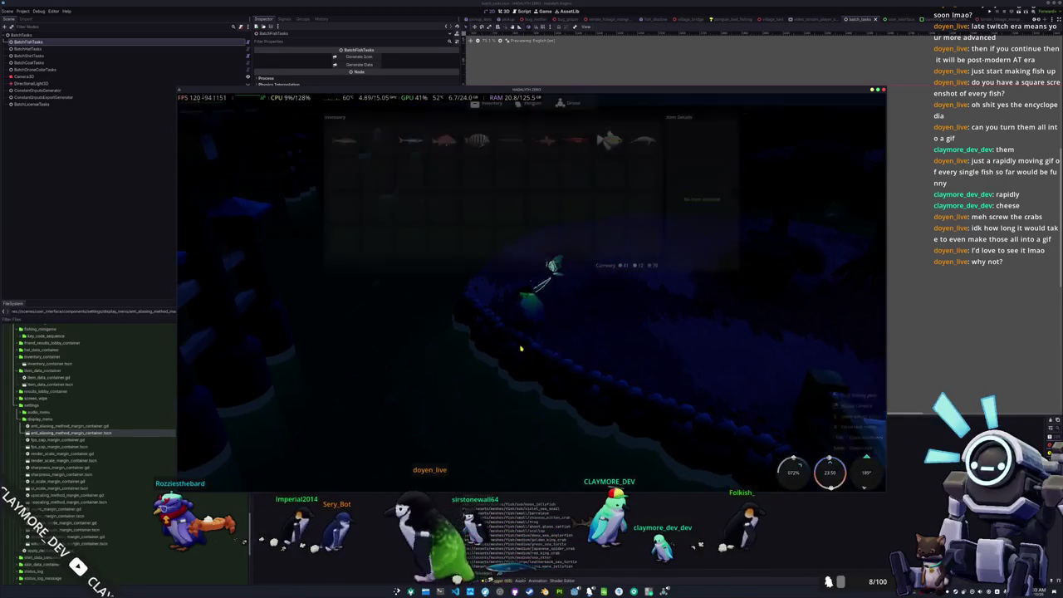
left_click(643, 142)
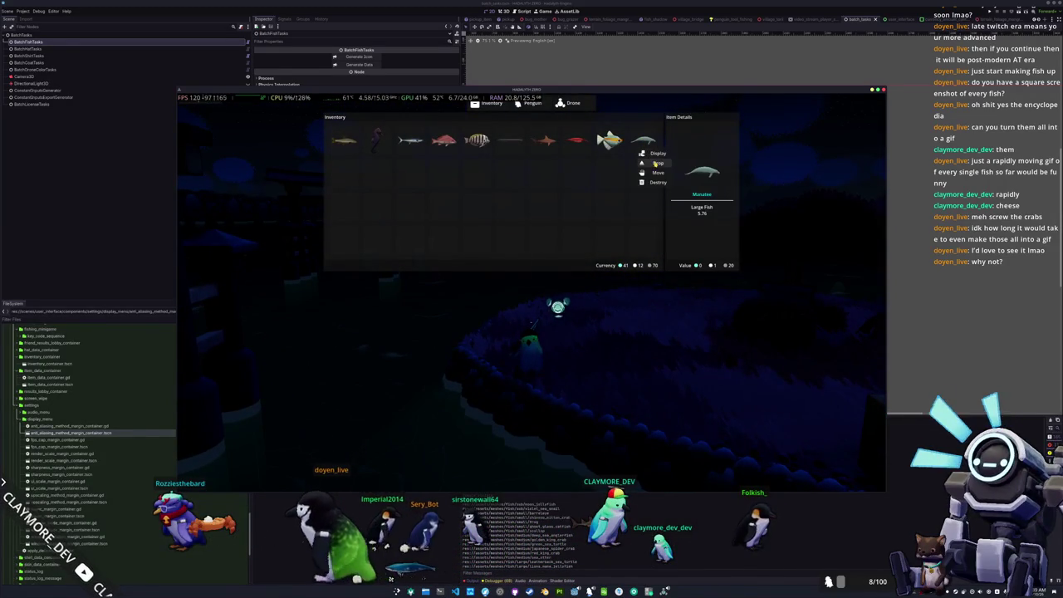
left_click(655, 163)
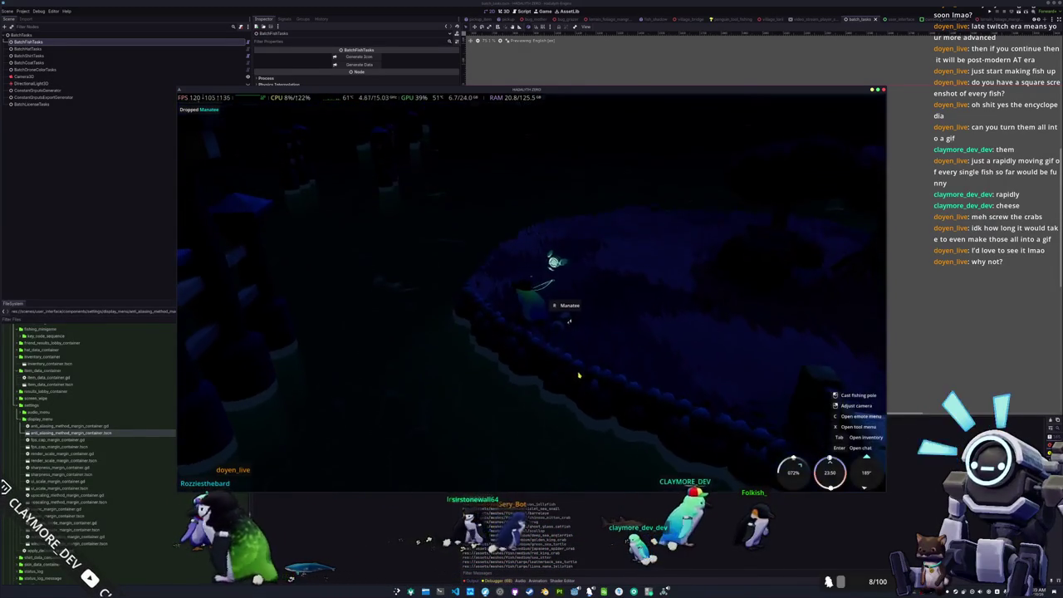
Walk to the dropped Manatee, pick it up, and check it in the inventory
key("d")
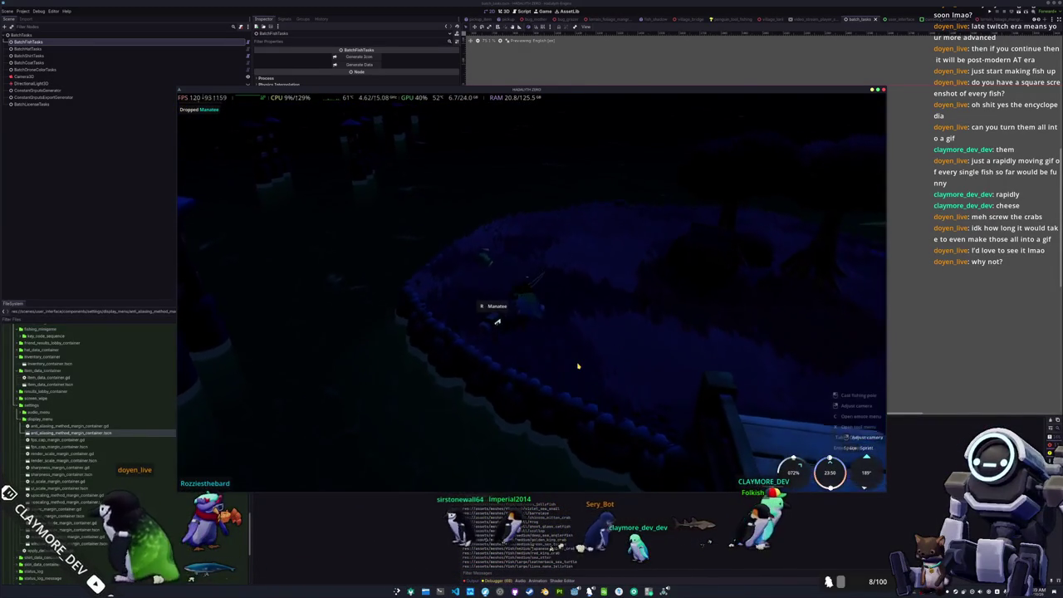
key("a")
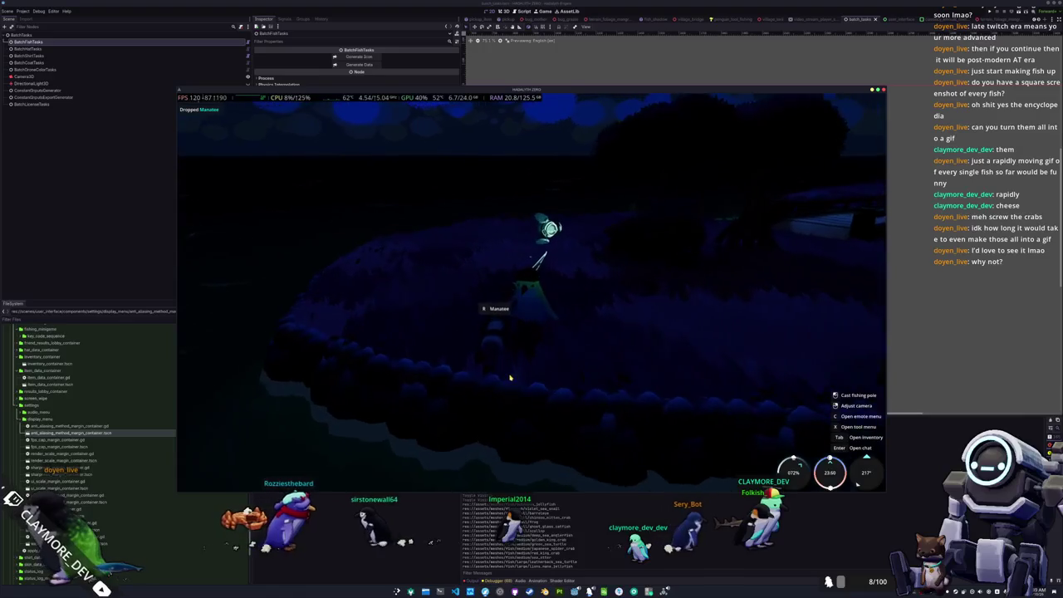
key("e")
key("Tab")
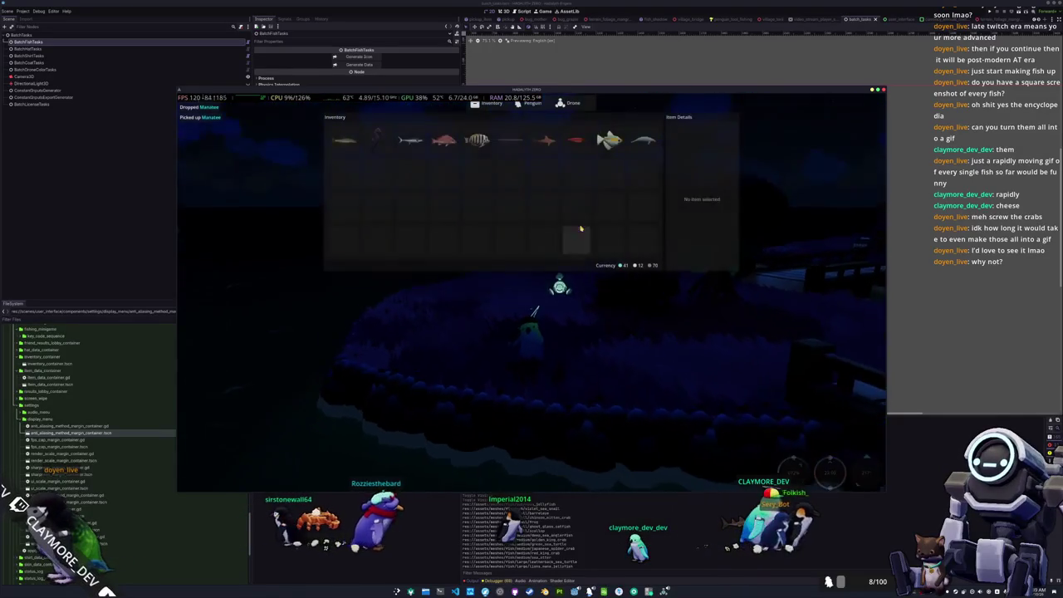
left_click(581, 228)
key("Tab")
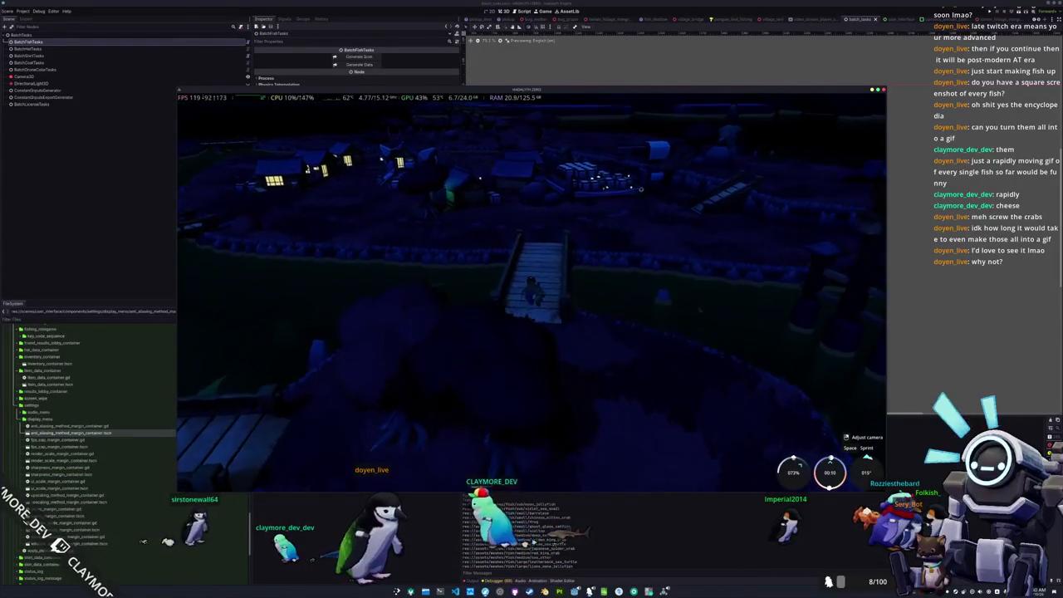
Walk across the bridge into the lit house, back out, and orbit the camera over the village
key("w")
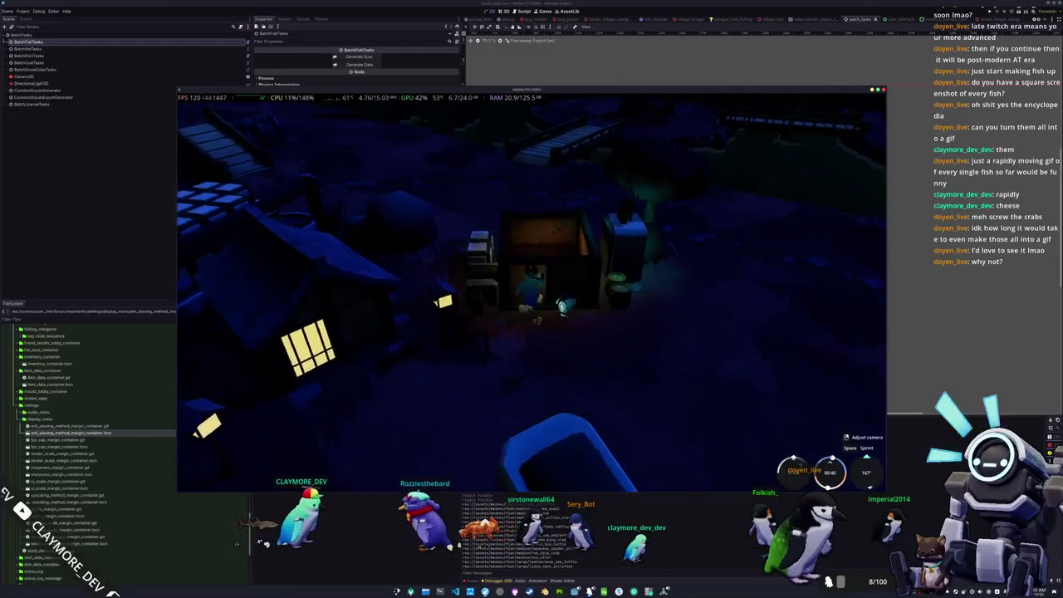
key("w")
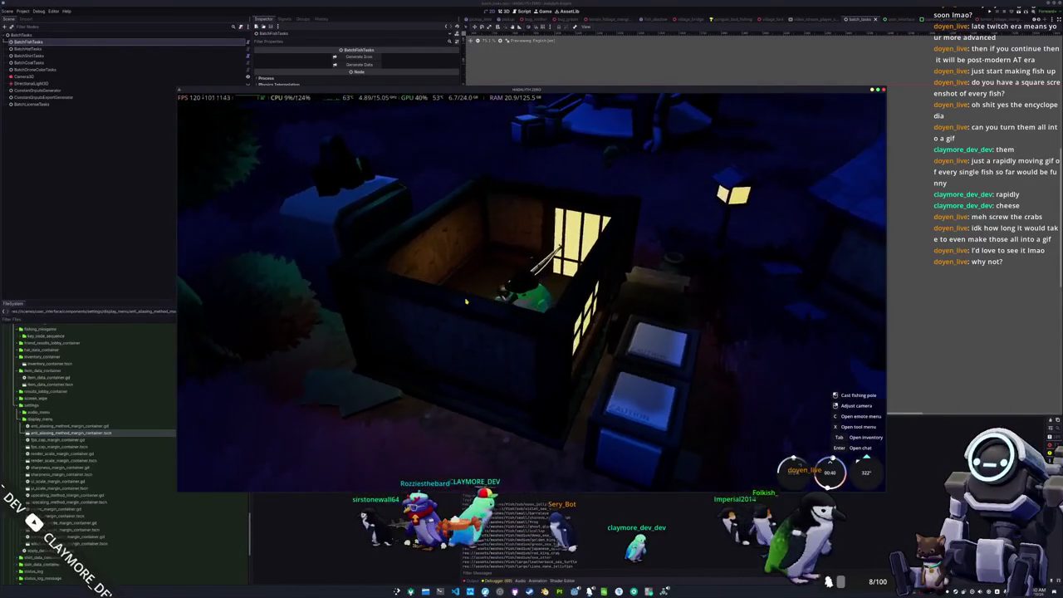
key("w")
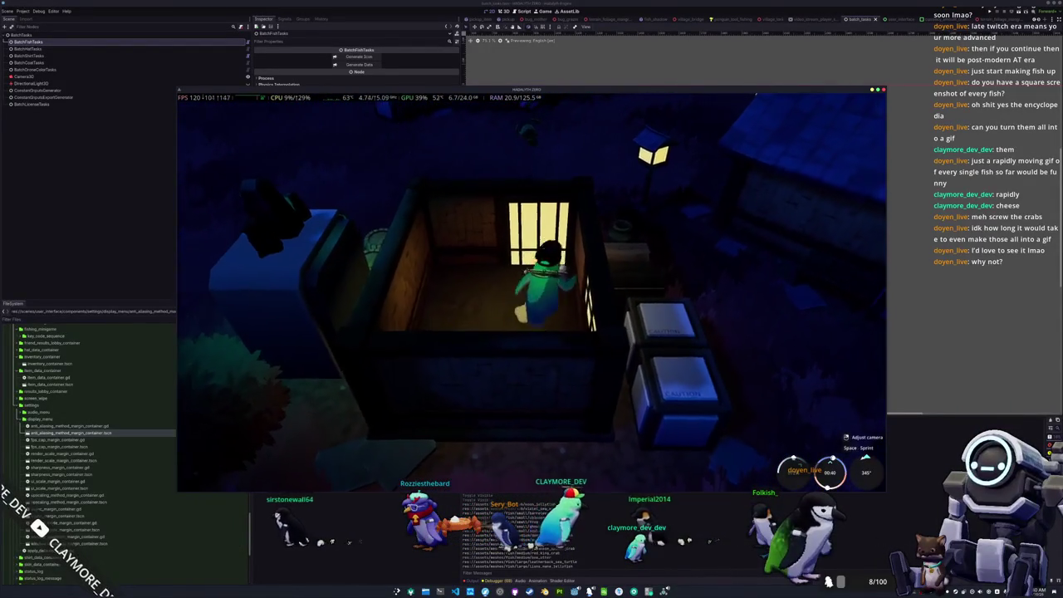
key("s")
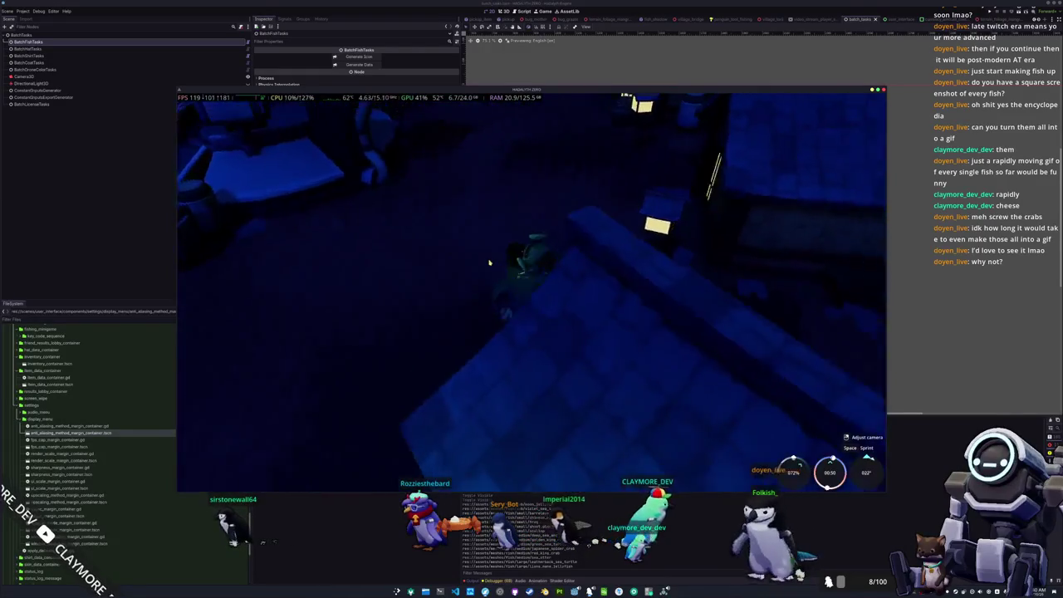
scroll(490, 264, "down", 3)
key("Tab")
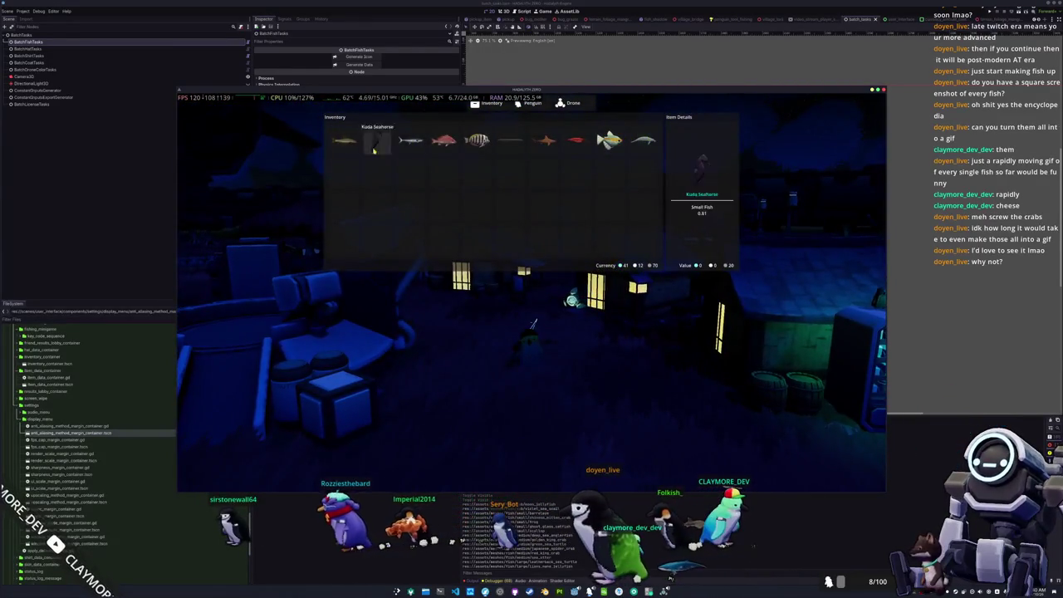
key("Tab")
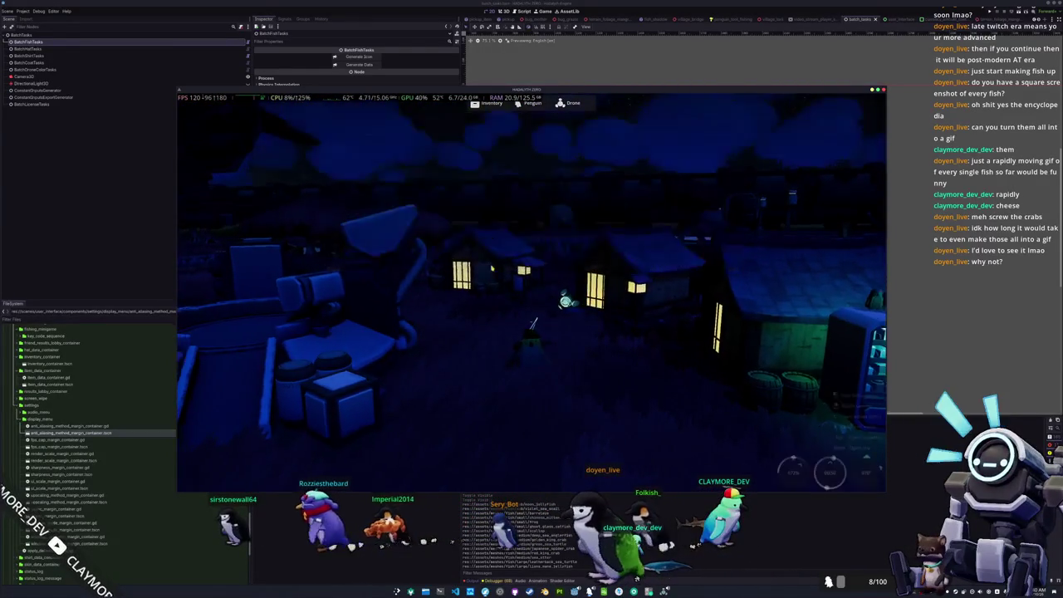
mouse_move(528, 256)
left_mouse_down()
mouse_move(493, 247)
mouse_move(520, 307)
mouse_move(568, 287)
left_mouse_up()
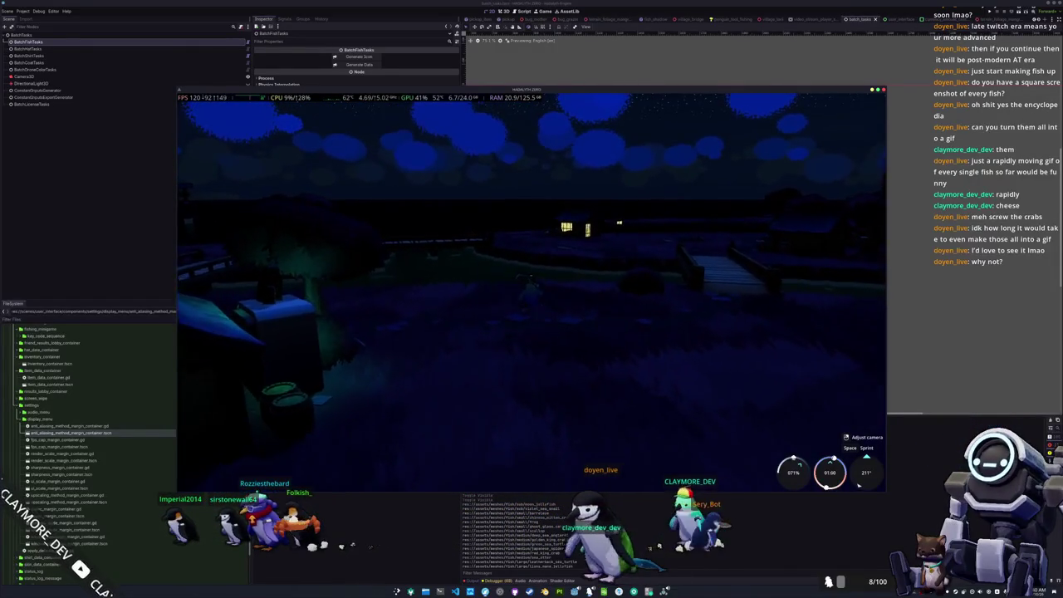
Pause the game and set Display VSYNC mode to Enabled and anti-aliasing to SMAA
key("Escape")
left_click(530, 289)
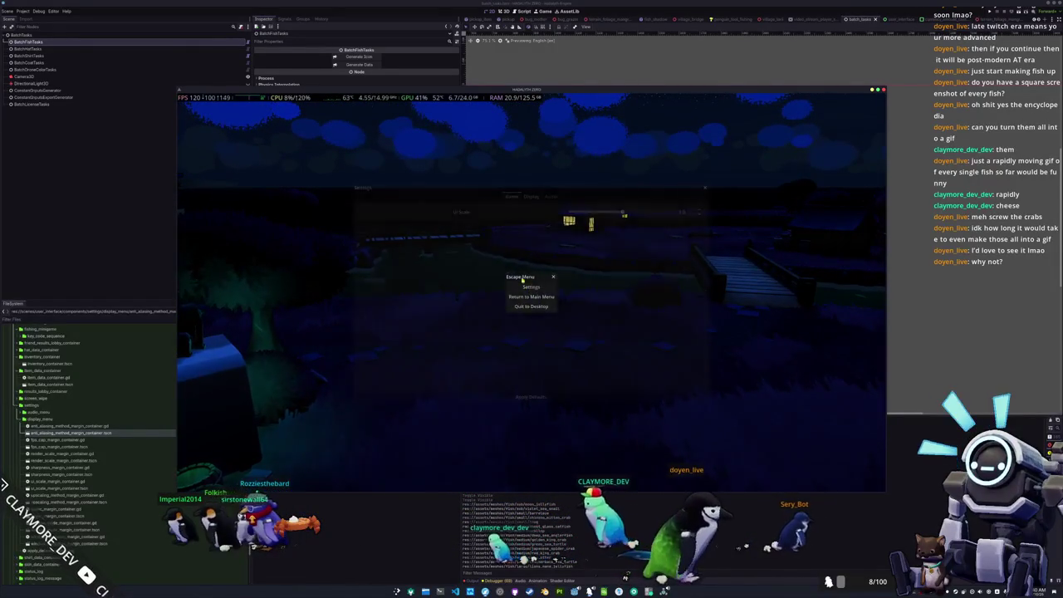
left_click(531, 196)
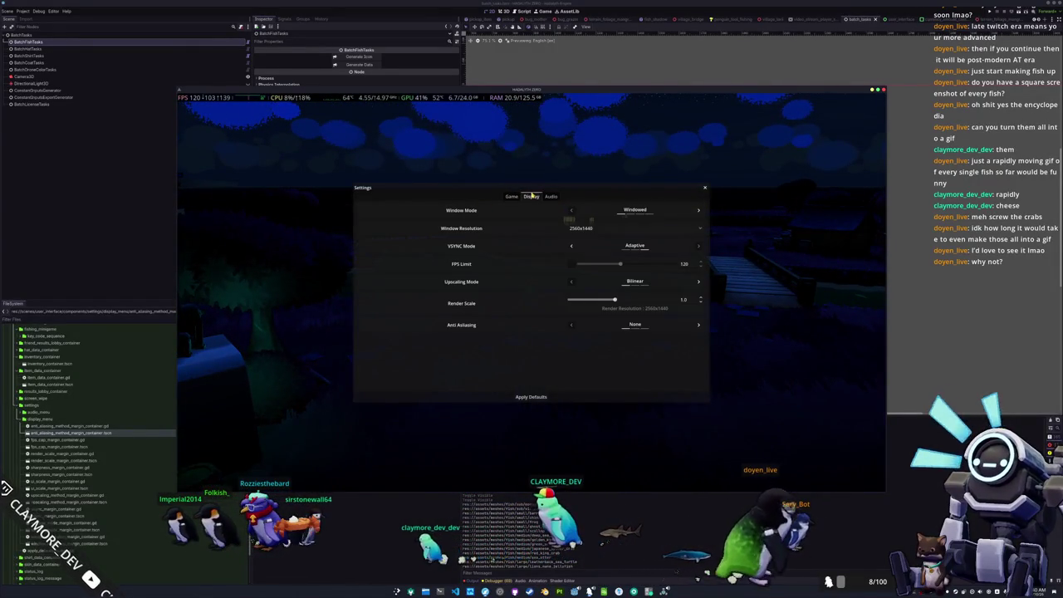
left_click(572, 245)
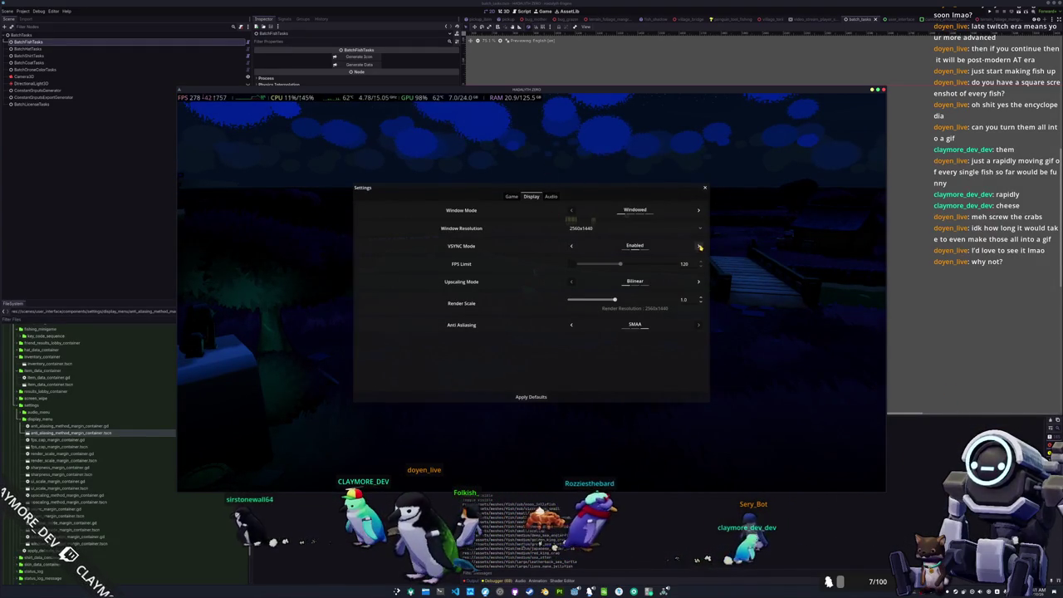
Raise UI Scale to 1.25 on the Game tab, then close the menus to resume play
left_click(511, 196)
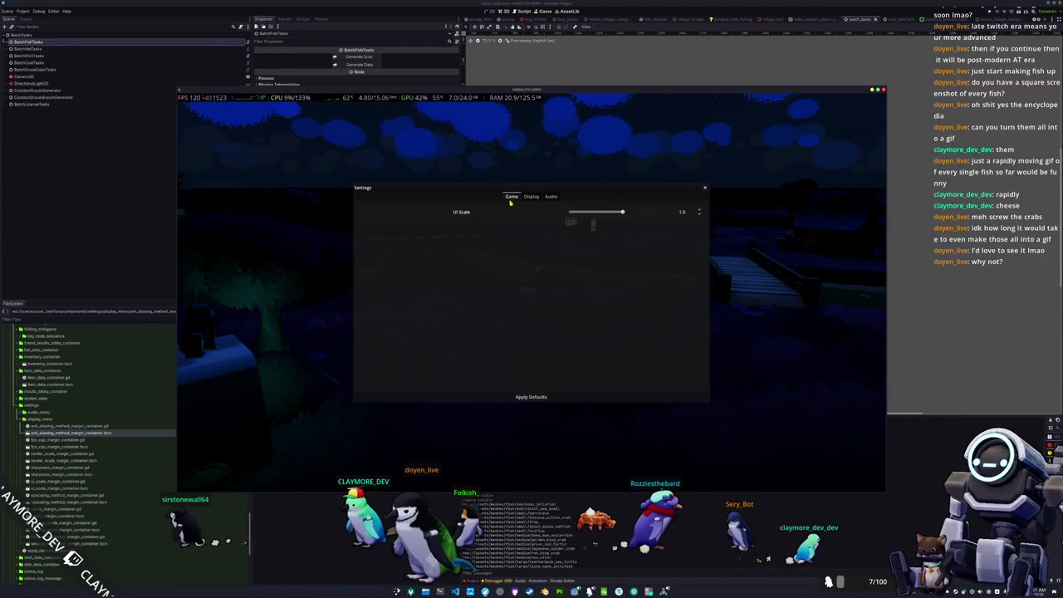
key("Escape")
left_click(526, 286)
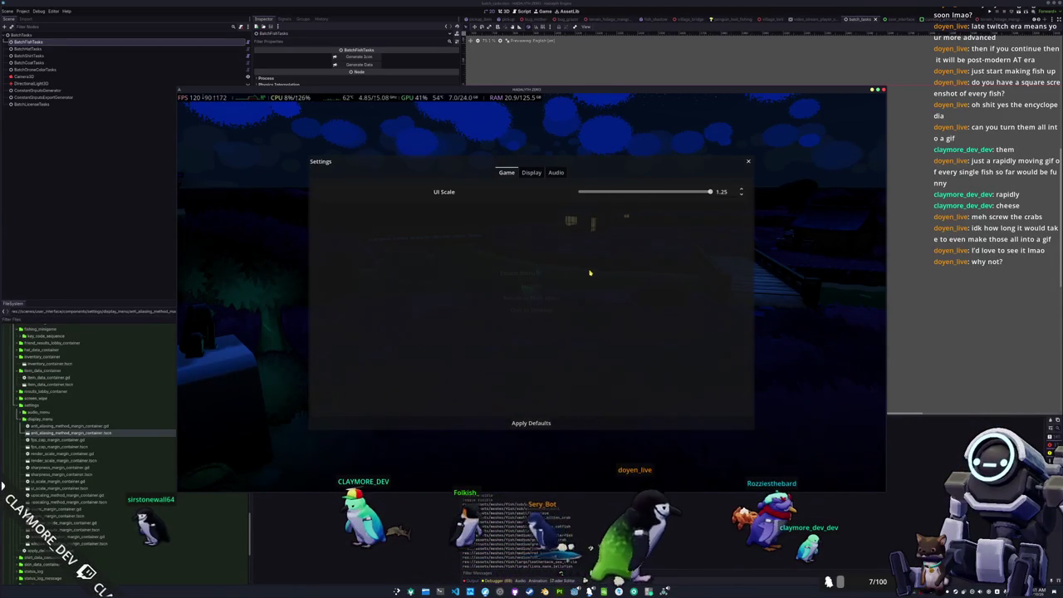
key("Escape")
key("Escape")
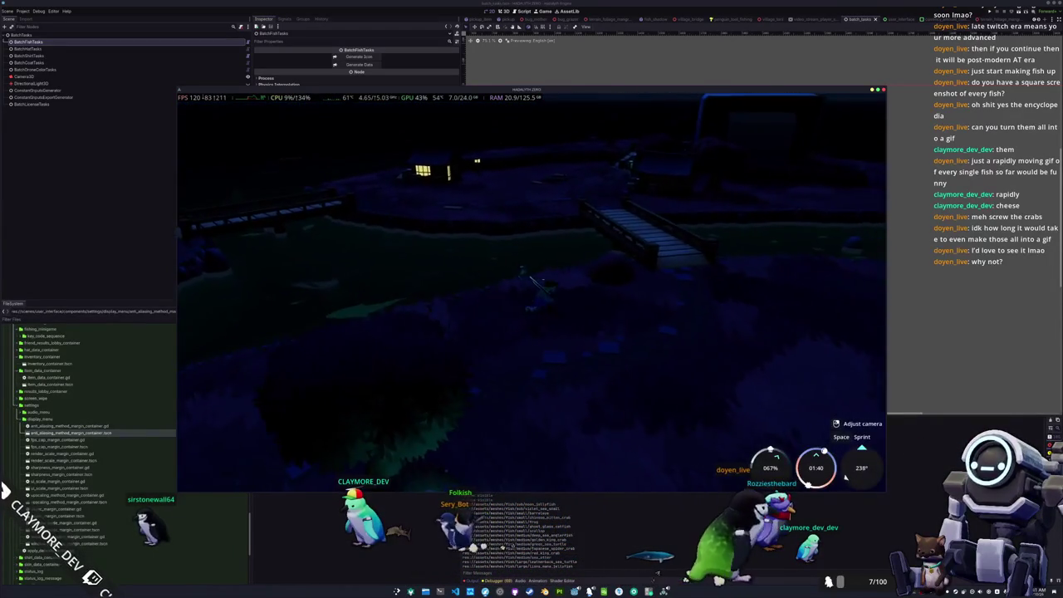
Walk to the shoreline, cast the fishing line into the water, and hook the biting fish
key("w")
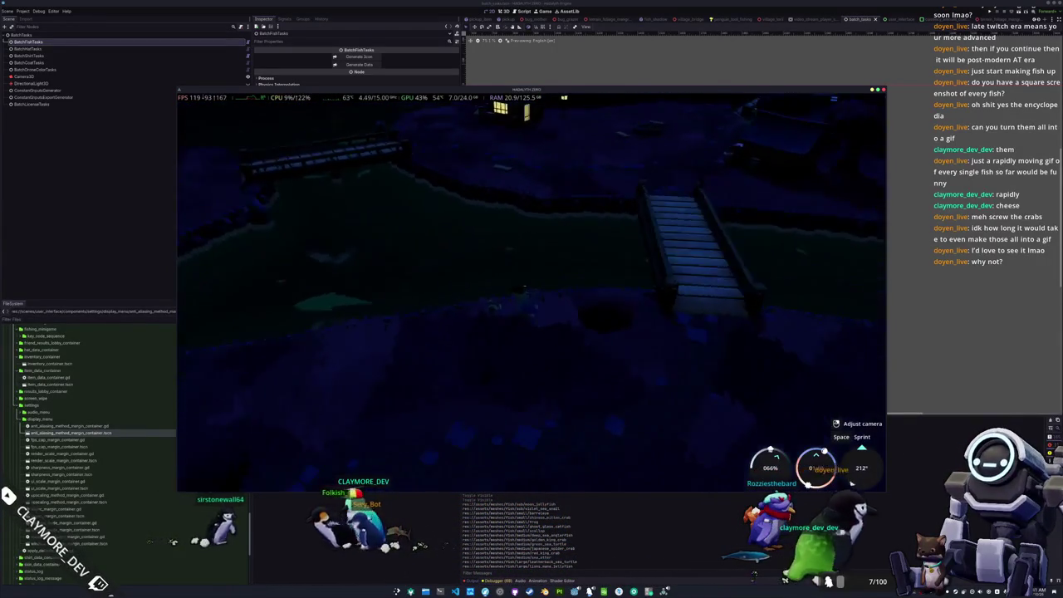
key("w")
key("w")
key("w")
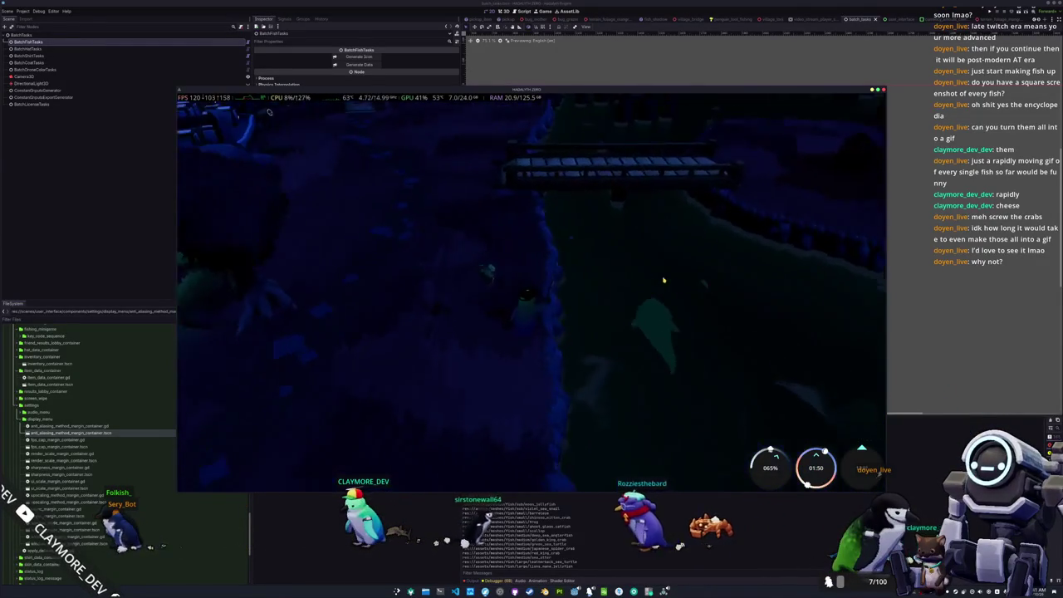
left_click(757, 301)
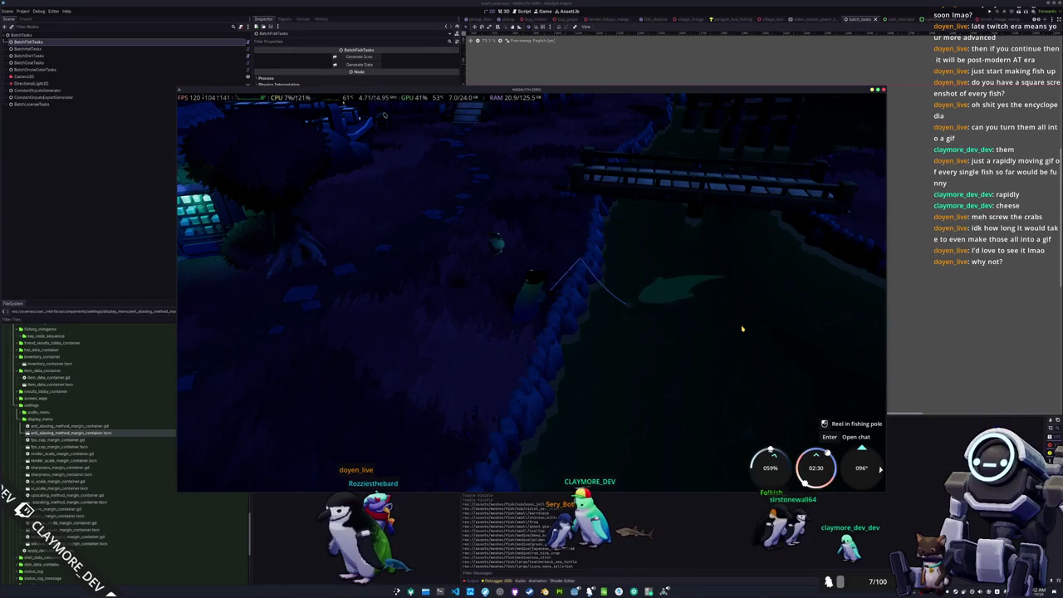
left_click(745, 324)
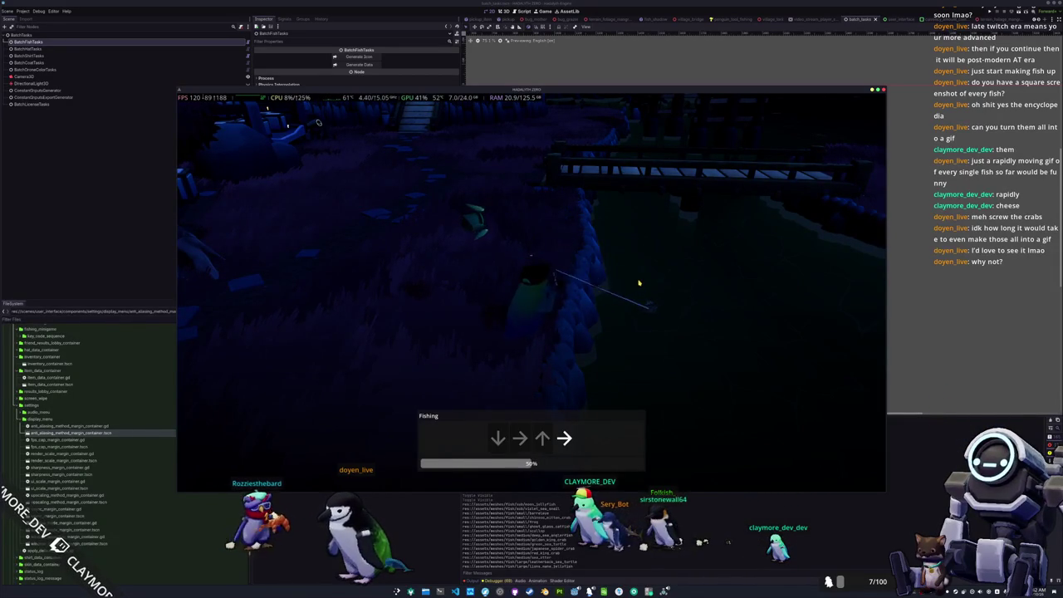
Match the arrow prompts of the first fishing sequences to raise the catch bar
key("Right")
key("Left")
key("Left")
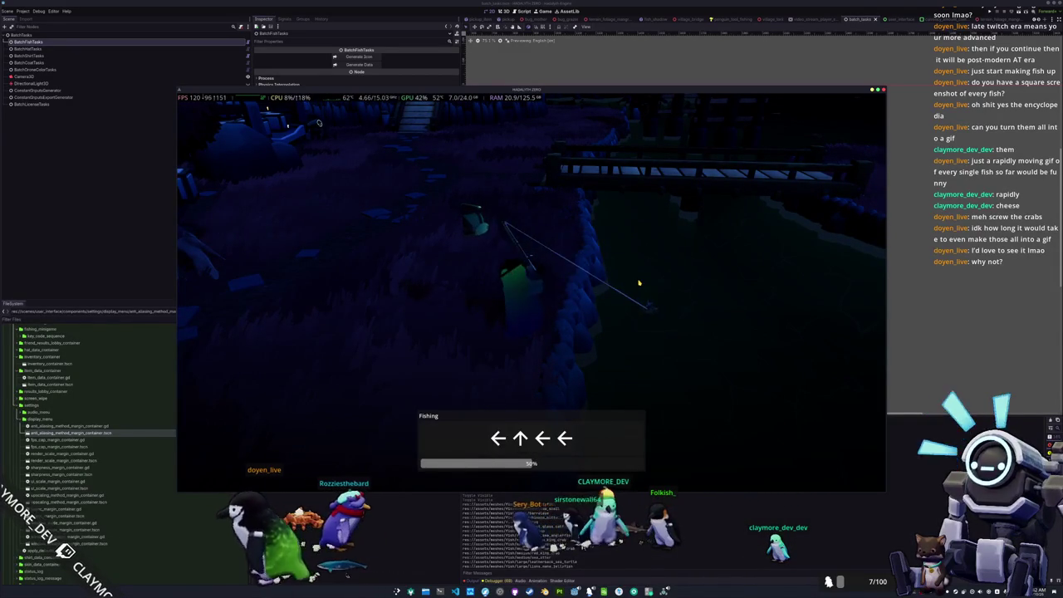
key("Left")
key("Up")
key("Left")
key("Left")
key("Left")
key("Down")
key("Down")
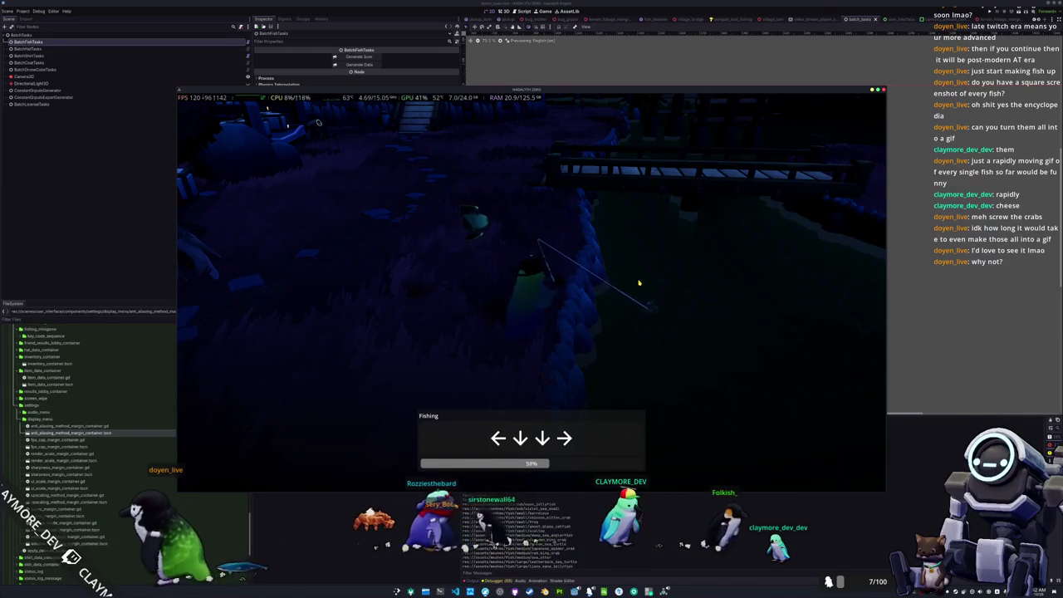
key("Right")
key("Down")
key("Right")
key("Left")
key("Right")
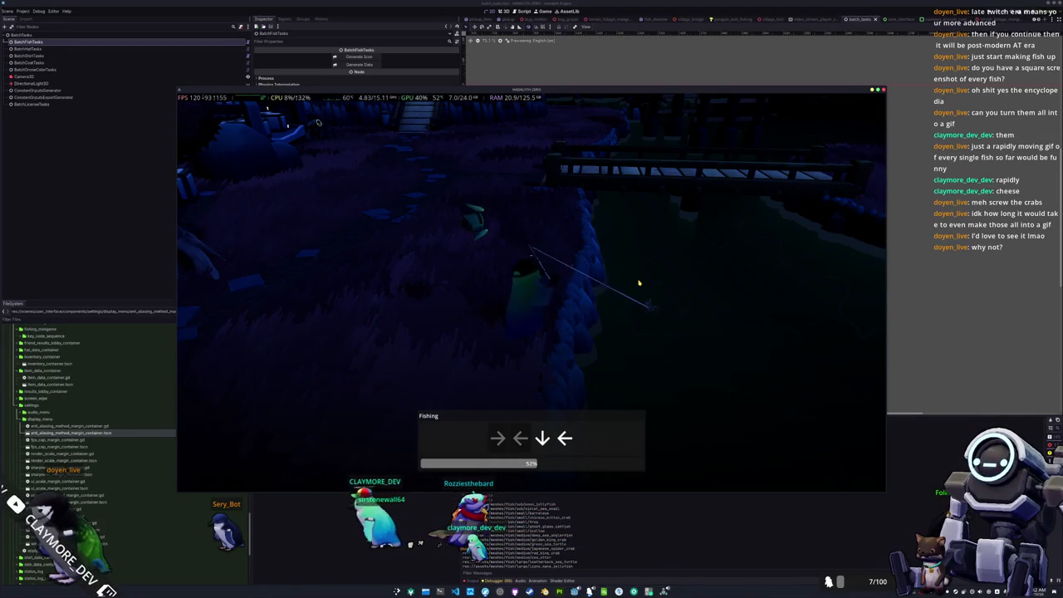
Enter the remaining arrow sequences, pushing the catch bar up to 90%
key("Left")
key("Left")
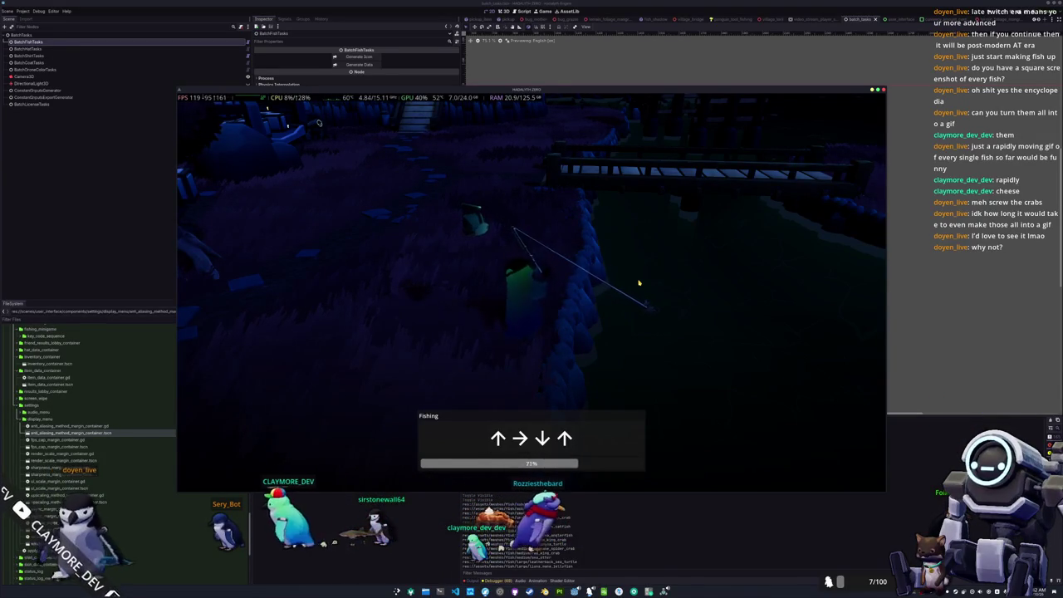
key("Left")
key("Up")
key("Up")
key("Right")
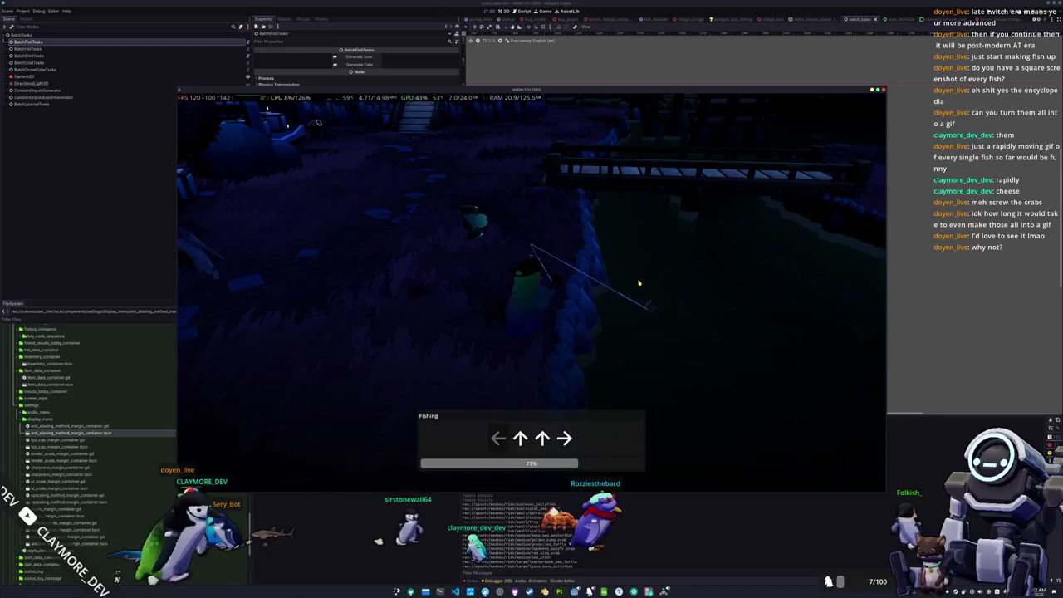
key("Left")
key("Right")
key("Up")
key("Up")
key("Right")
key("Right")
key("Up")
key("Left")
key("Down")
key("Left")
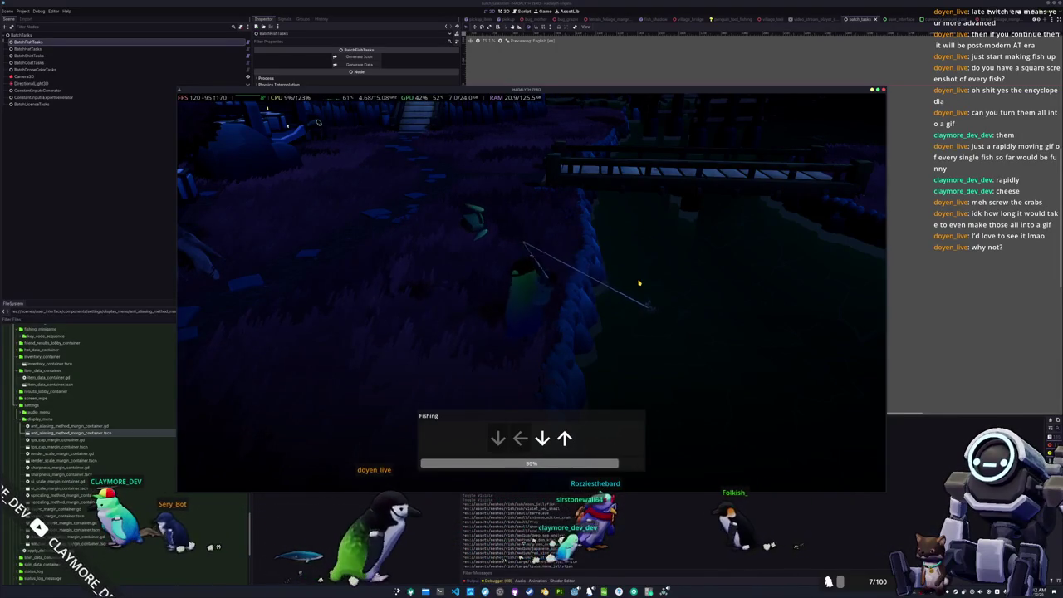
key("Down")
key("Up")
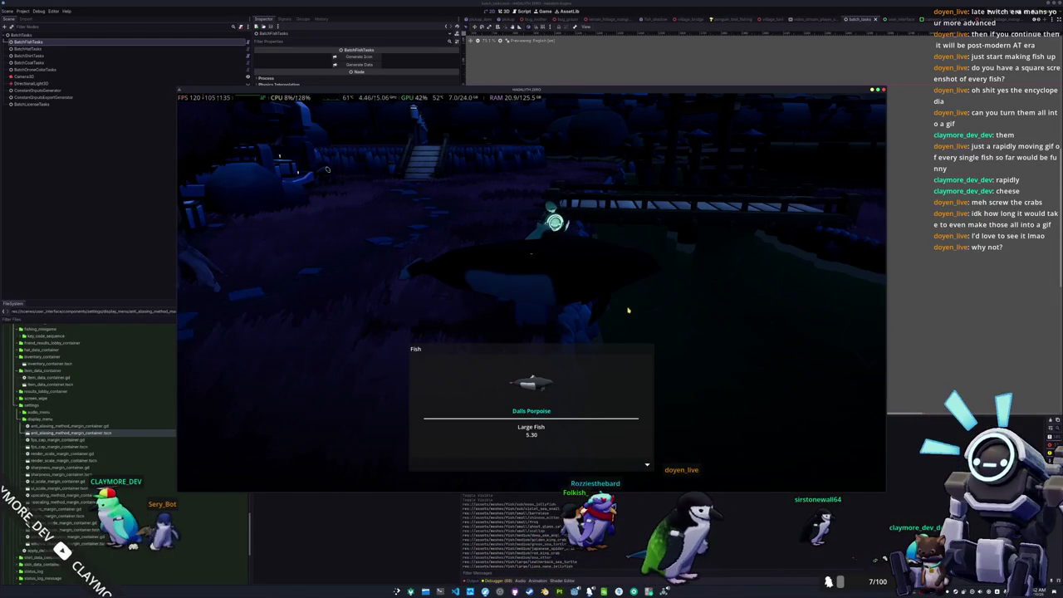
Close the Dalls Porpoise catch card and choose Display for it in the Tab inventory
left_click(628, 310)
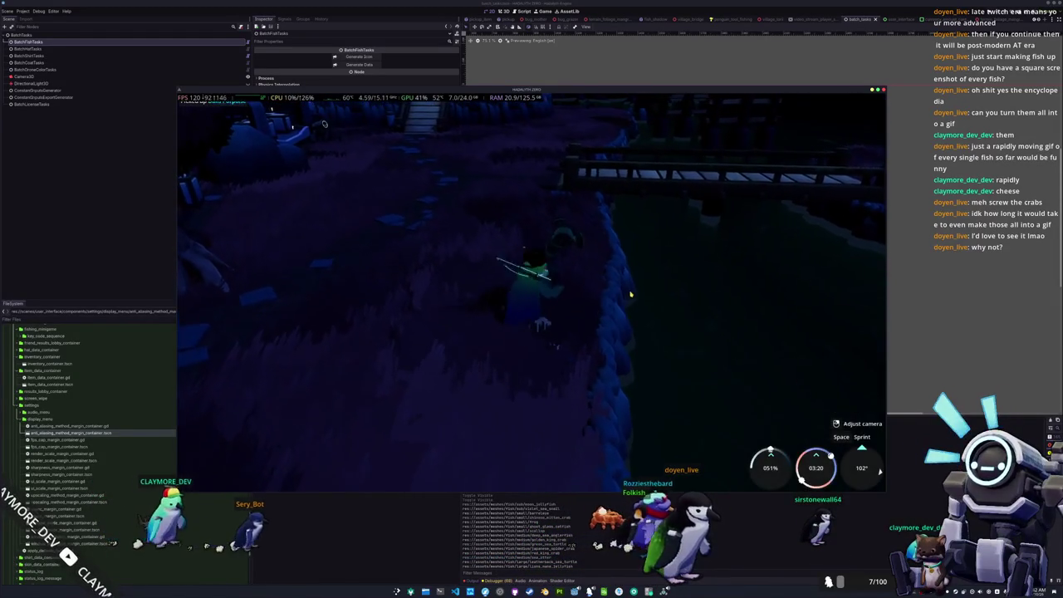
key("Tab")
left_click(305, 199)
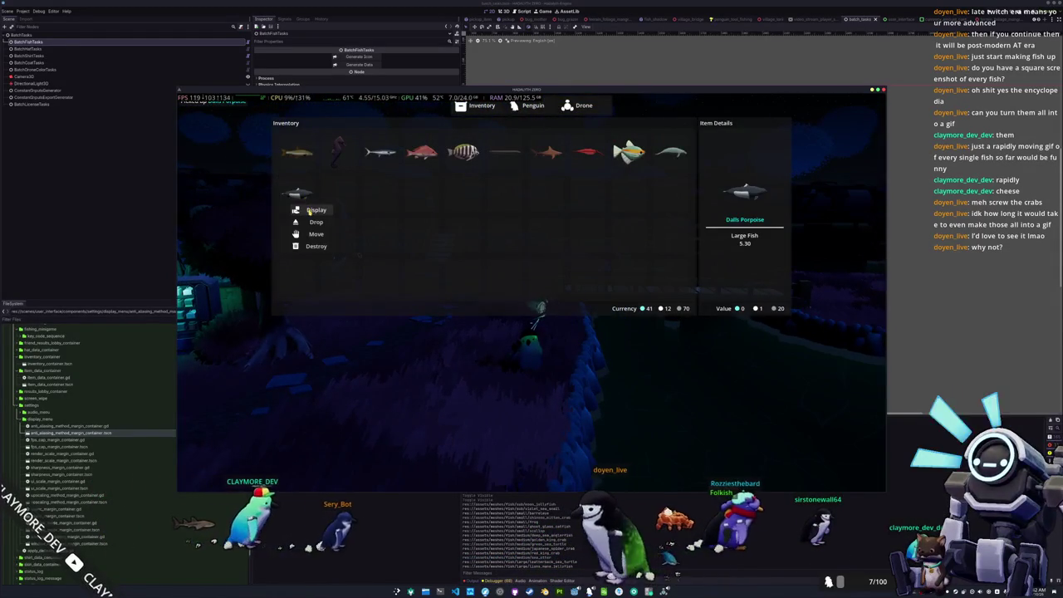
left_click(305, 209)
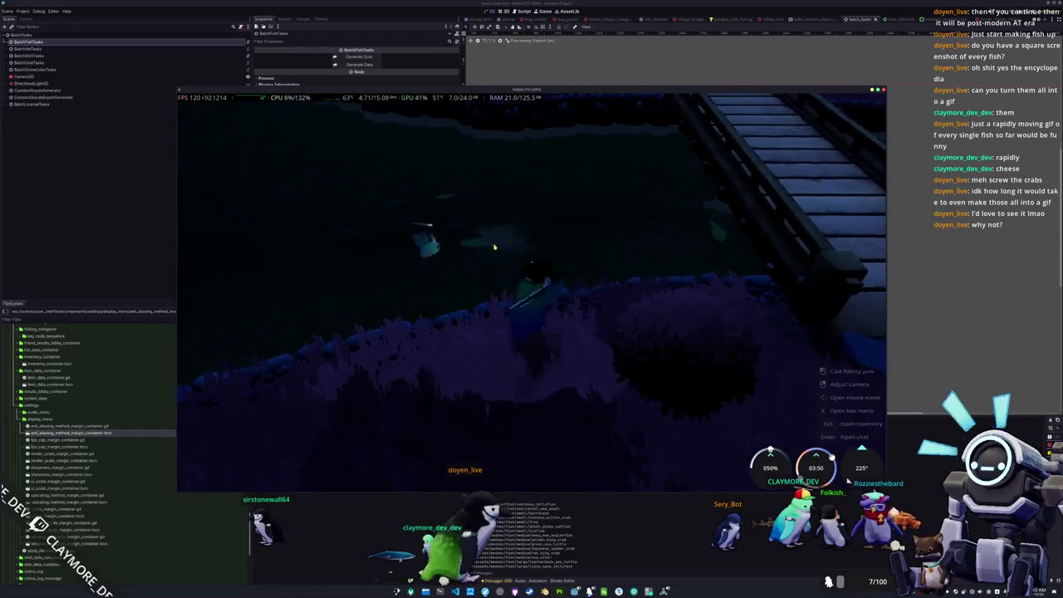
Cast, select get_unix_time_from_system in global_time.gd, then return to the game and recast
left_click(479, 317)
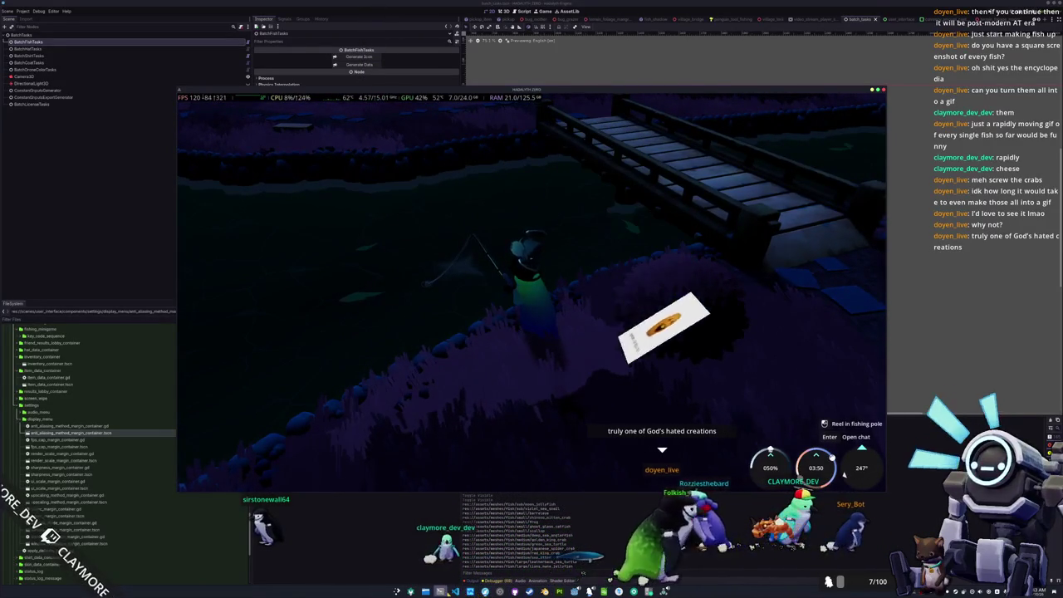
key("alt+Tab")
double_click(818, 343)
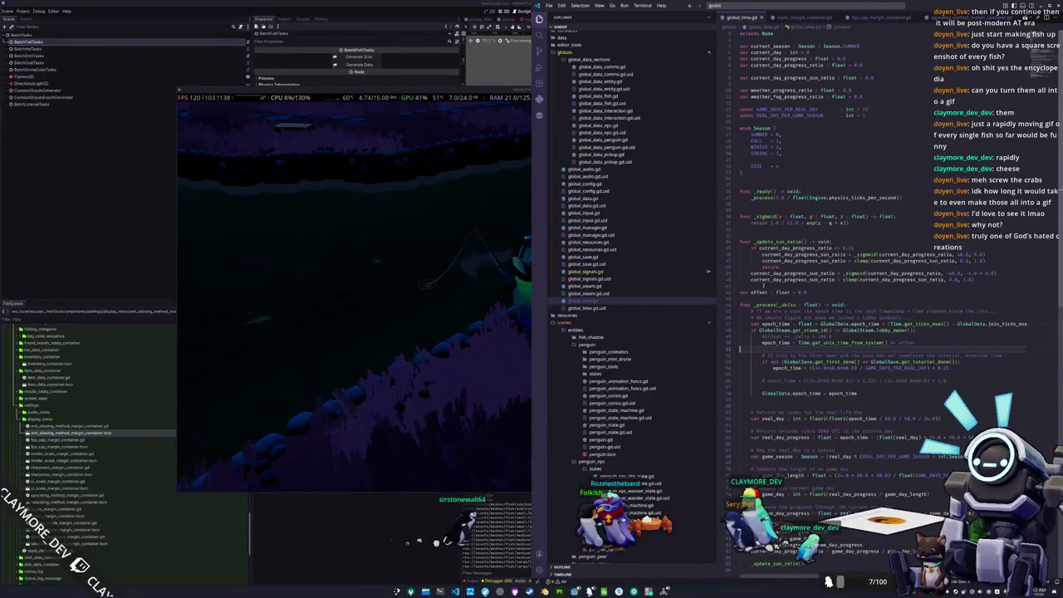
left_click(522, 89)
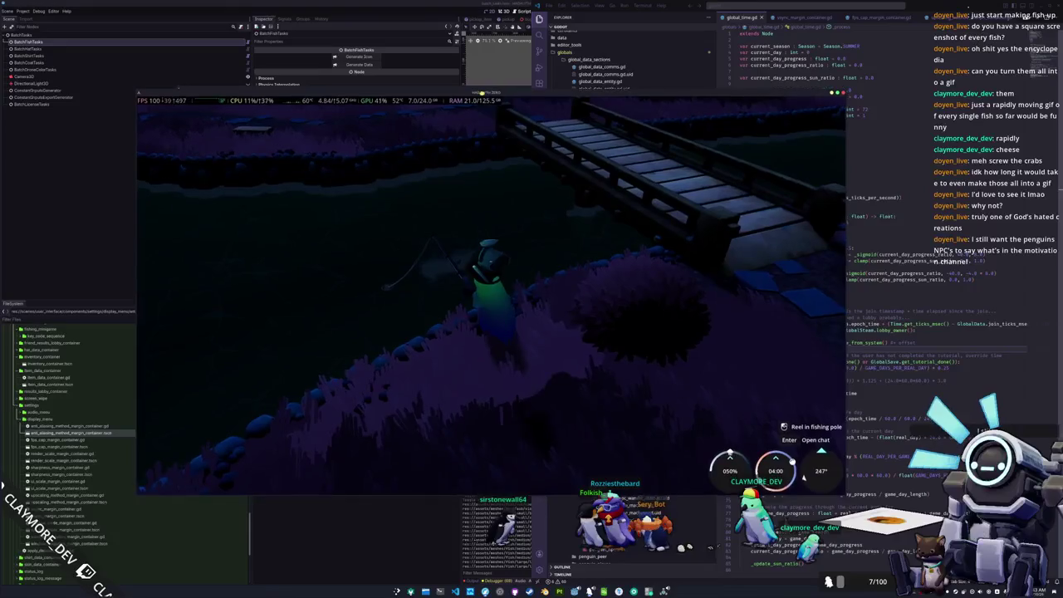
left_click(460, 209)
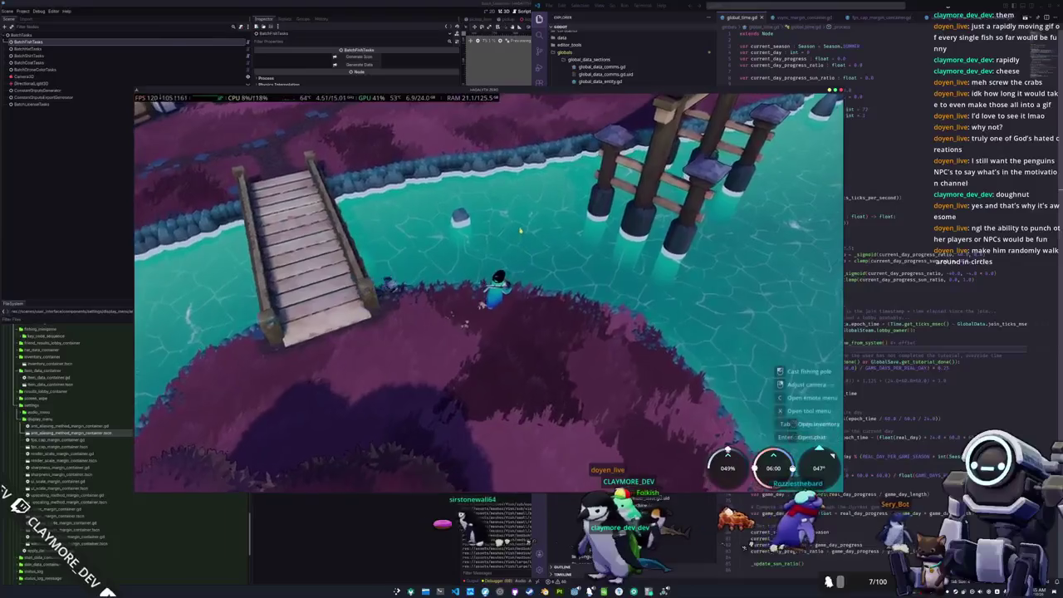
Cast the fishing line into the river beside the wooden bridge
left_click(551, 299)
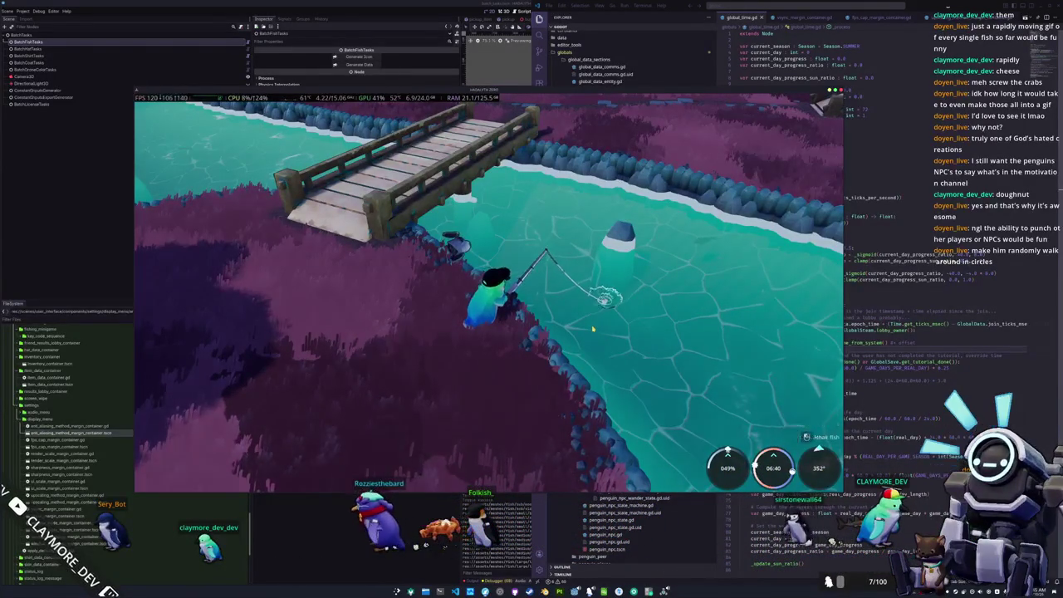
Start reeling in the hooked fish and match the first arrow sequences
left_click(593, 328)
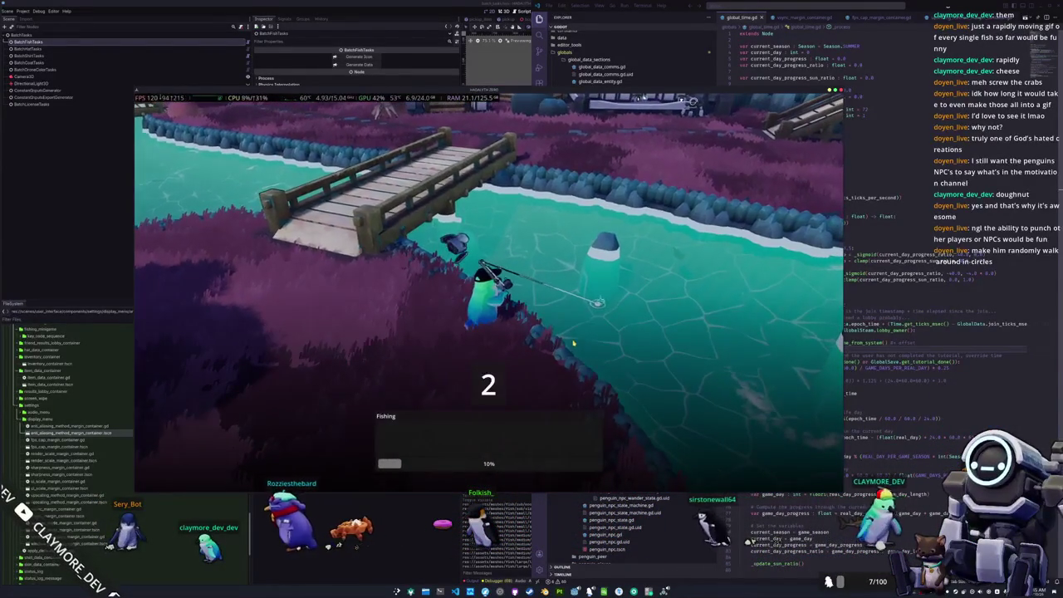
key("Down")
key("Down")
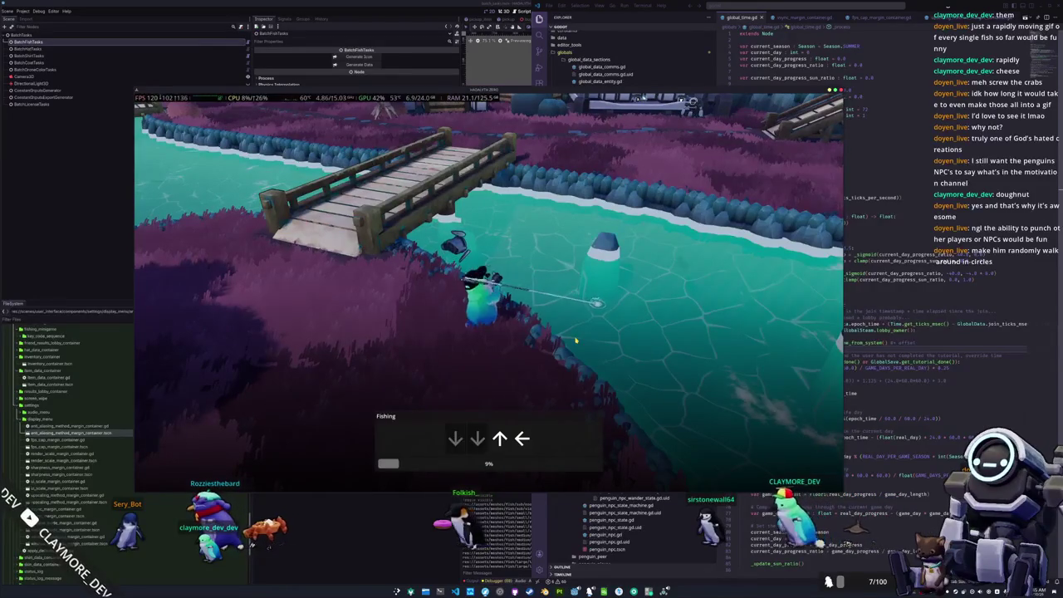
key("Up")
key("Left")
key("Right")
key("Up")
key("Down")
key("Right")
key("Up")
key("Right")
key("Right")
Finish the last arrows to land the 1.21 Brook Stickleback and close its catch card
key("Right")
key("Down")
key("Left")
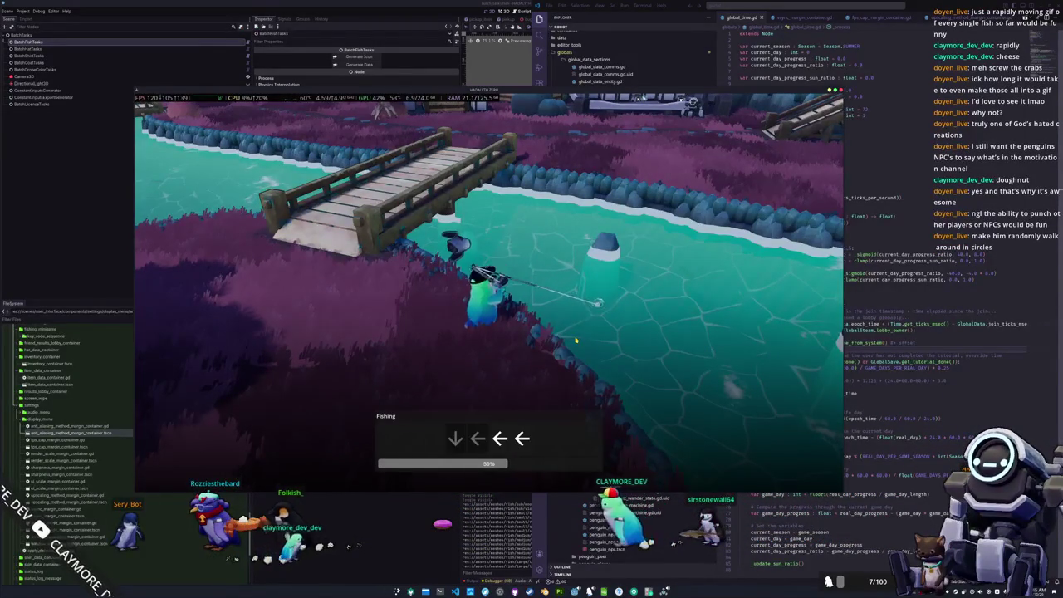
key("Left")
key("Left")
key("Right")
key("Right")
key("Down")
key("Down")
key("Left")
key("Left")
key("Down")
key("Down")
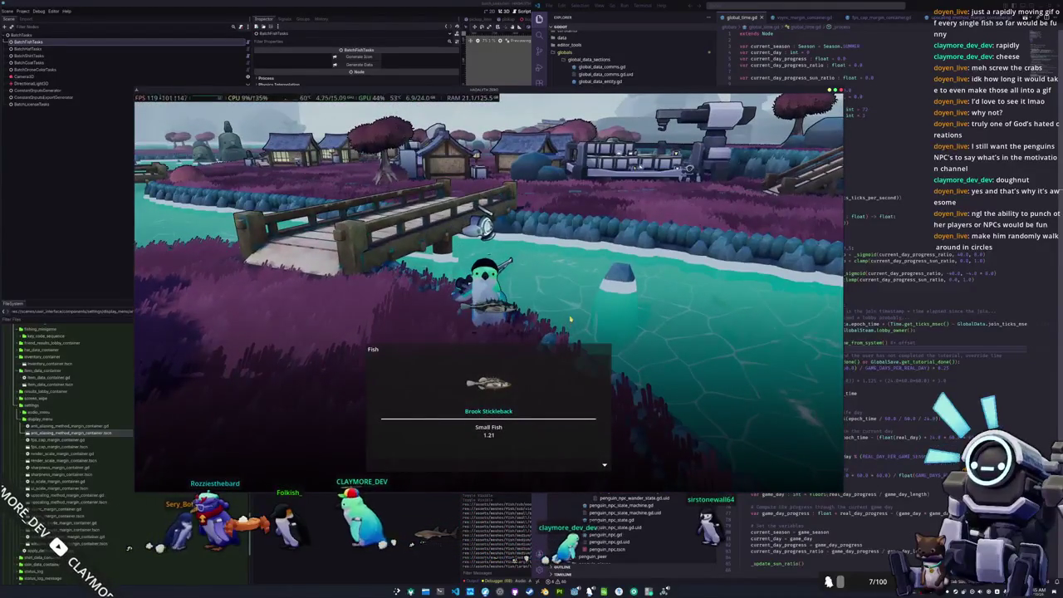
left_click(573, 317)
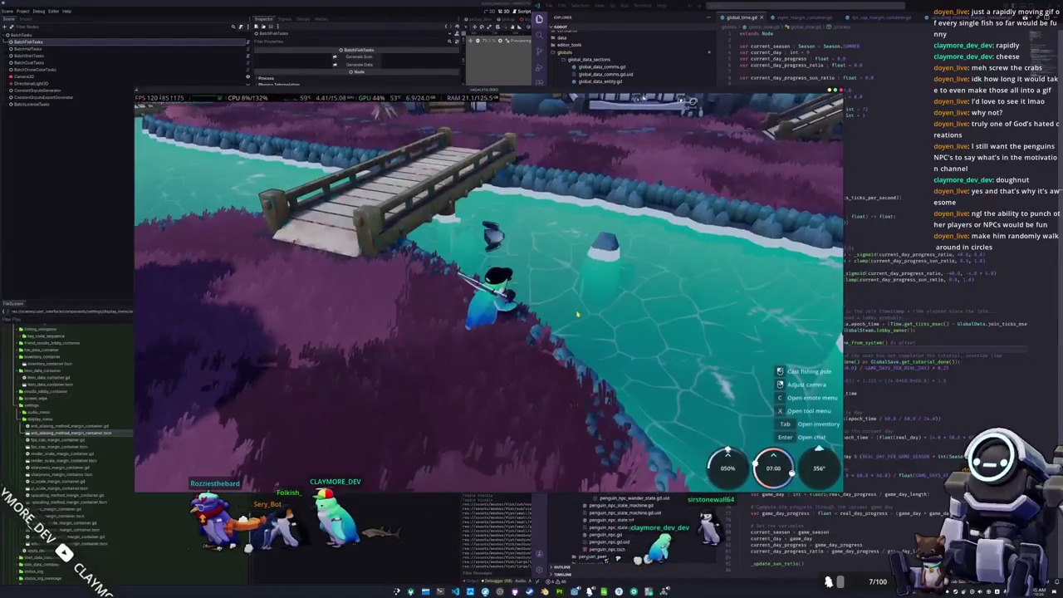
key("Tab")
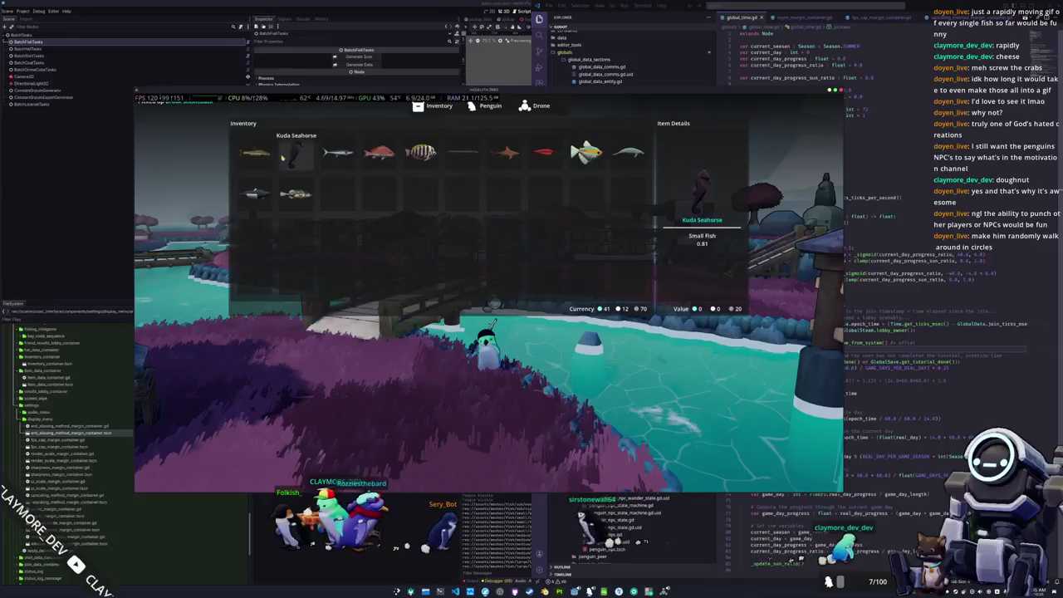
Choose Display from the Dalls Porpoise's right-click menu in the inventory
right_click(252, 202)
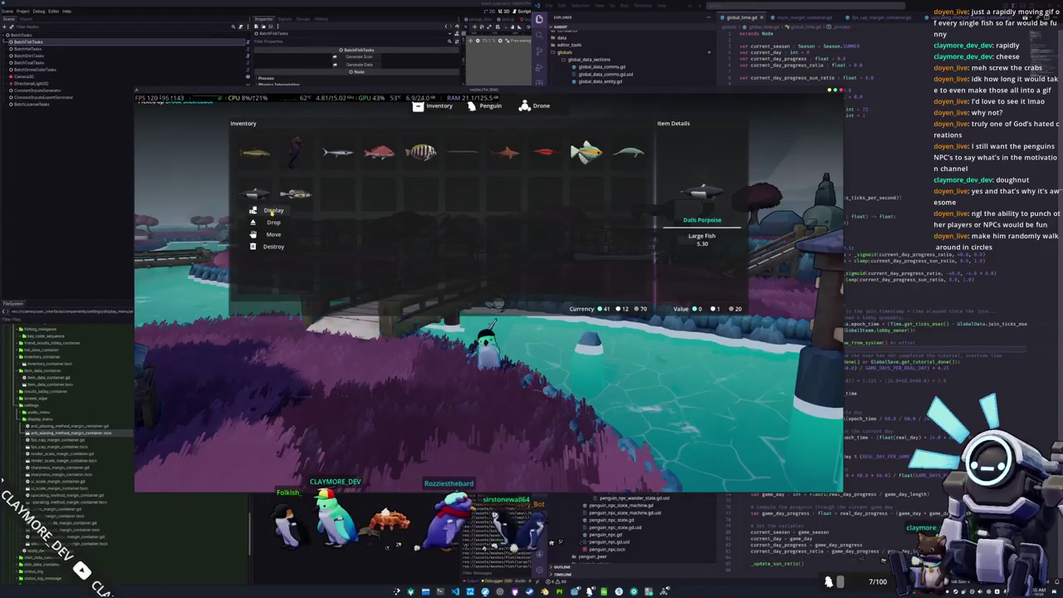
left_click(274, 211)
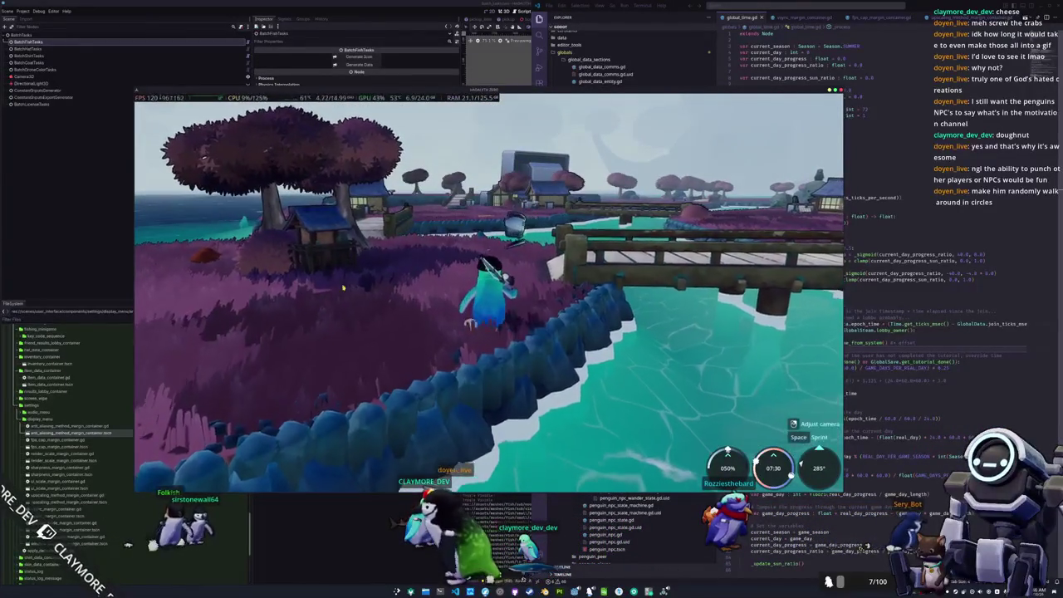
Walk the penguin over the bridge to the village, then open and close the vendor's shop
key("w")
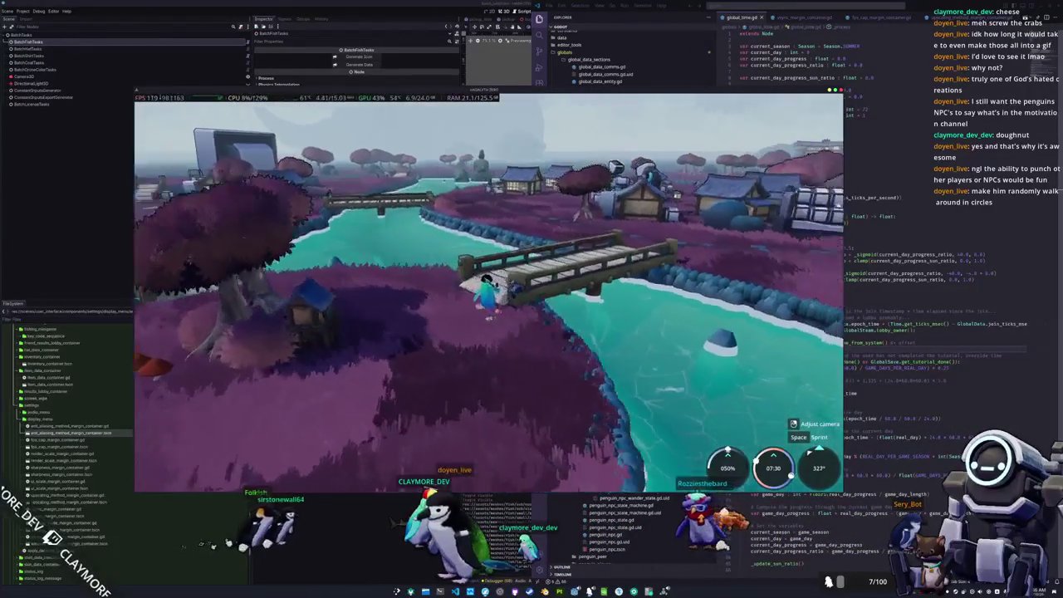
key("w")
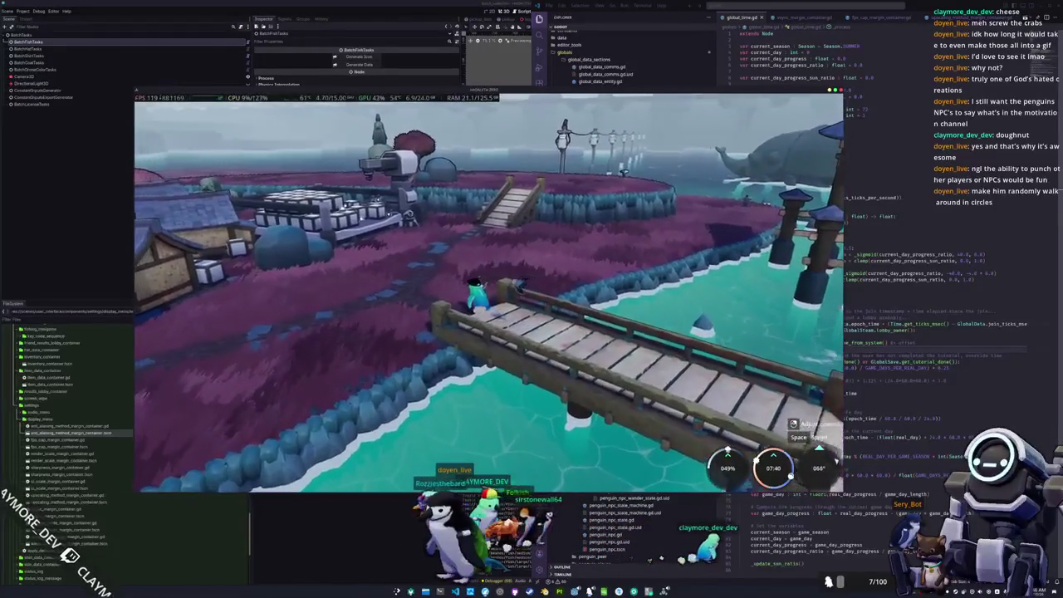
key("w")
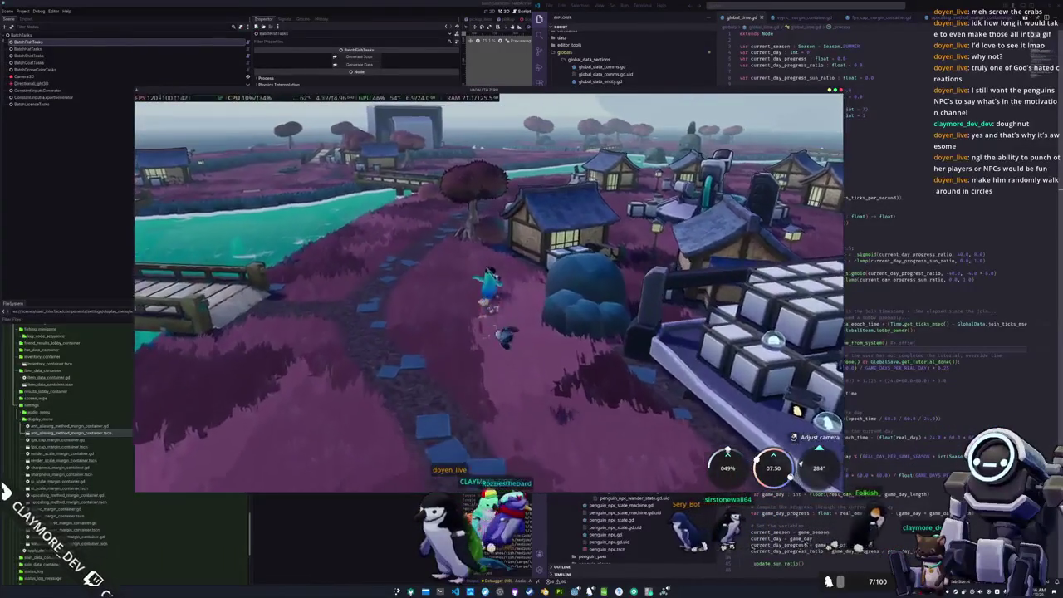
key("w")
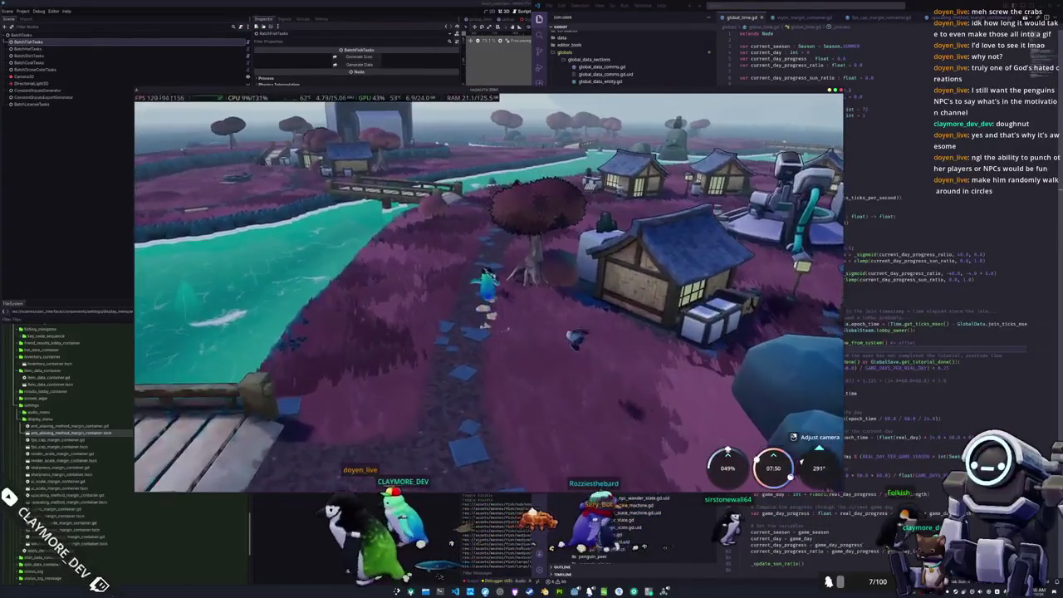
key("w")
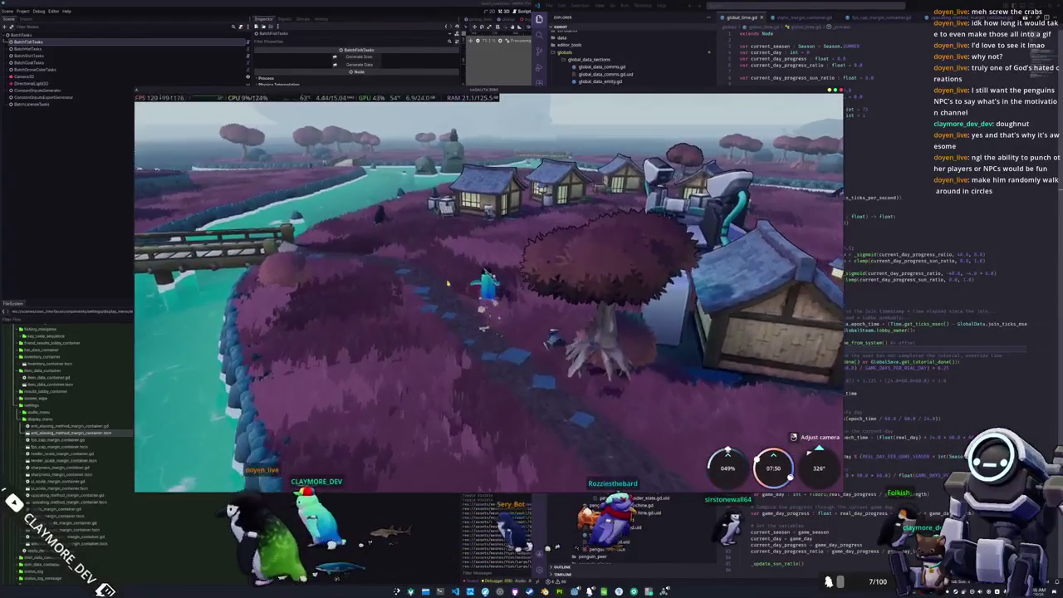
key("w")
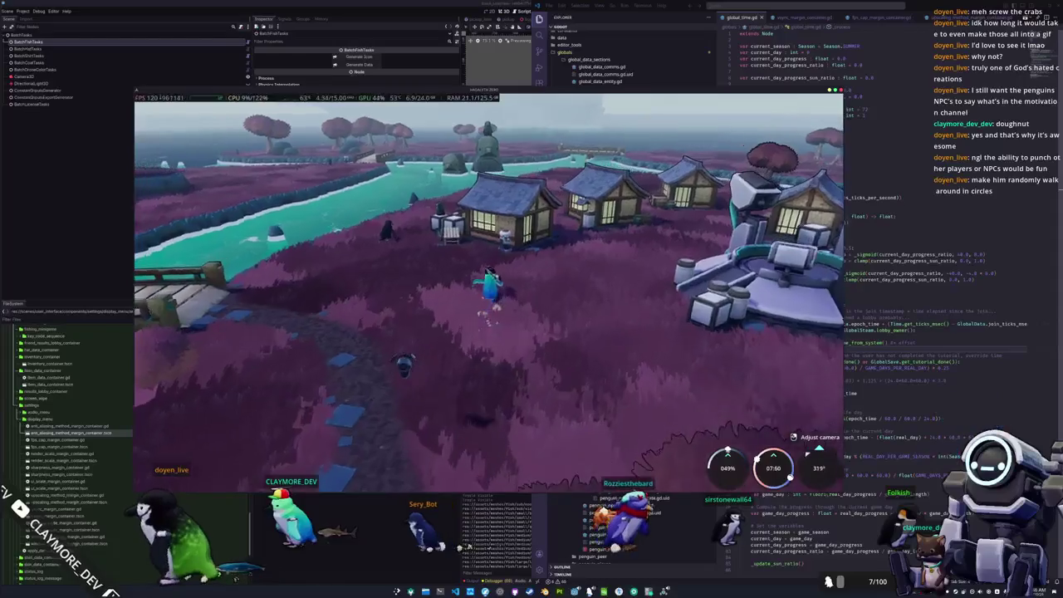
key("e")
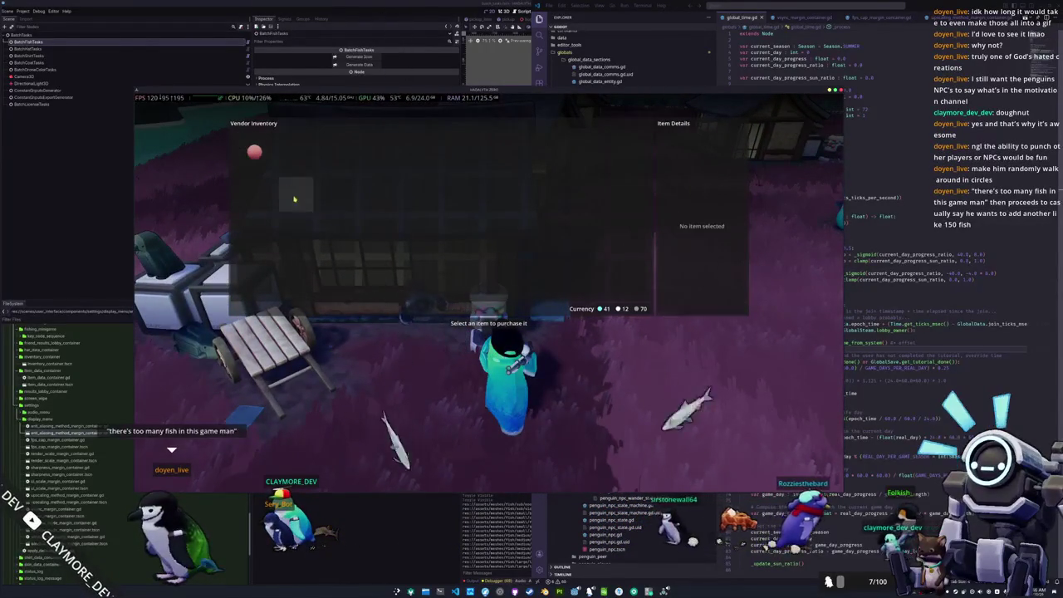
key("Escape")
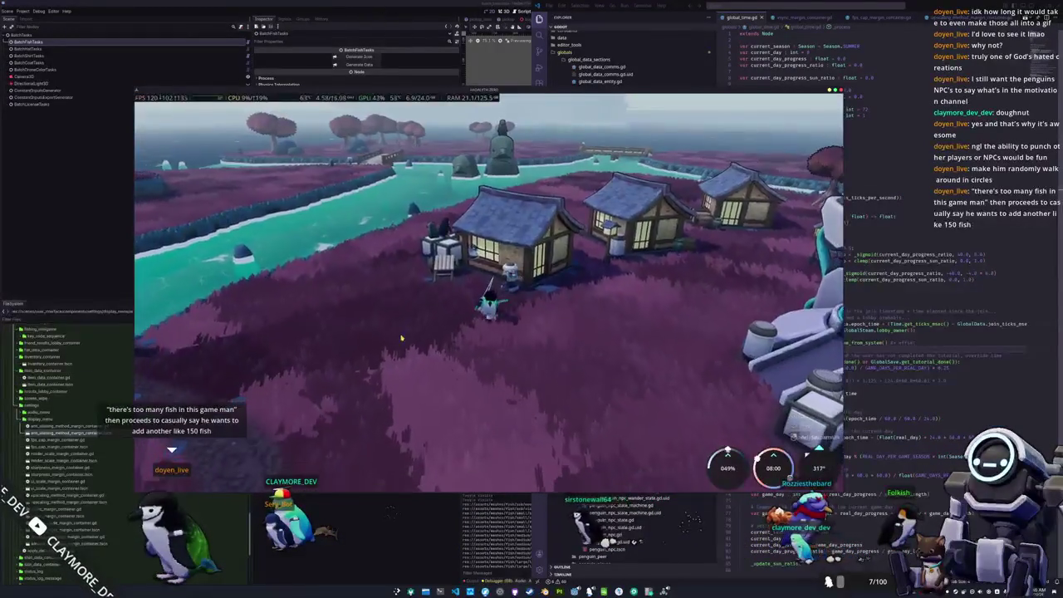
Run to the shop robot and sell the Sandbar Shark and Brook Stickleback
key("w")
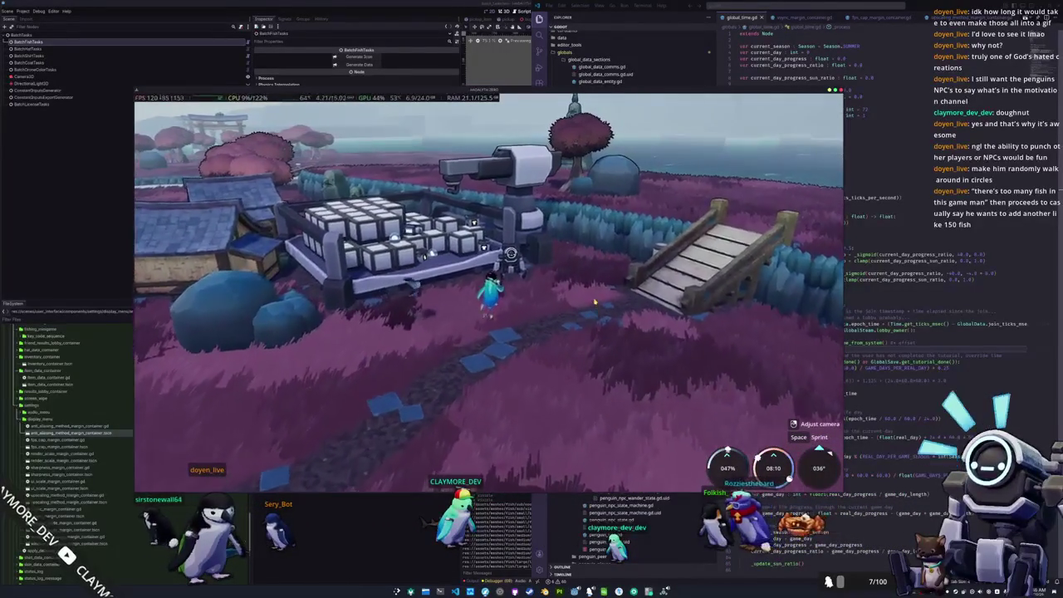
key("e")
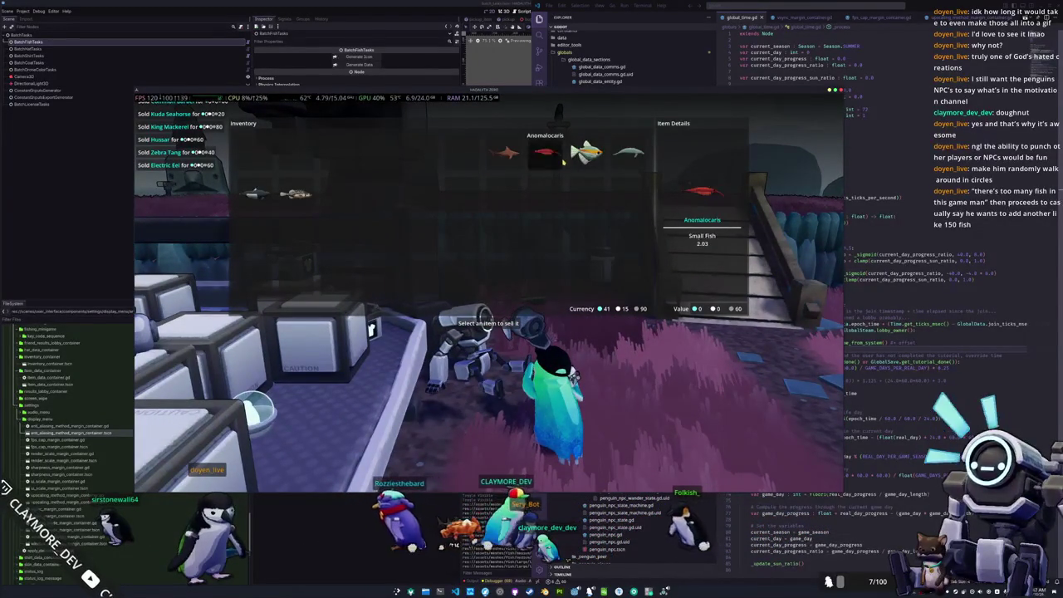
left_click(536, 169)
right_click(298, 200)
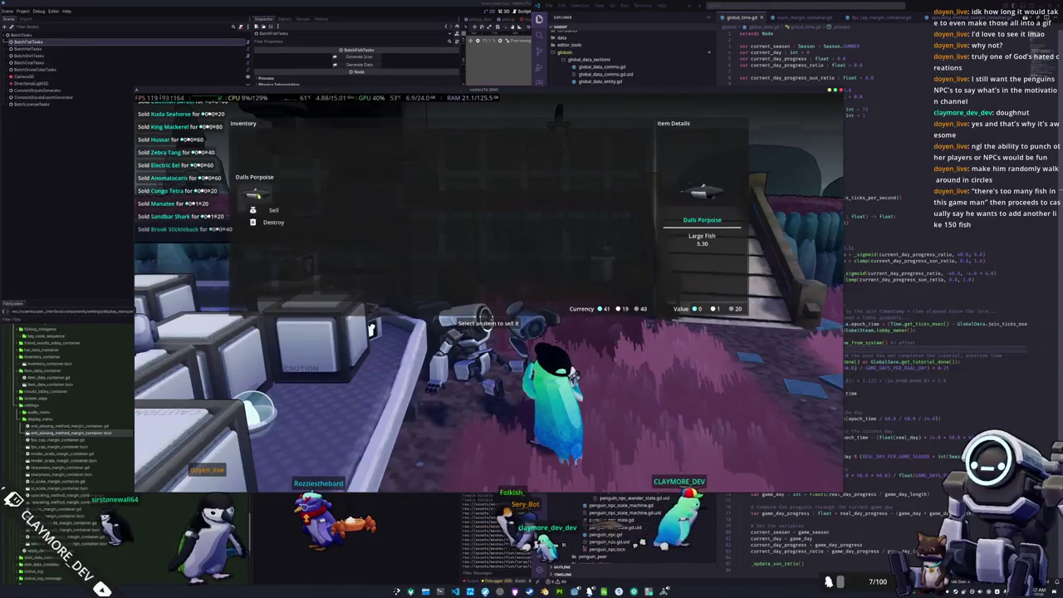
key("Escape")
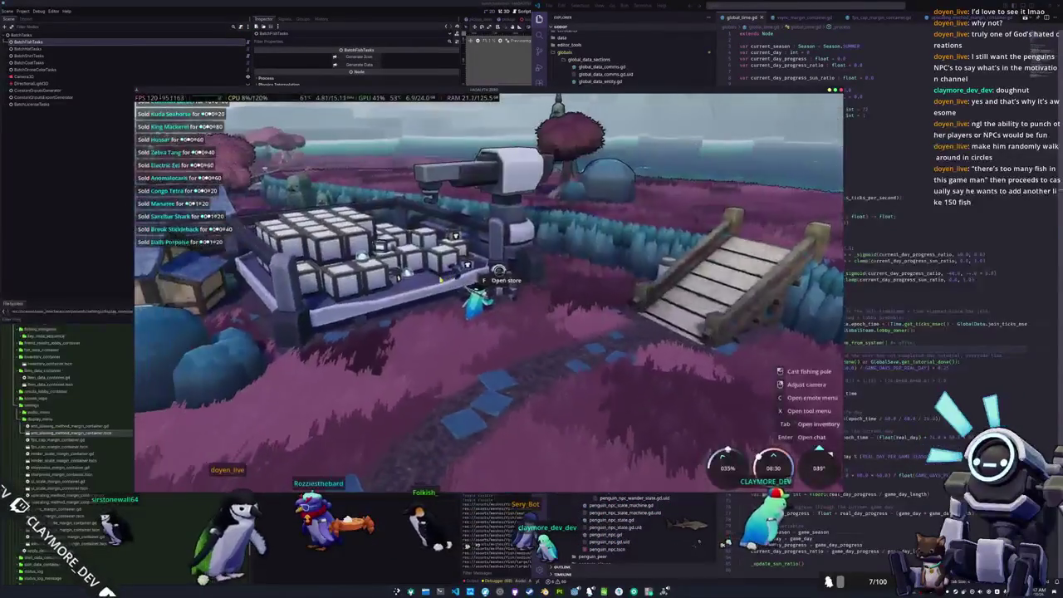
Walk the penguin down the stone path toward the bridge, then switch to VS Code
key("w")
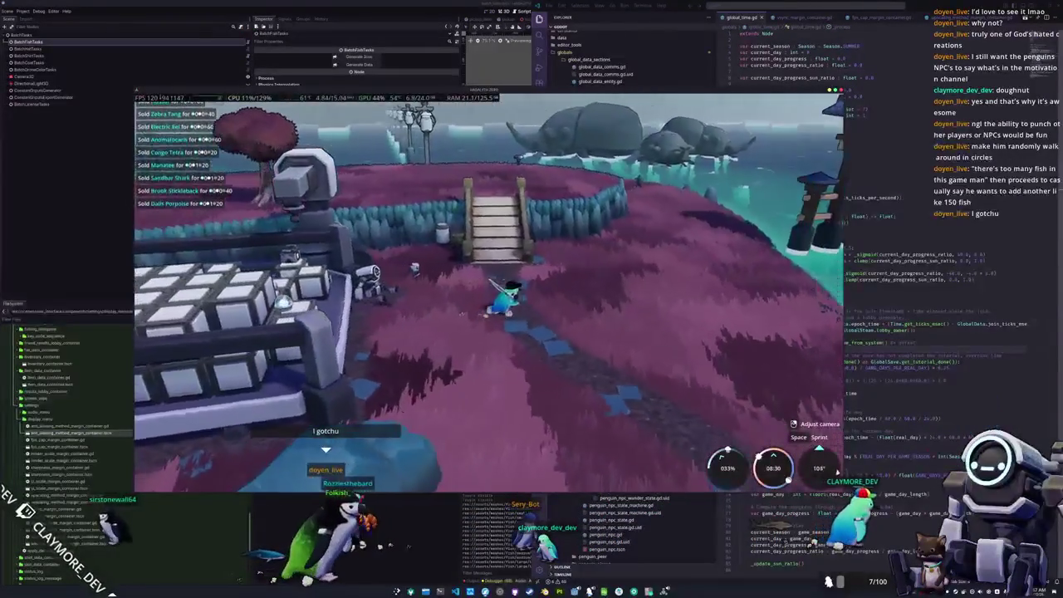
key("w")
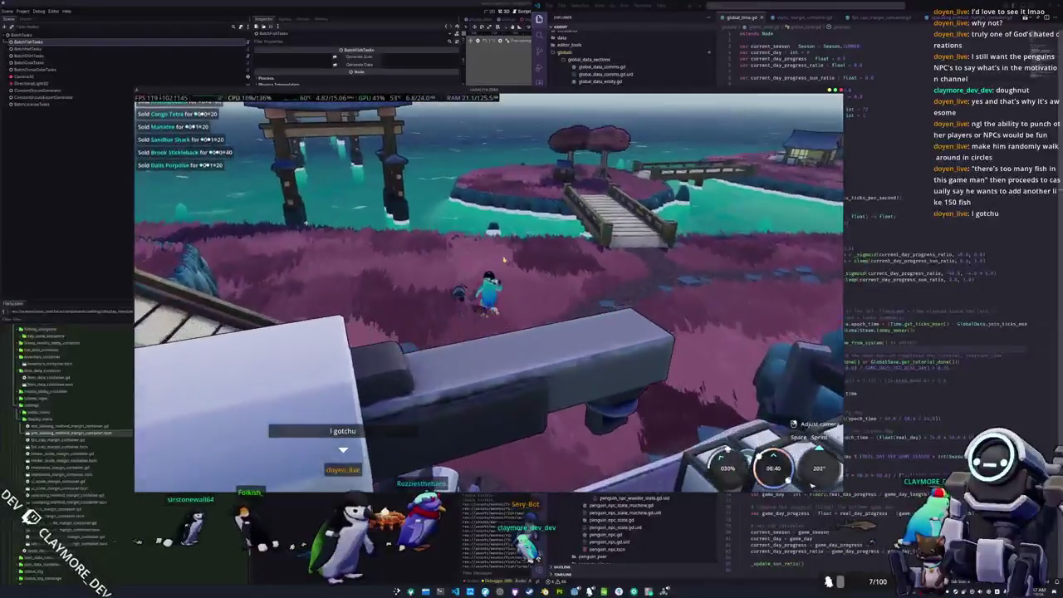
key("w")
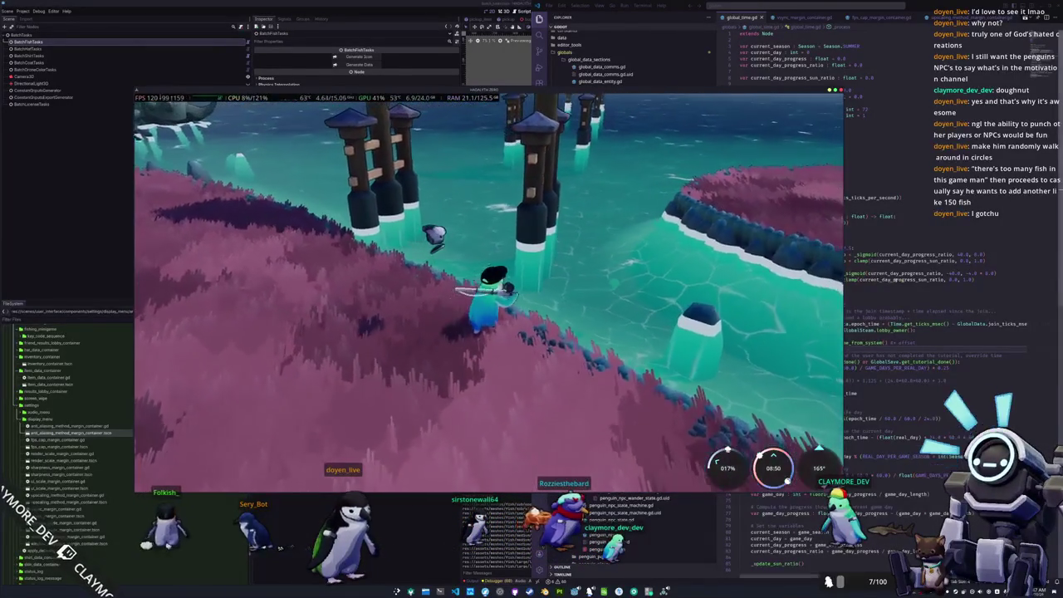
left_click(902, 297)
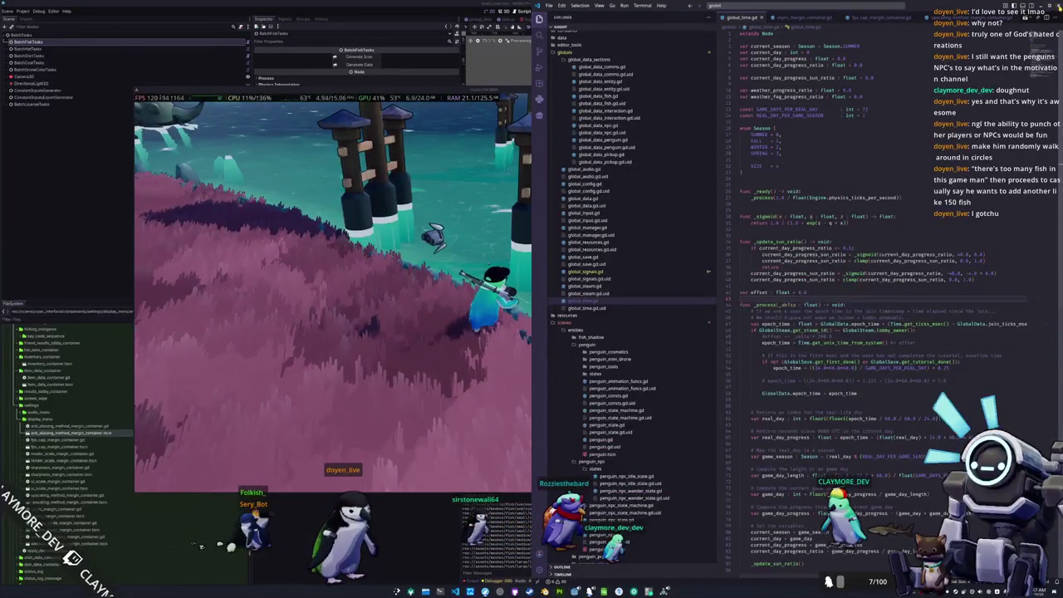
Stop the running game with F8 and move over to the terminal
key("alt+Tab")
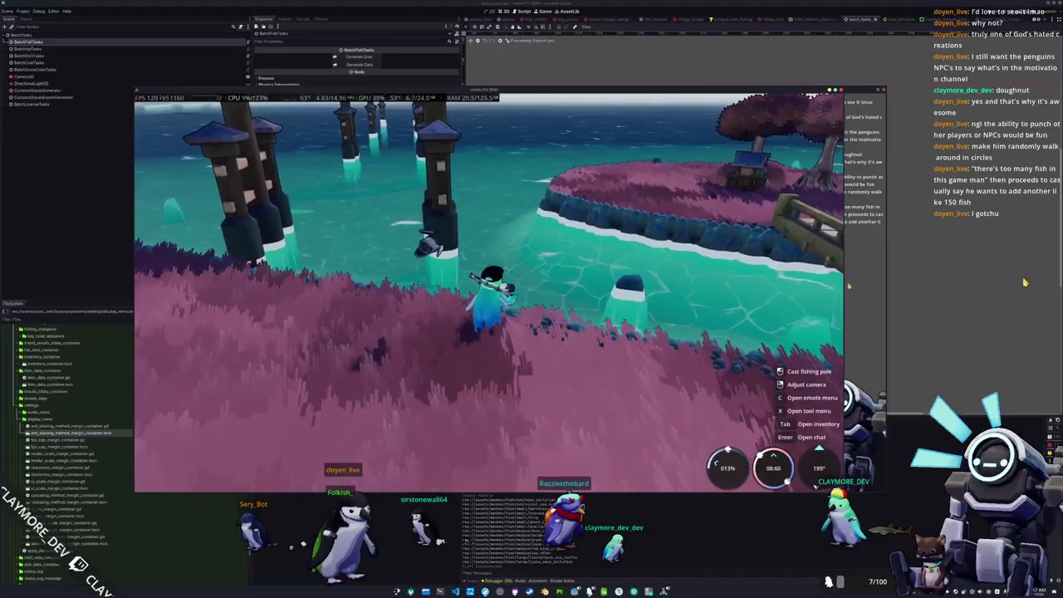
key("F8")
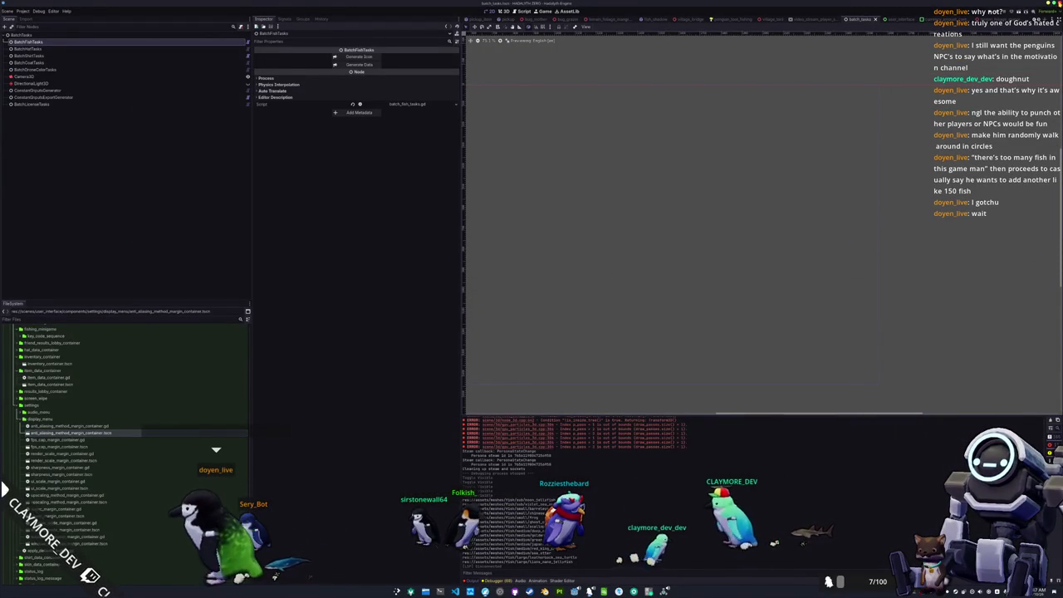
key("F5")
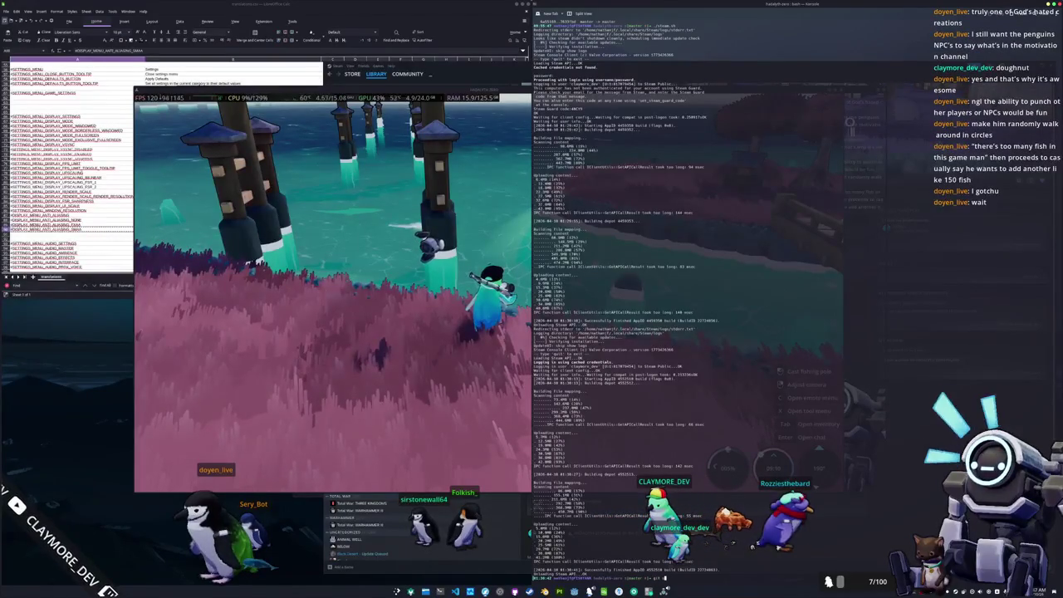
Stage all changes, commit as 'Added basic settings menu', push, and raise the game window
key("Return")
type("git add")
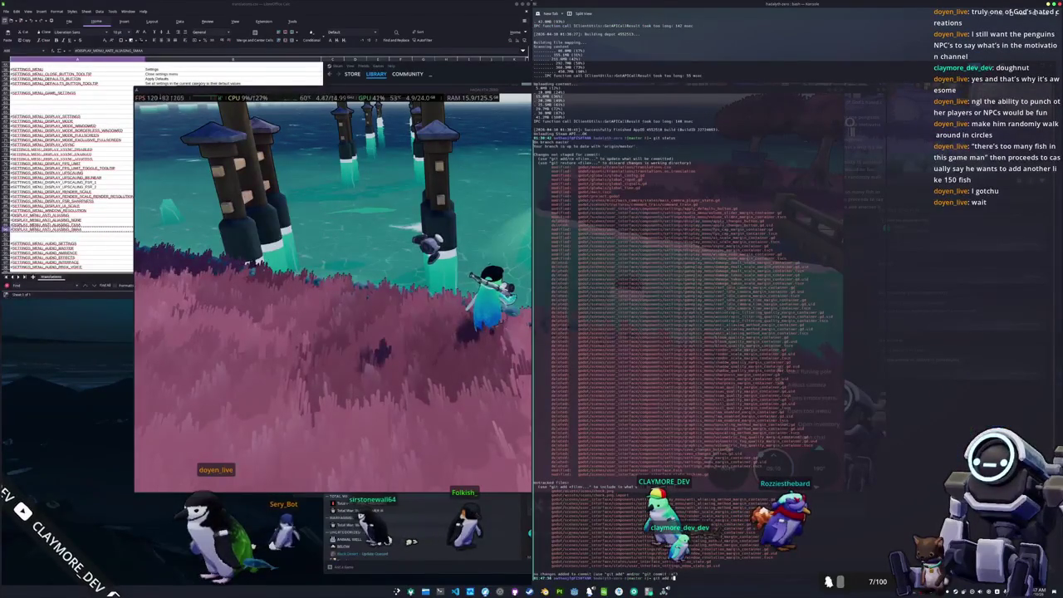
key("Return")
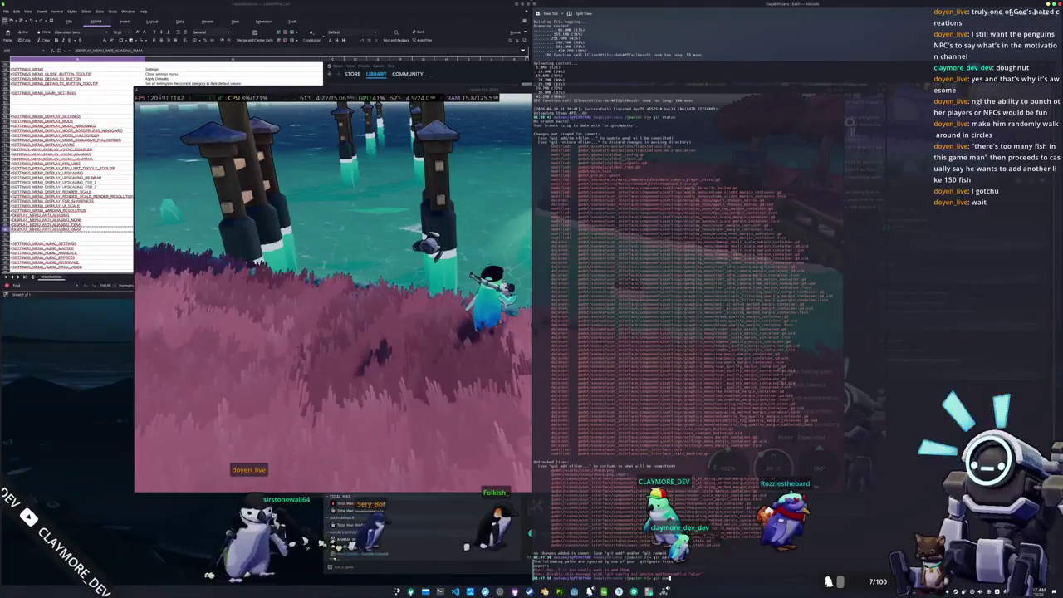
type("git status")
key("Return")
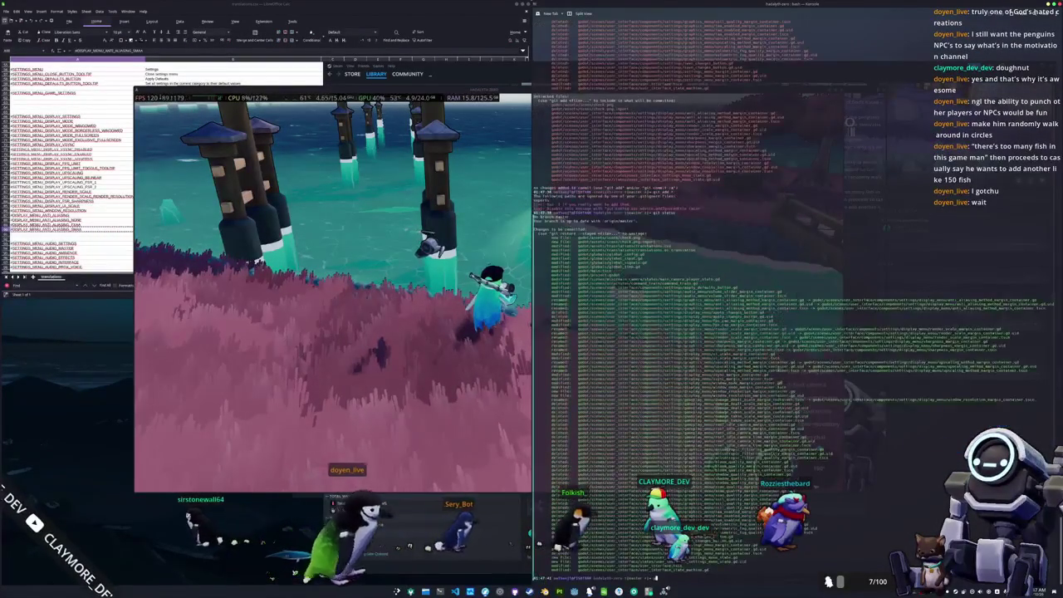
type("commit -m")
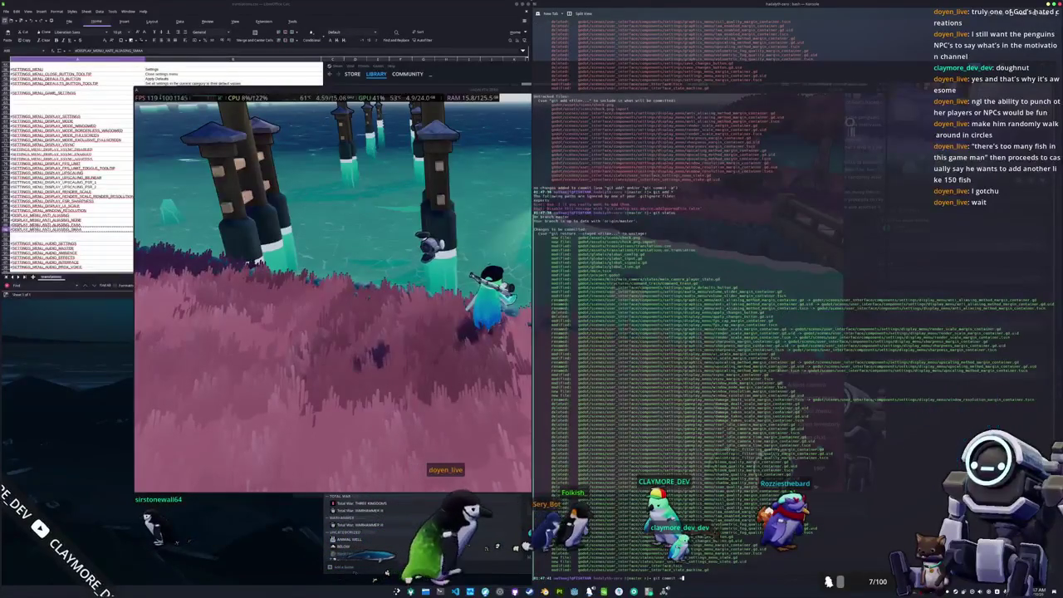
type("\"Added basic set")
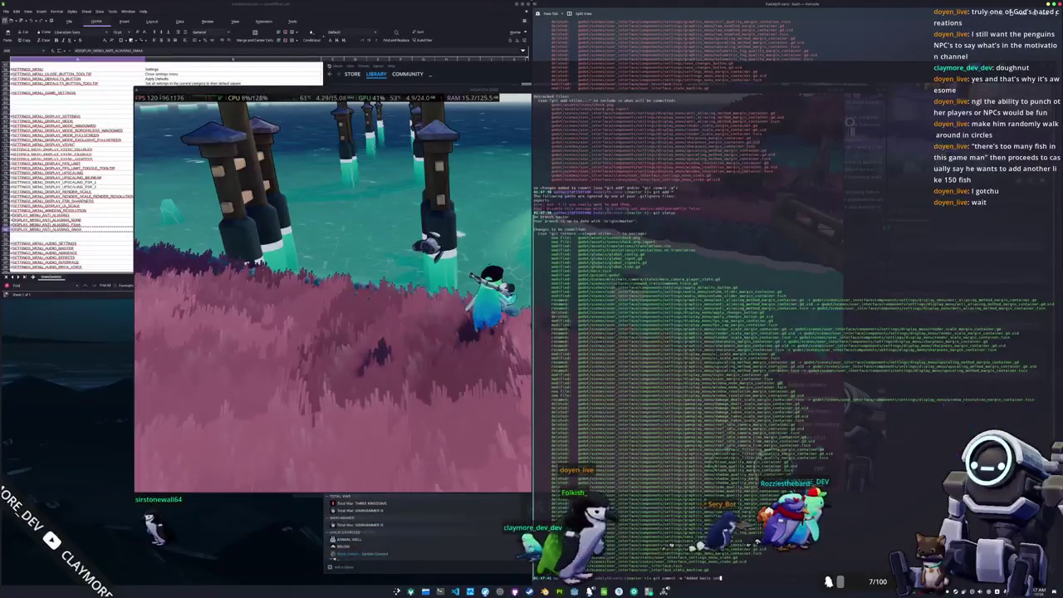
type("s menu")
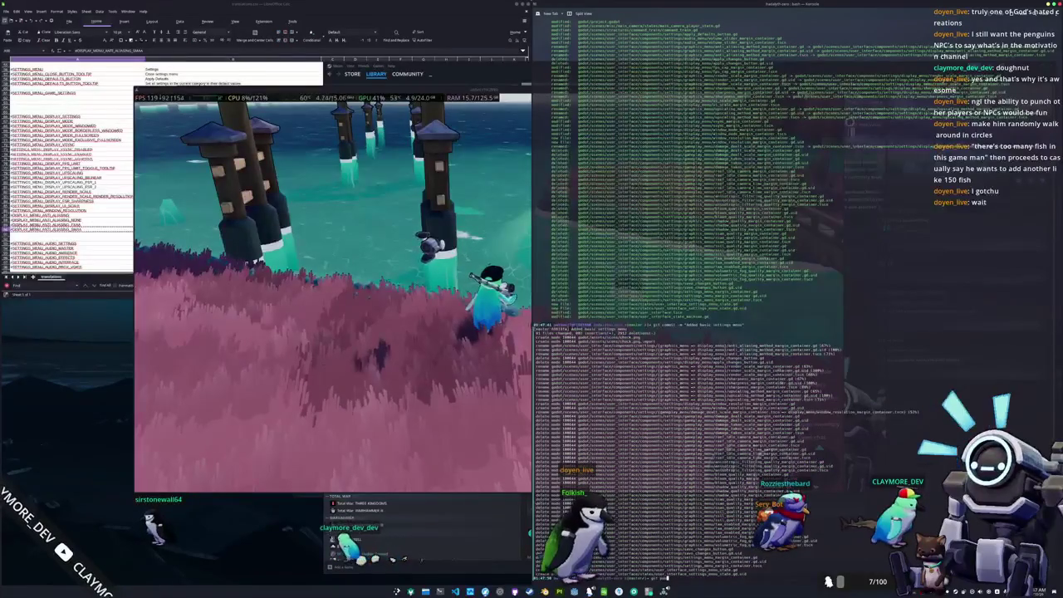
key("Return")
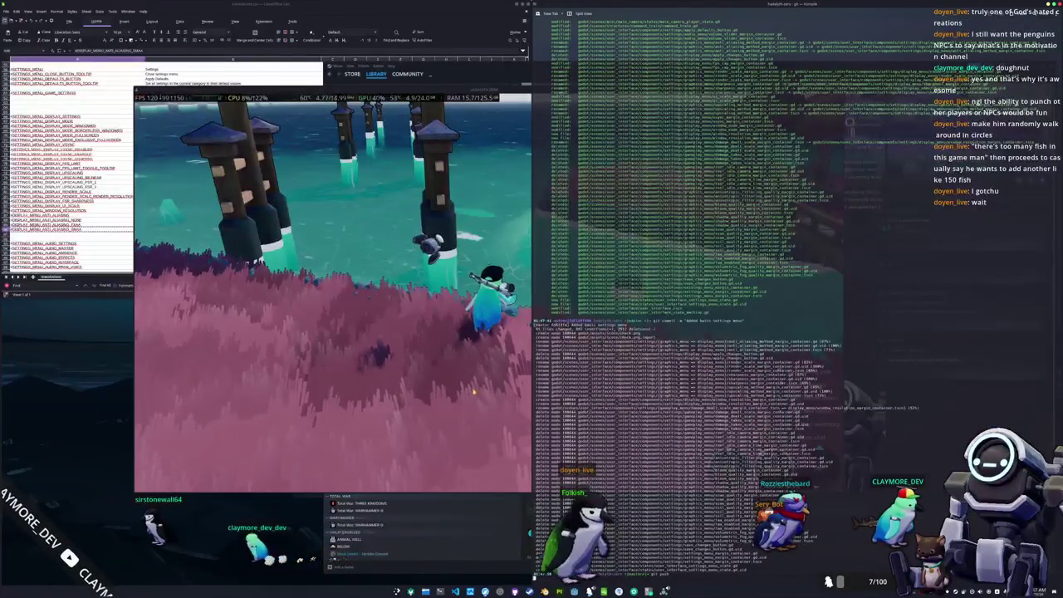
key("Return")
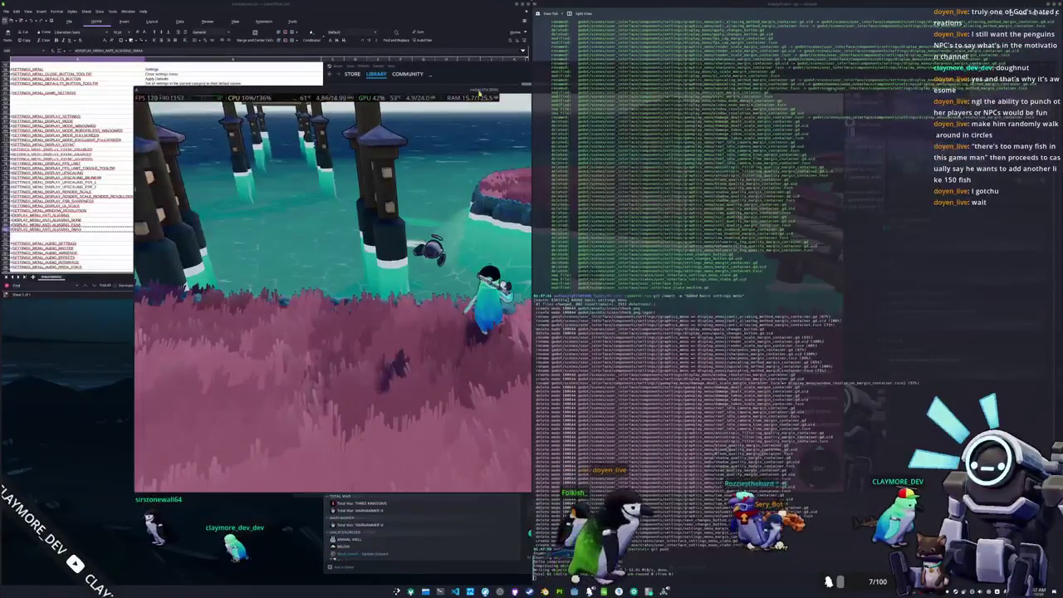
left_click(481, 93)
left_click_drag(482, 94, 497, 99)
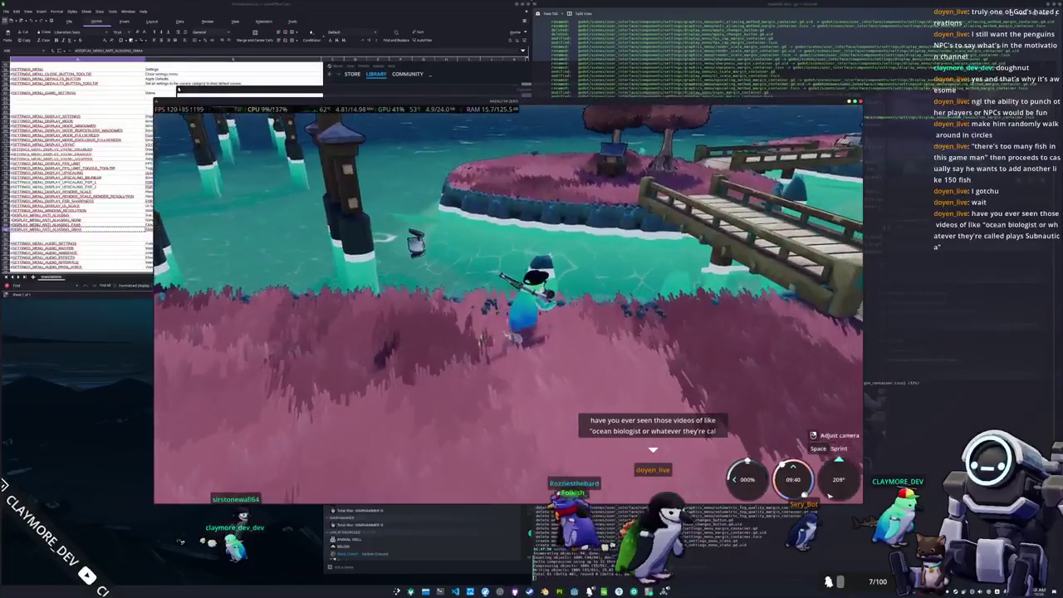
Walk the penguin up the riverbank to the water's edge and enter the first fishing arrows
key("s")
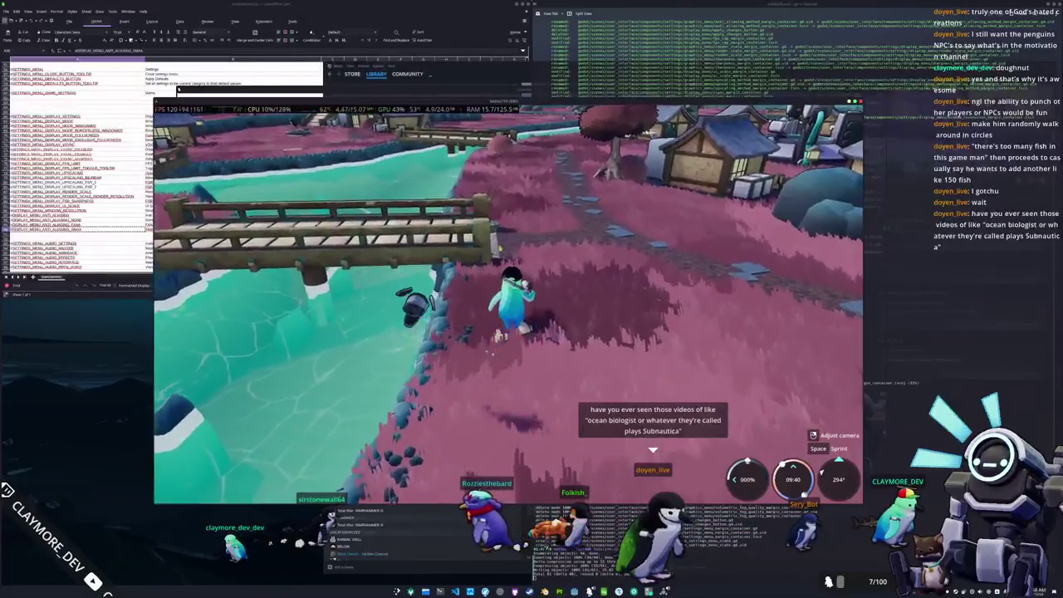
key("w")
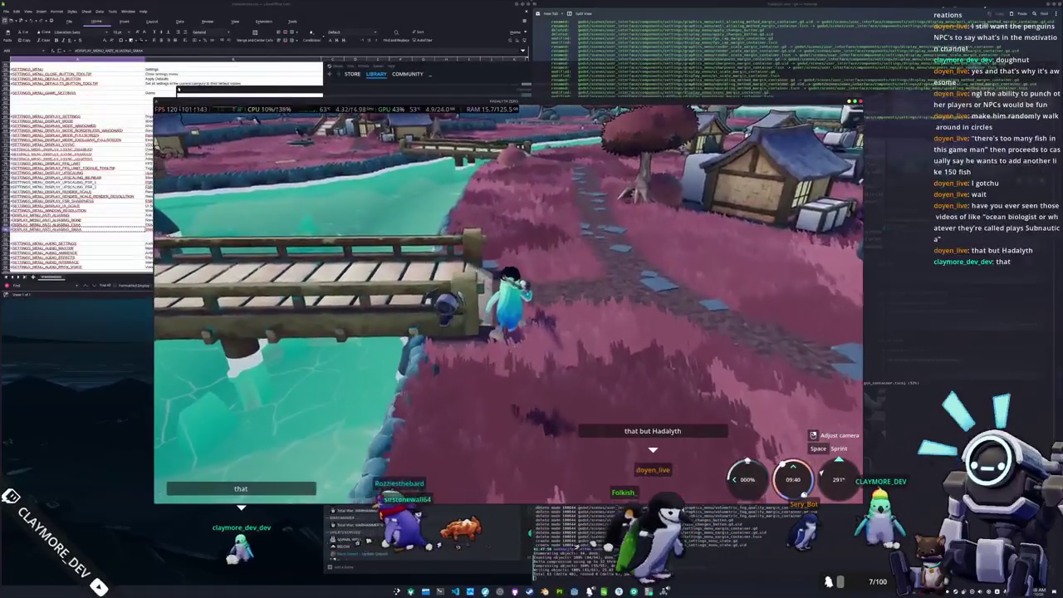
key("w")
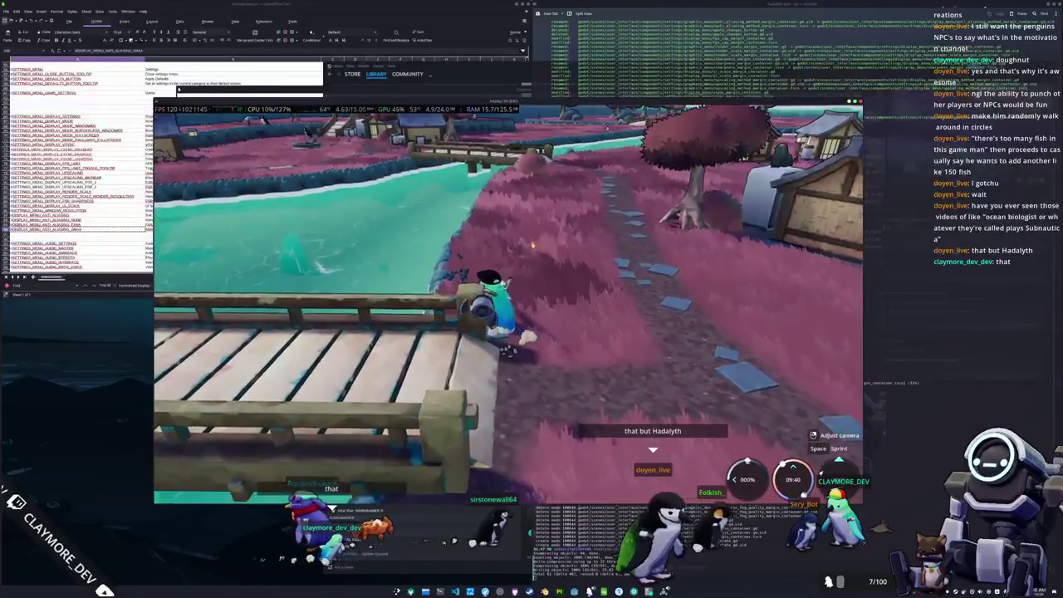
key("w")
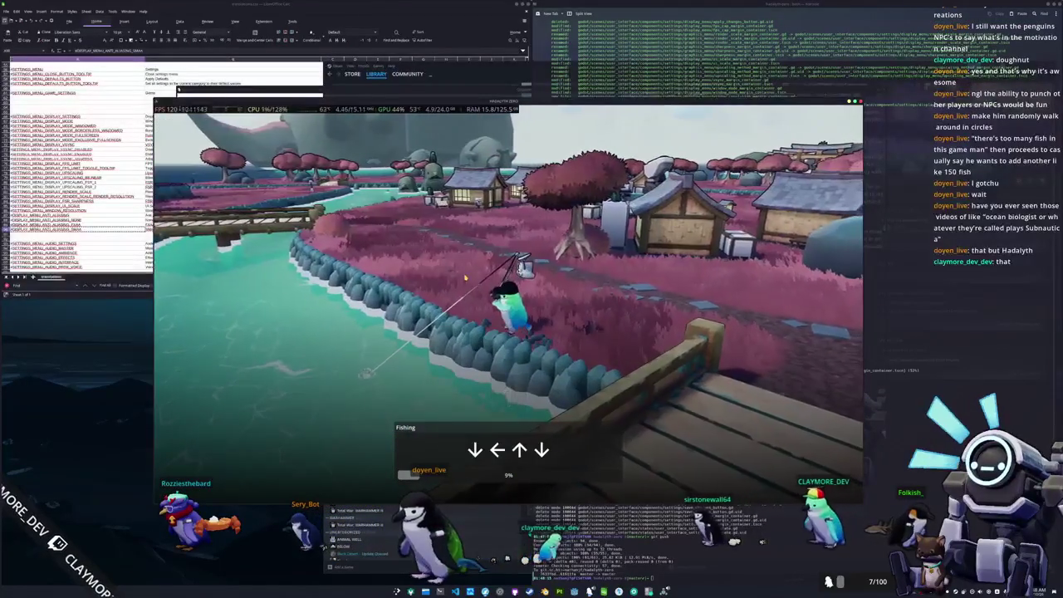
key("Up")
key("Down")
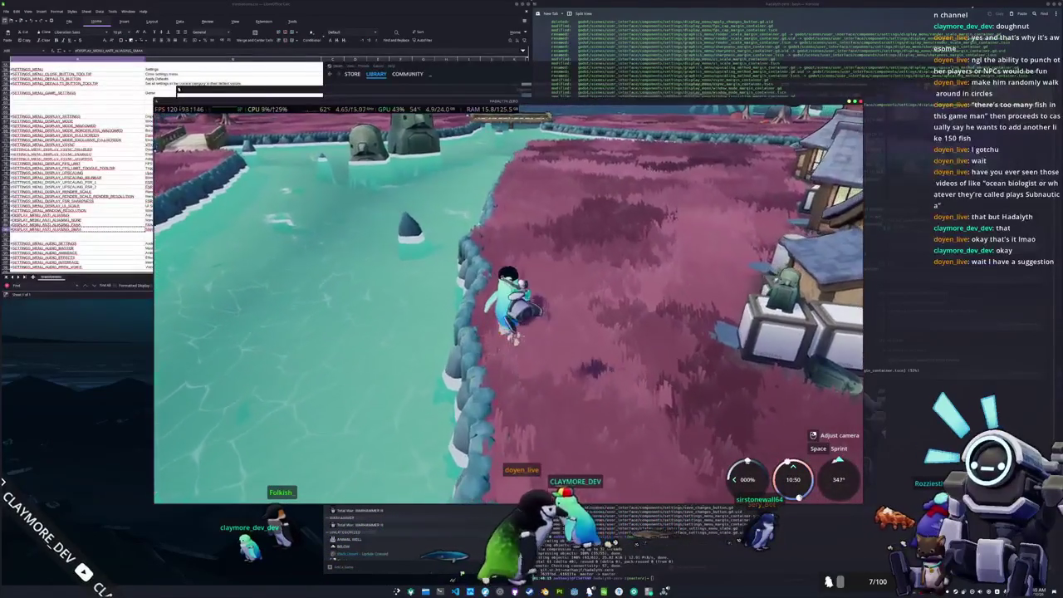
Run the penguin along the shoreline and grass to a new fishing spot
key("w")
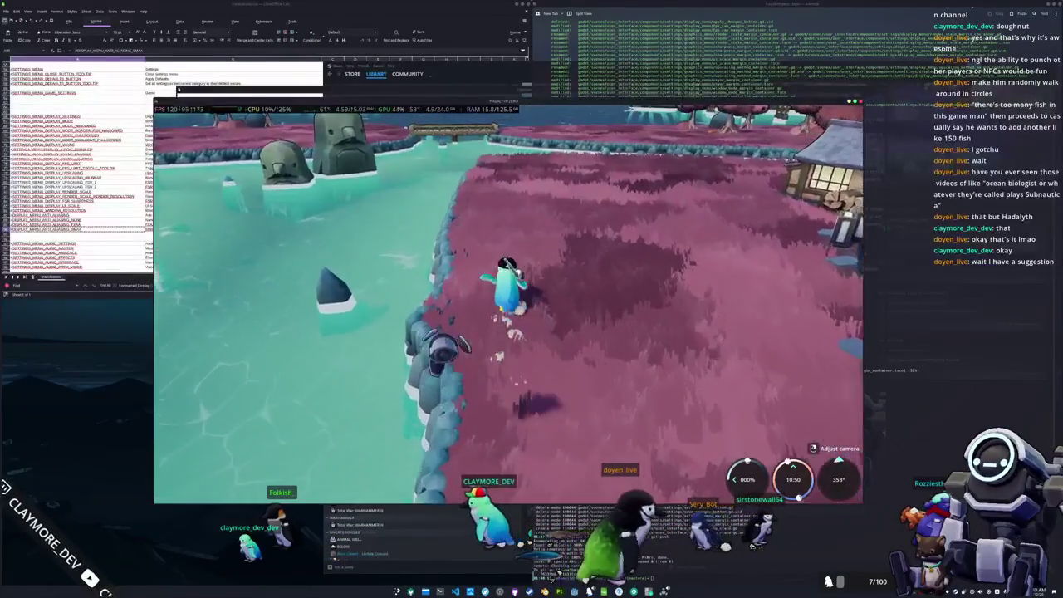
key("w")
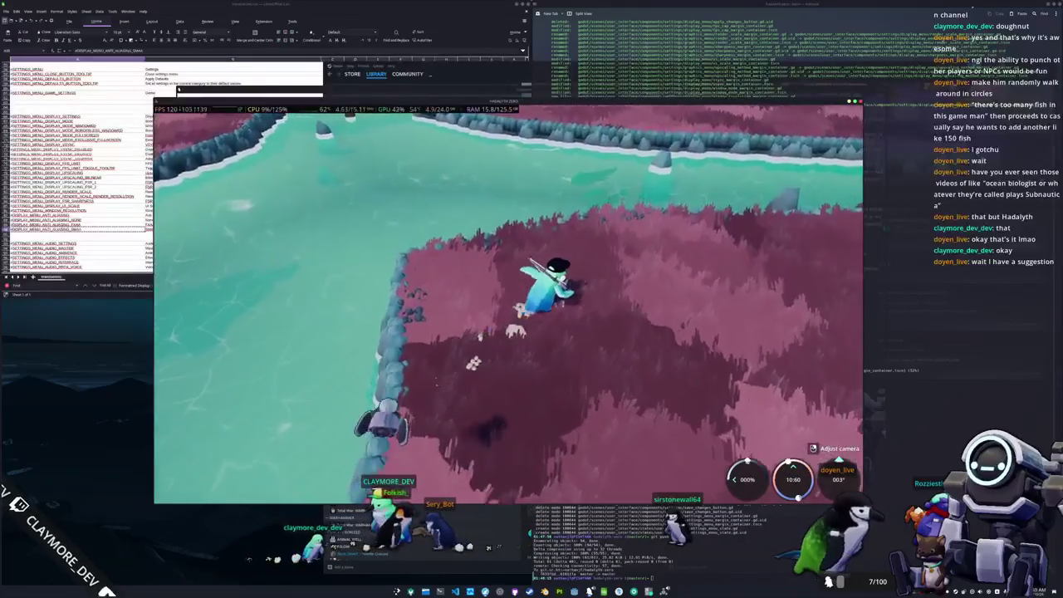
key("w")
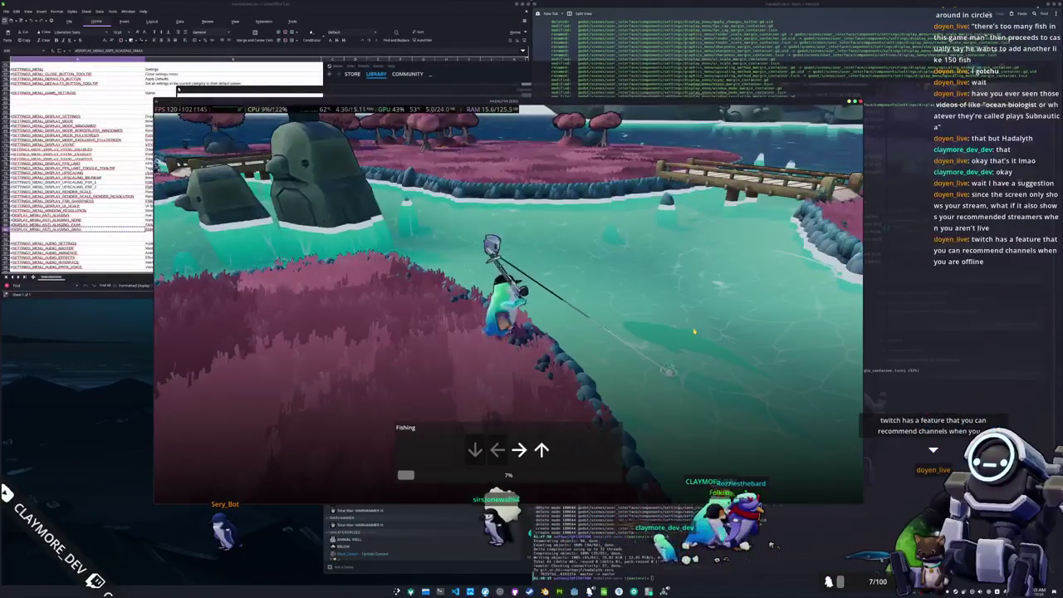
Enter the first arrow sequences of the reeling minigame
key("Right")
key("Up")
key("Left")
key("Left")
key("Up")
key("Left")
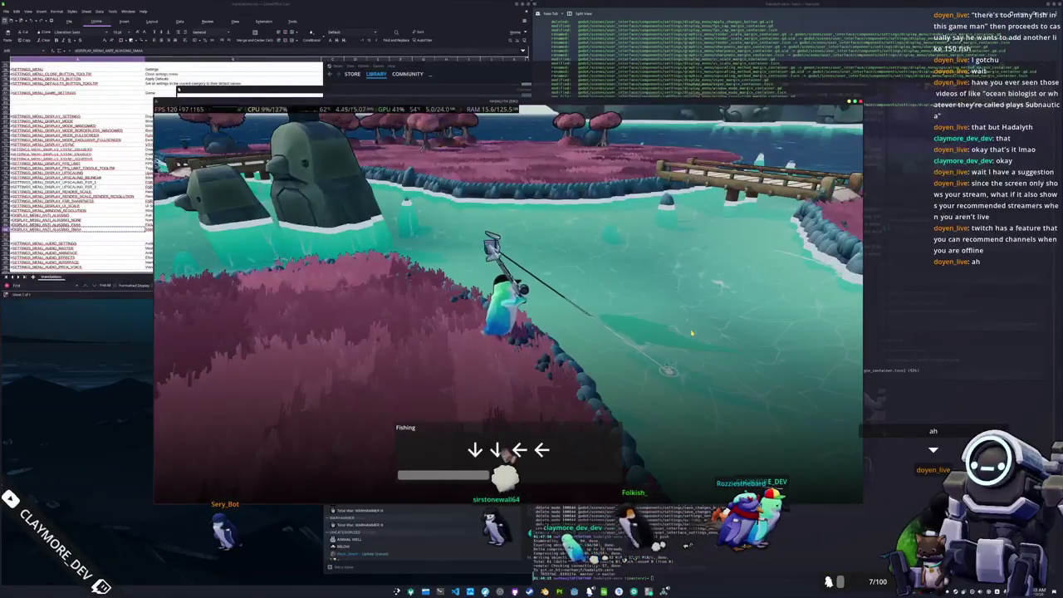
key("Down")
key("Down")
key("Left")
Finish the arrows to land a 3.46 Longnose Sucker, then cast again
key("Left")
key("Right")
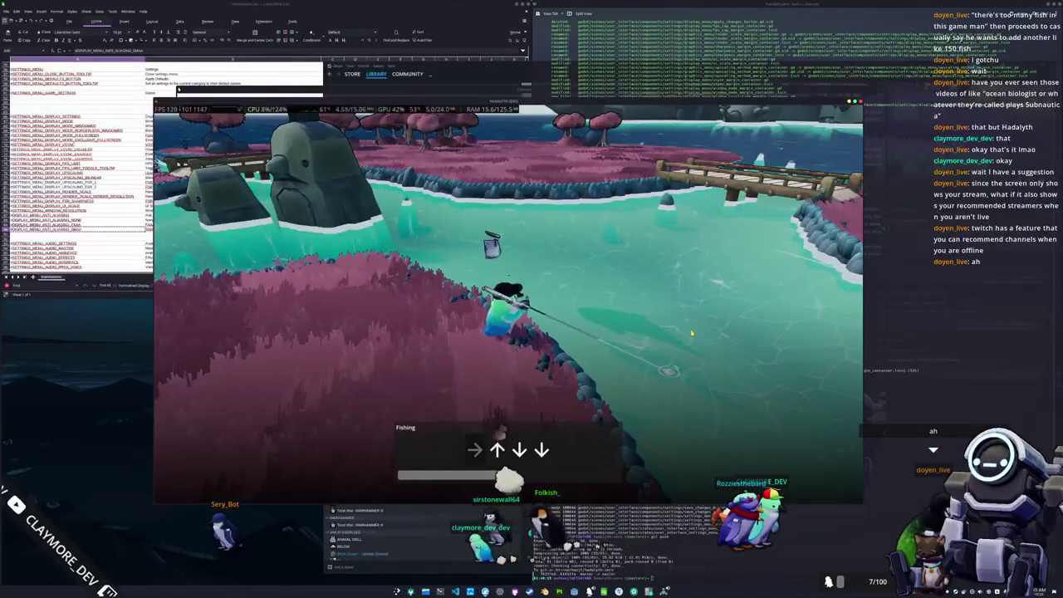
key("Down")
key("Down")
key("Up")
key("Left")
key("Up")
key("Up")
key("Left")
key("Left")
key("Down")
key("Right")
key("Down")
key("Right")
key("Right")
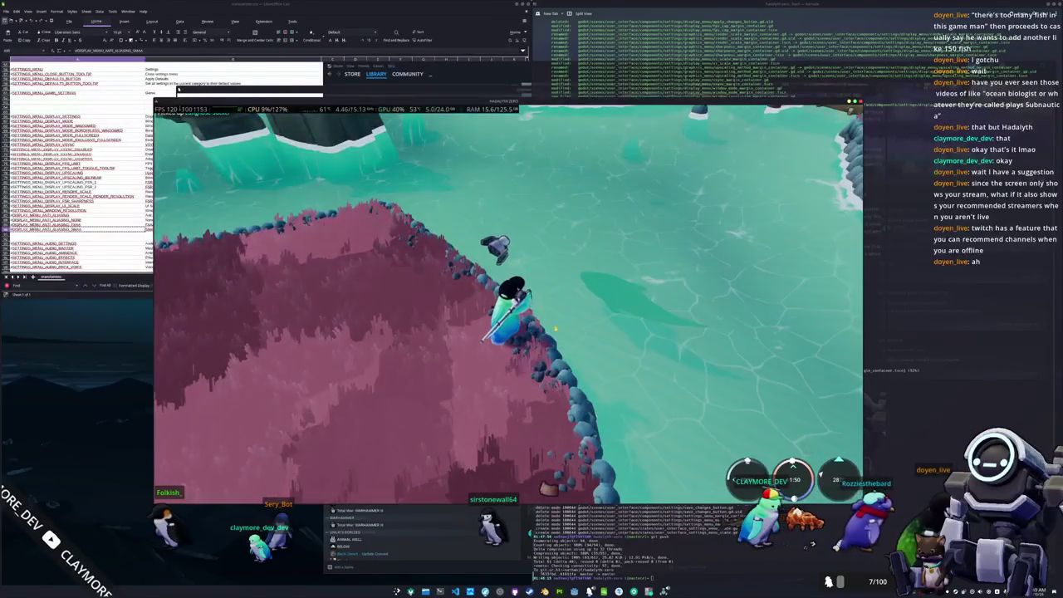
left_click(509, 304)
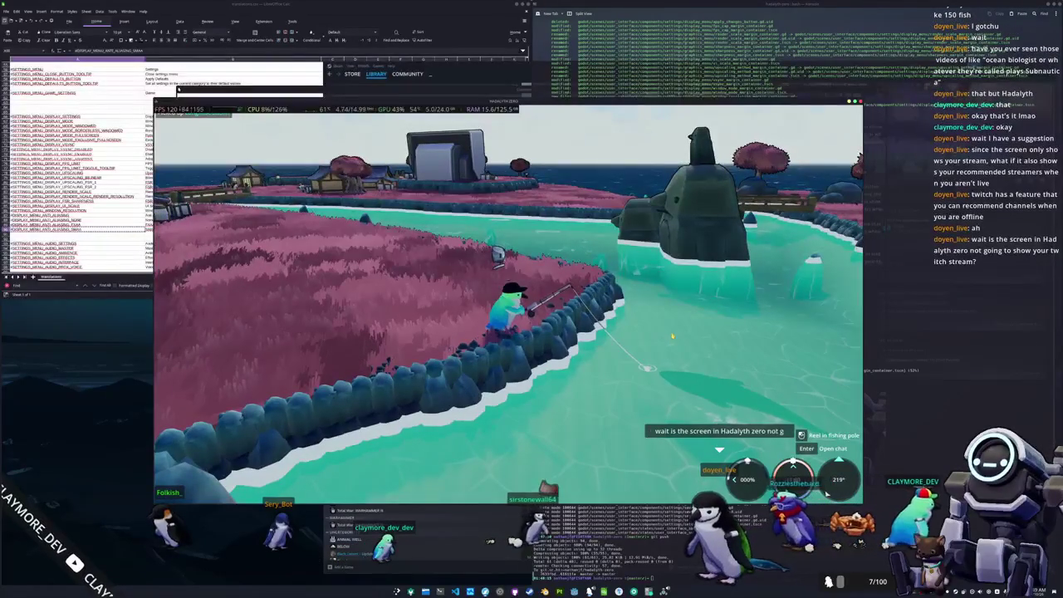
Start reeling in the hooked fish and enter the first arrow sequences
left_click(673, 336)
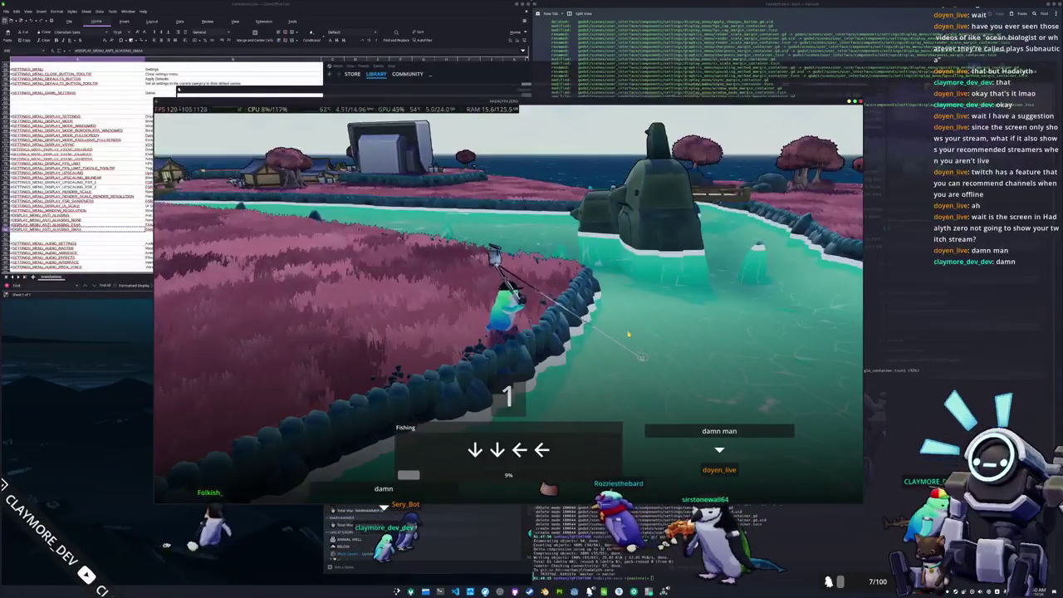
key("Down")
key("Down")
key("Left")
key("Left")
key("Up")
key("Right")
key("Up")
key("Up")
key("Right")
Finish the arrows to land a 5.90 Dalls Porpoise, then run along the shore
key("Down")
key("Up")
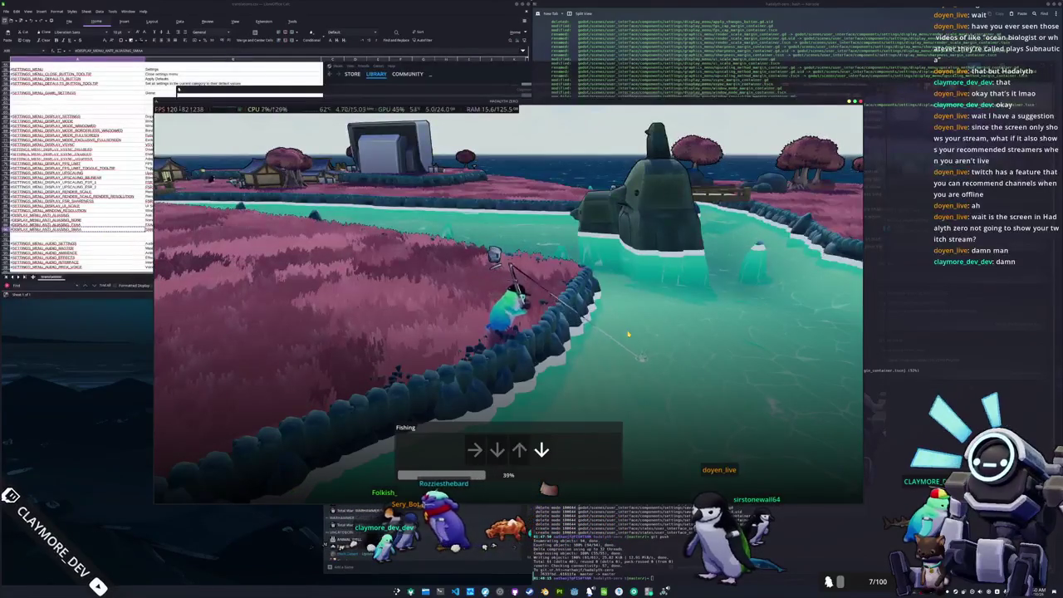
key("Right")
key("Down")
key("Down")
key("Up")
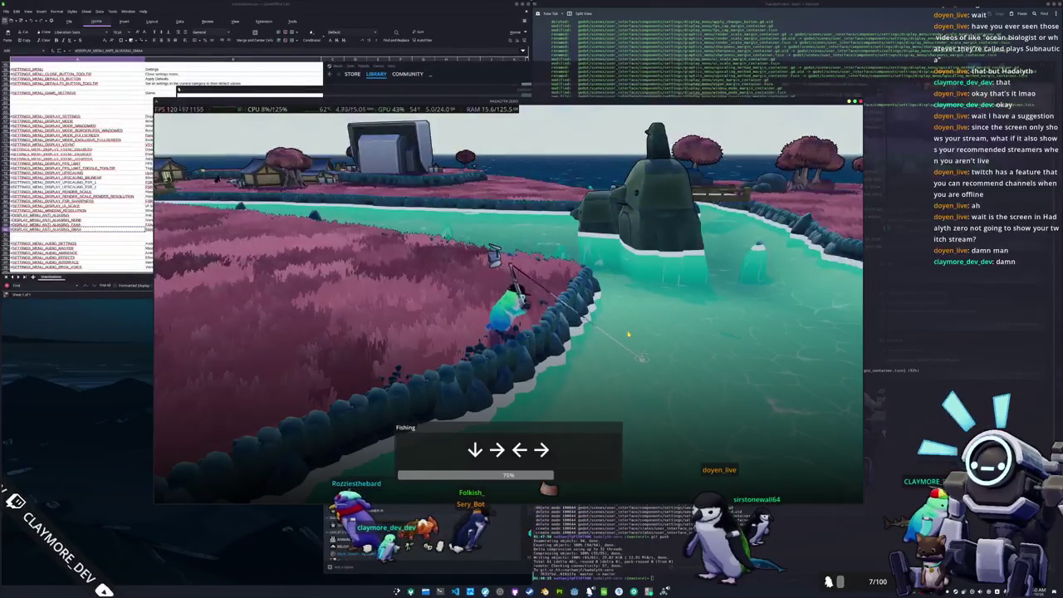
key("Down")
key("Right")
key("Left")
key("Right")
key("Down")
key("Down")
key("Up")
key("Up")
key("Up")
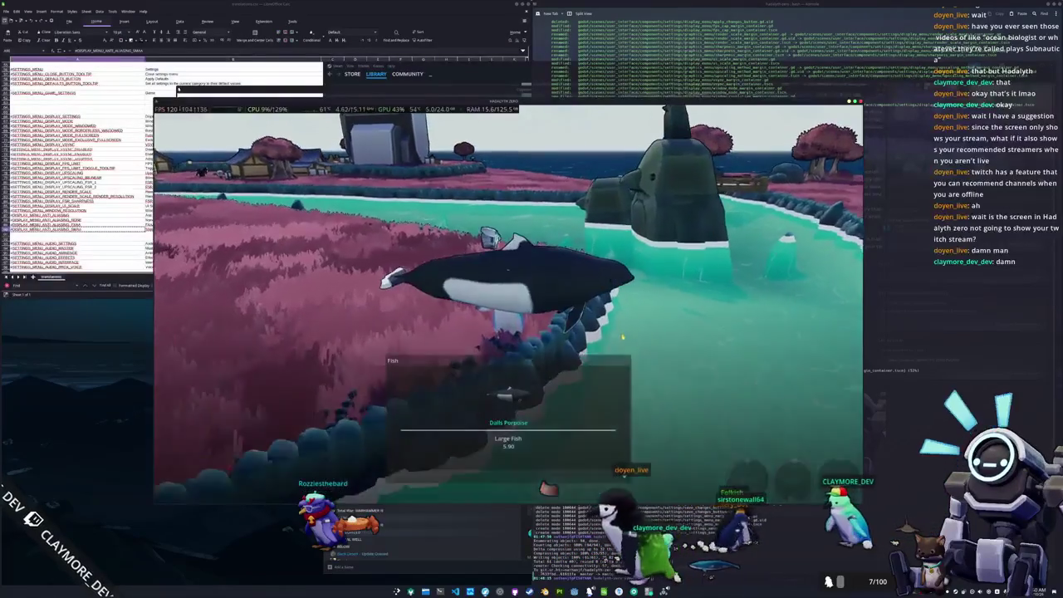
key("w")
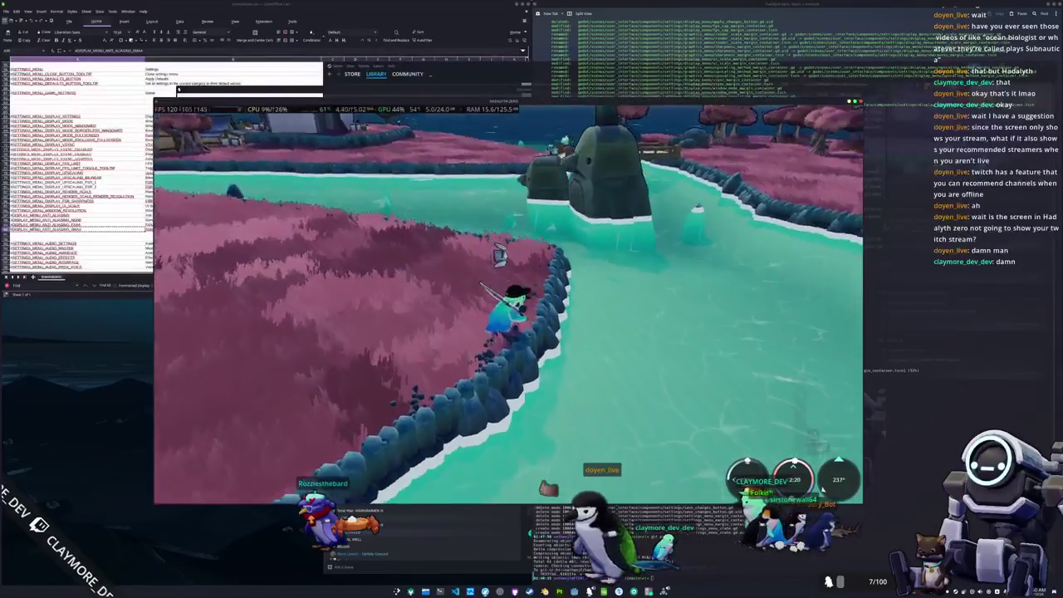
key("w")
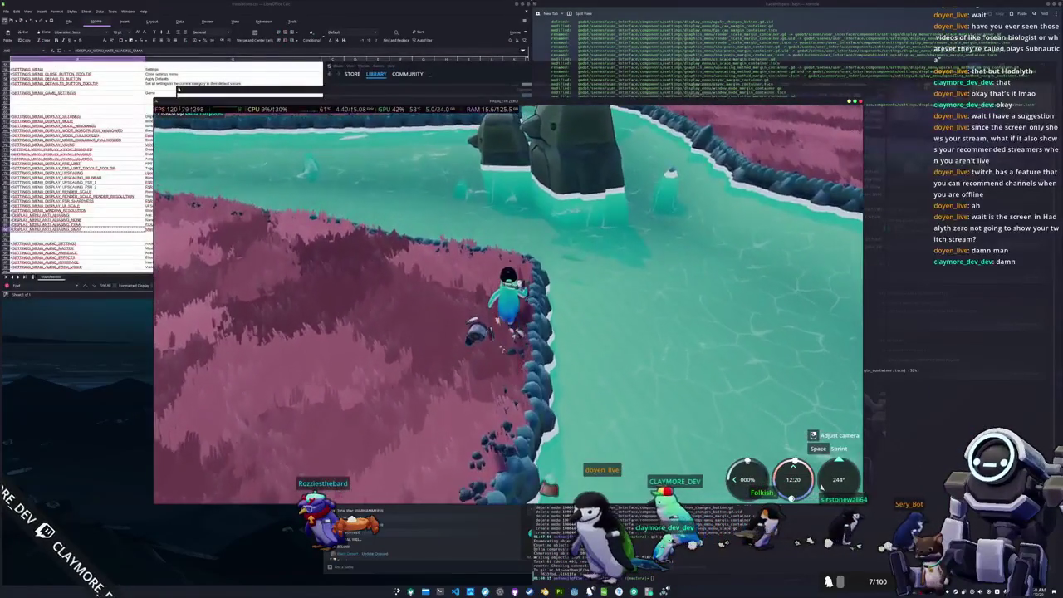